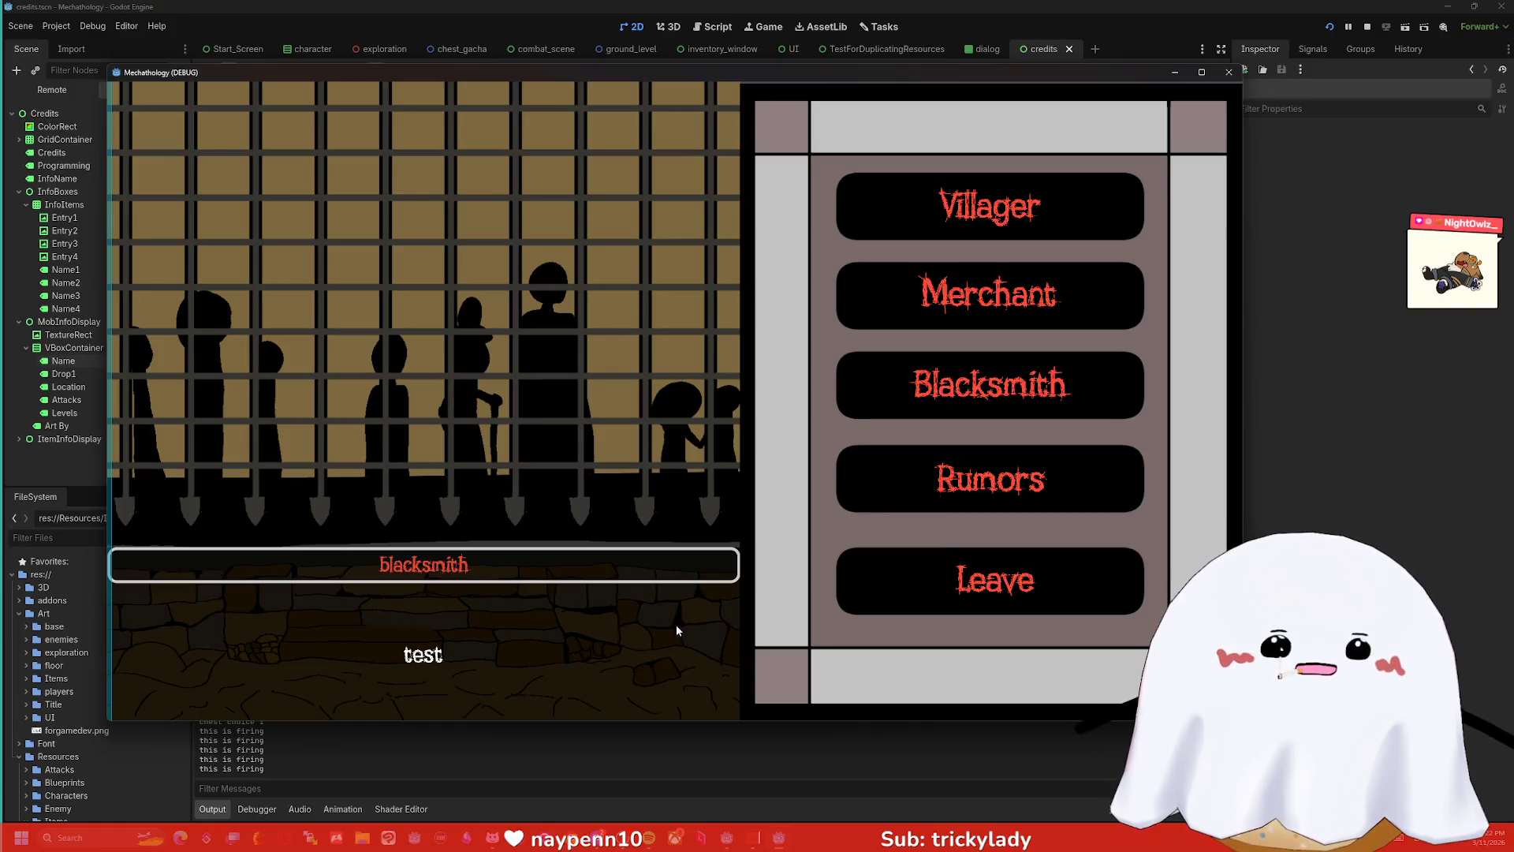
- Leave the blacksmith dialog to get back to the Mechathology town menu
click(963, 602)
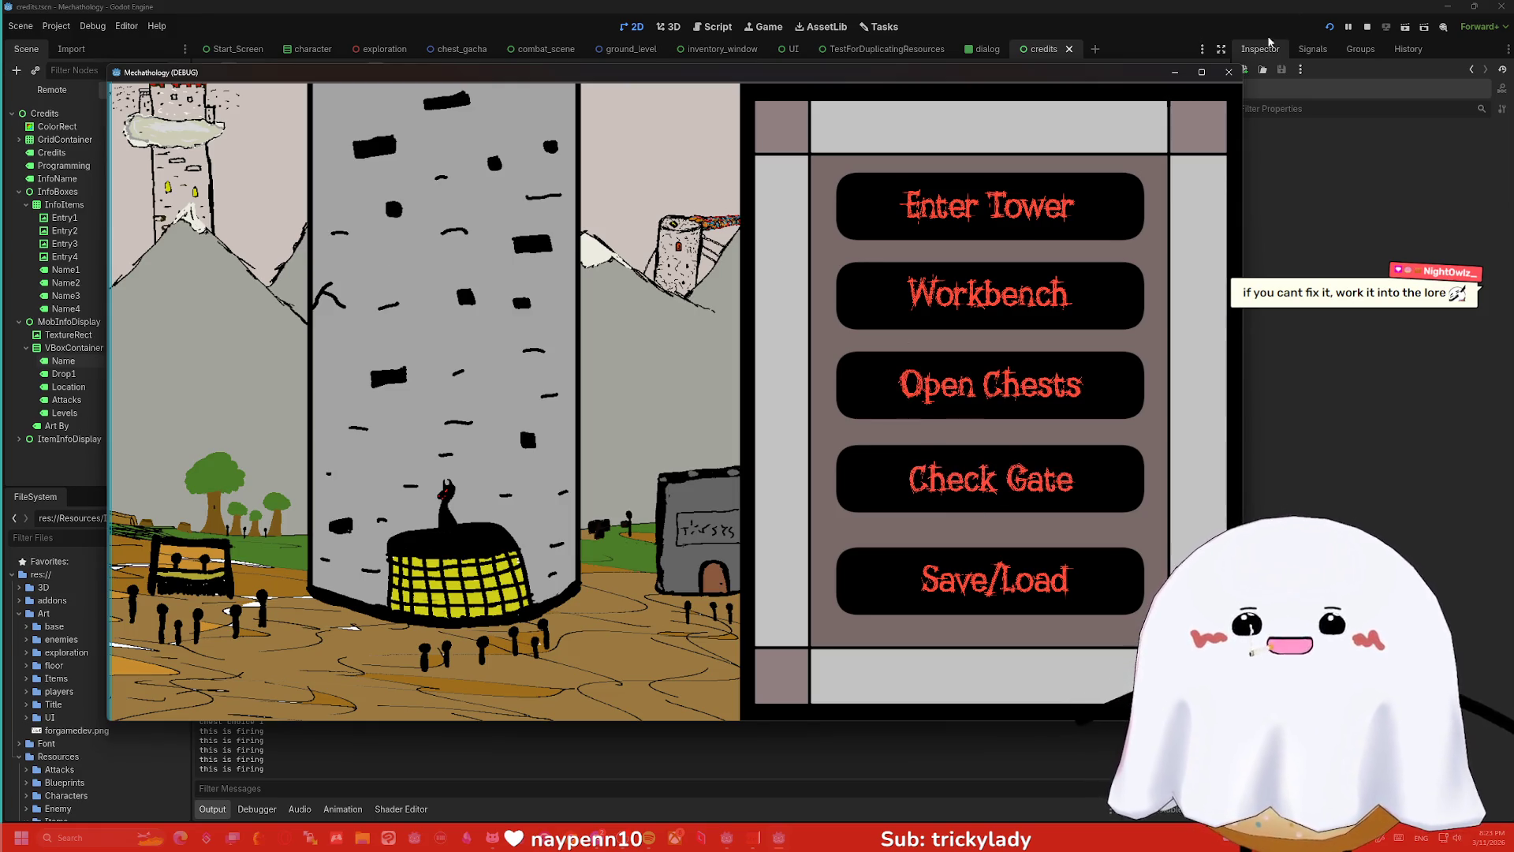
- Close the running game window and open the ground_level scene in the 2D editor
click(1227, 72)
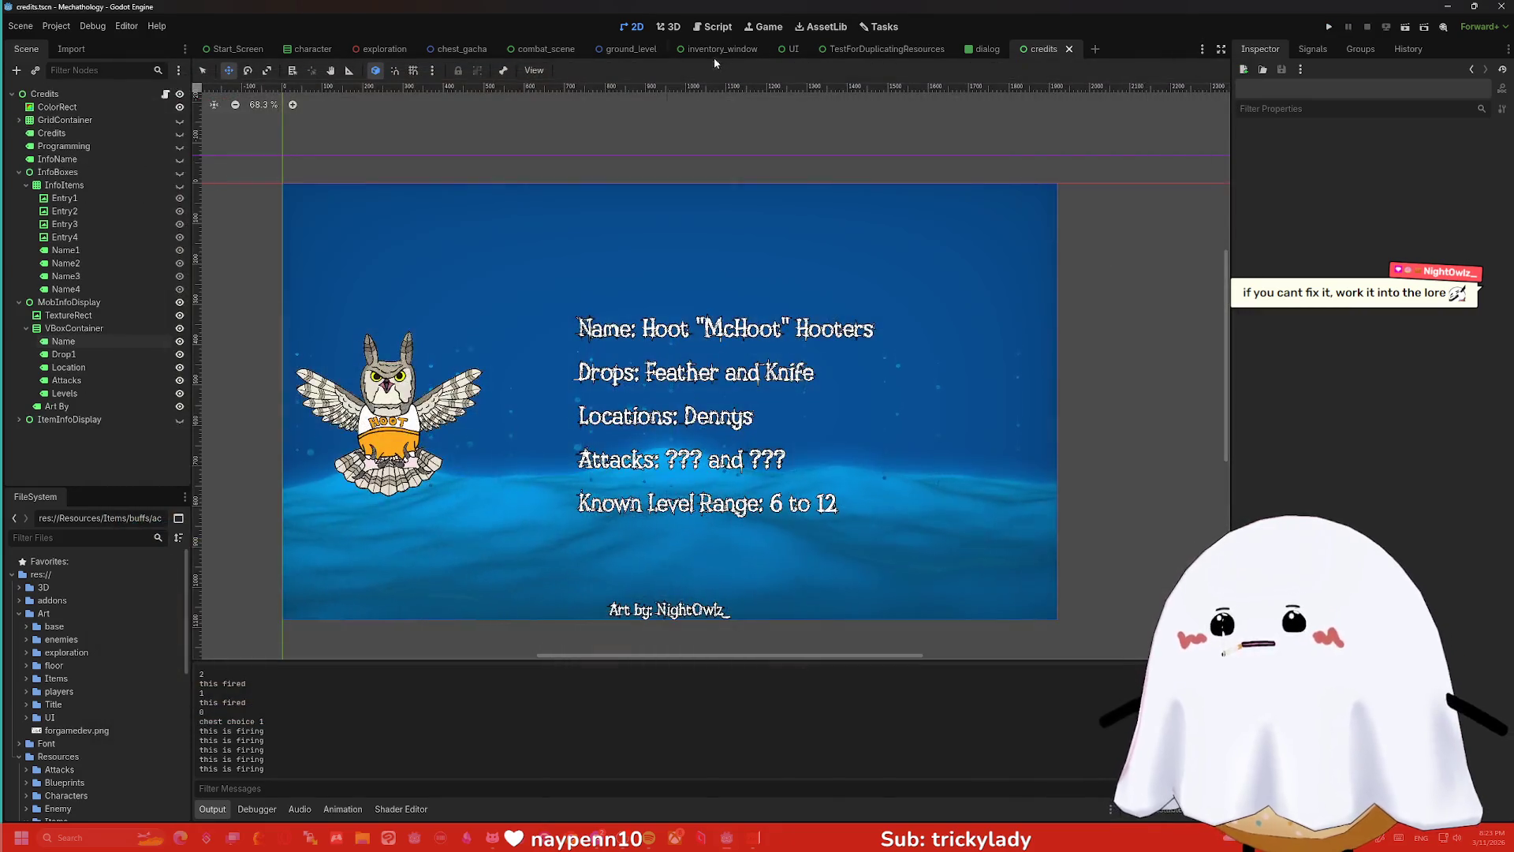
click(716, 29)
click(669, 27)
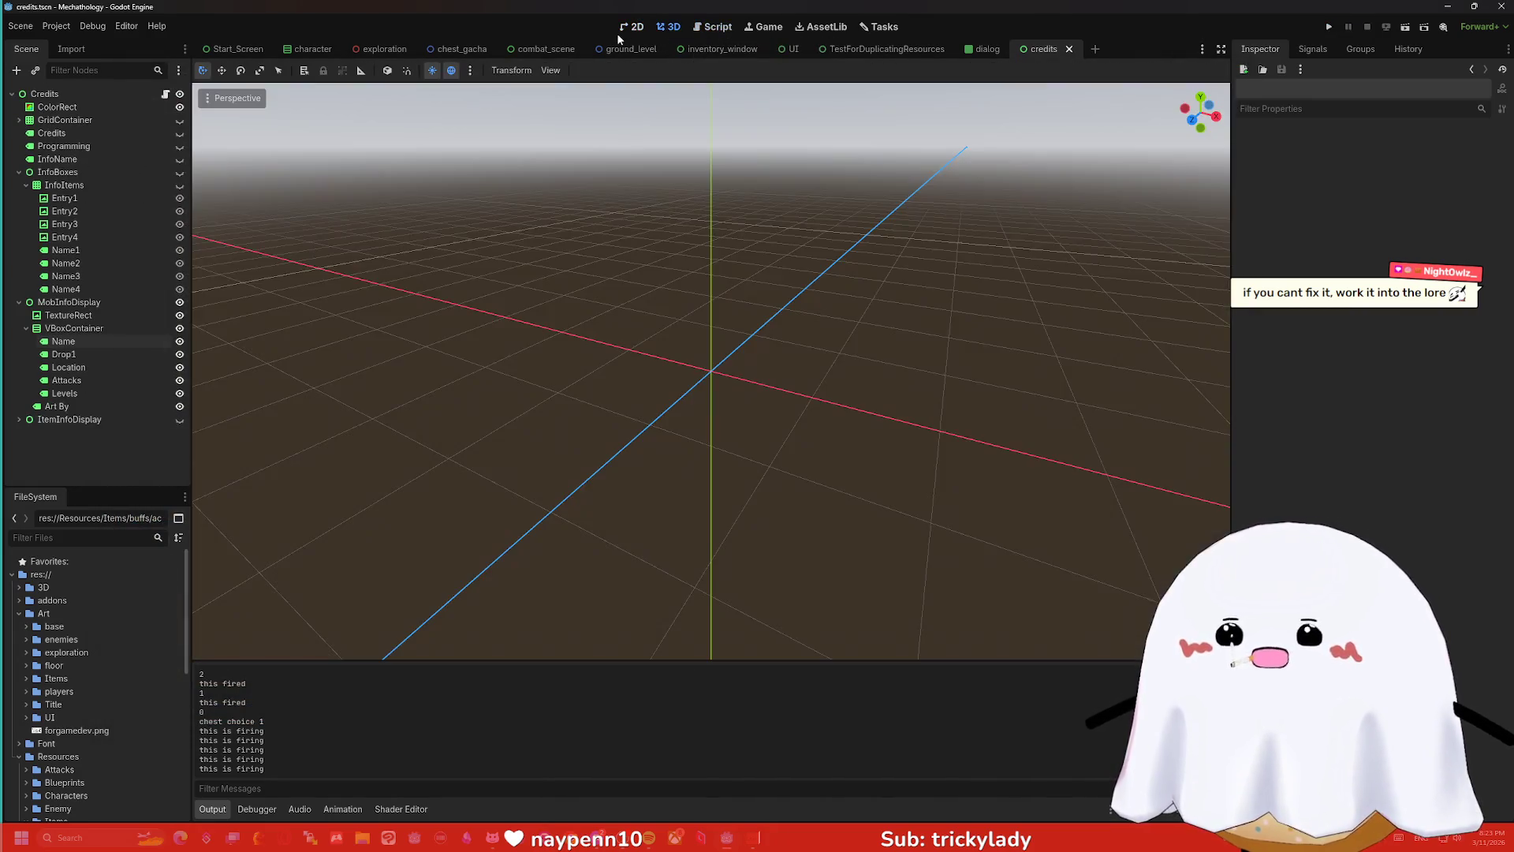
click(631, 27)
click(640, 50)
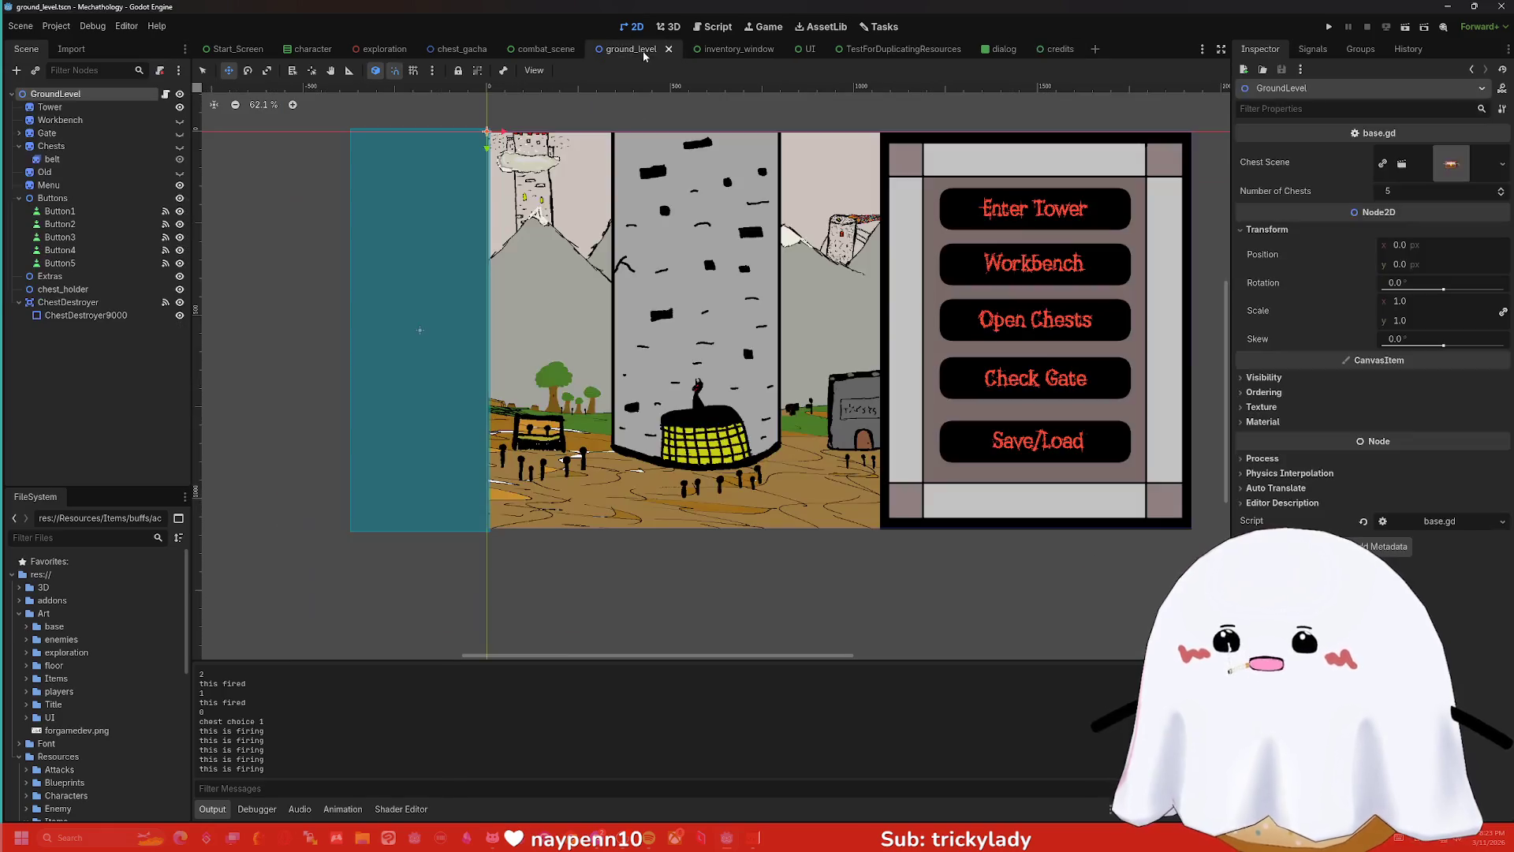
- Make the Chests room and belt nodes visible and pan the canvas onto the chest room
click(179, 160)
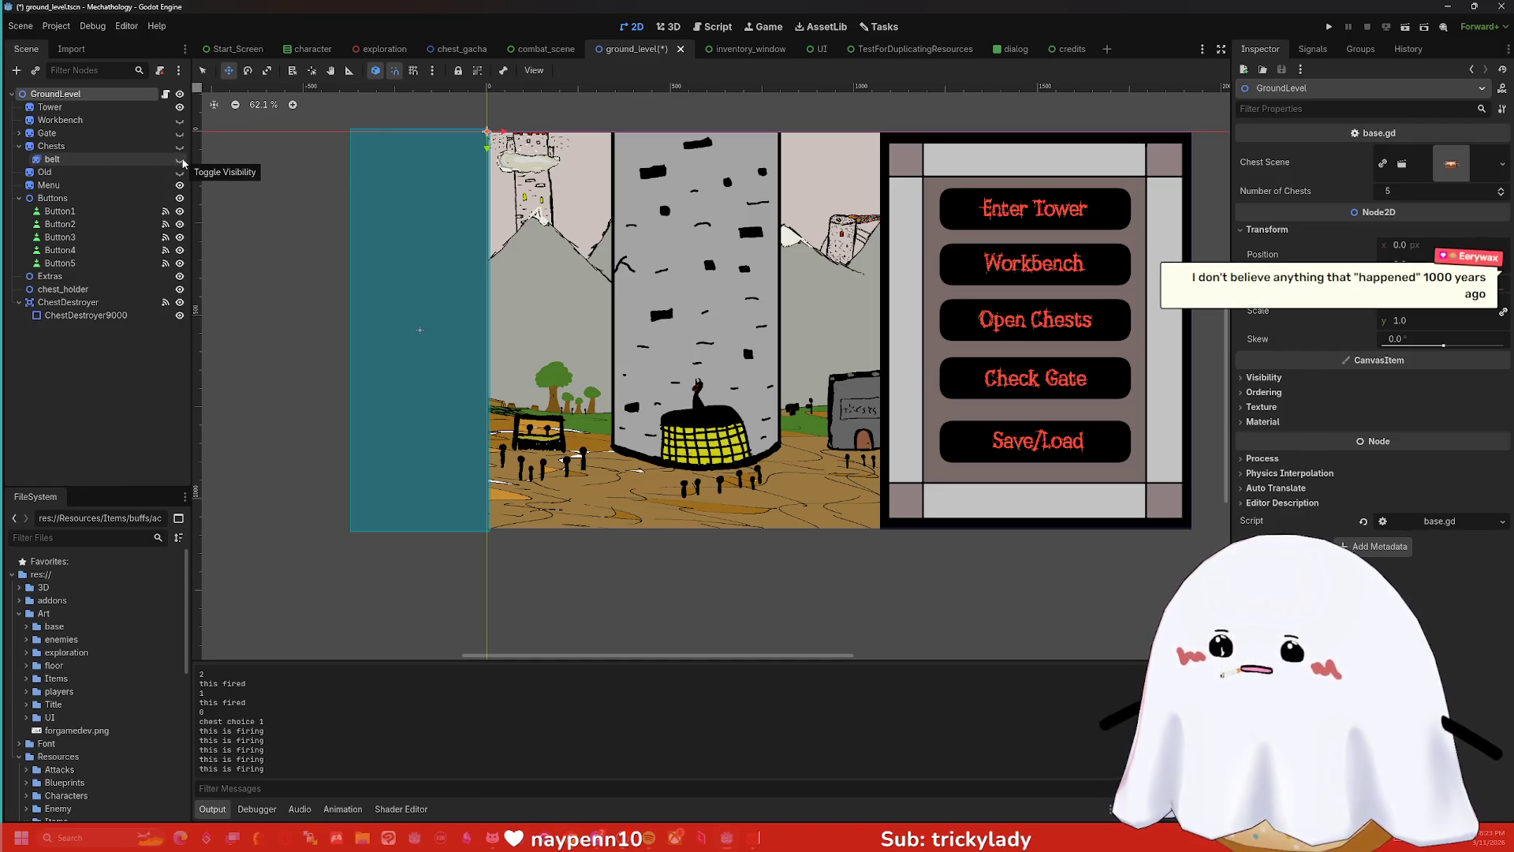
click(179, 147)
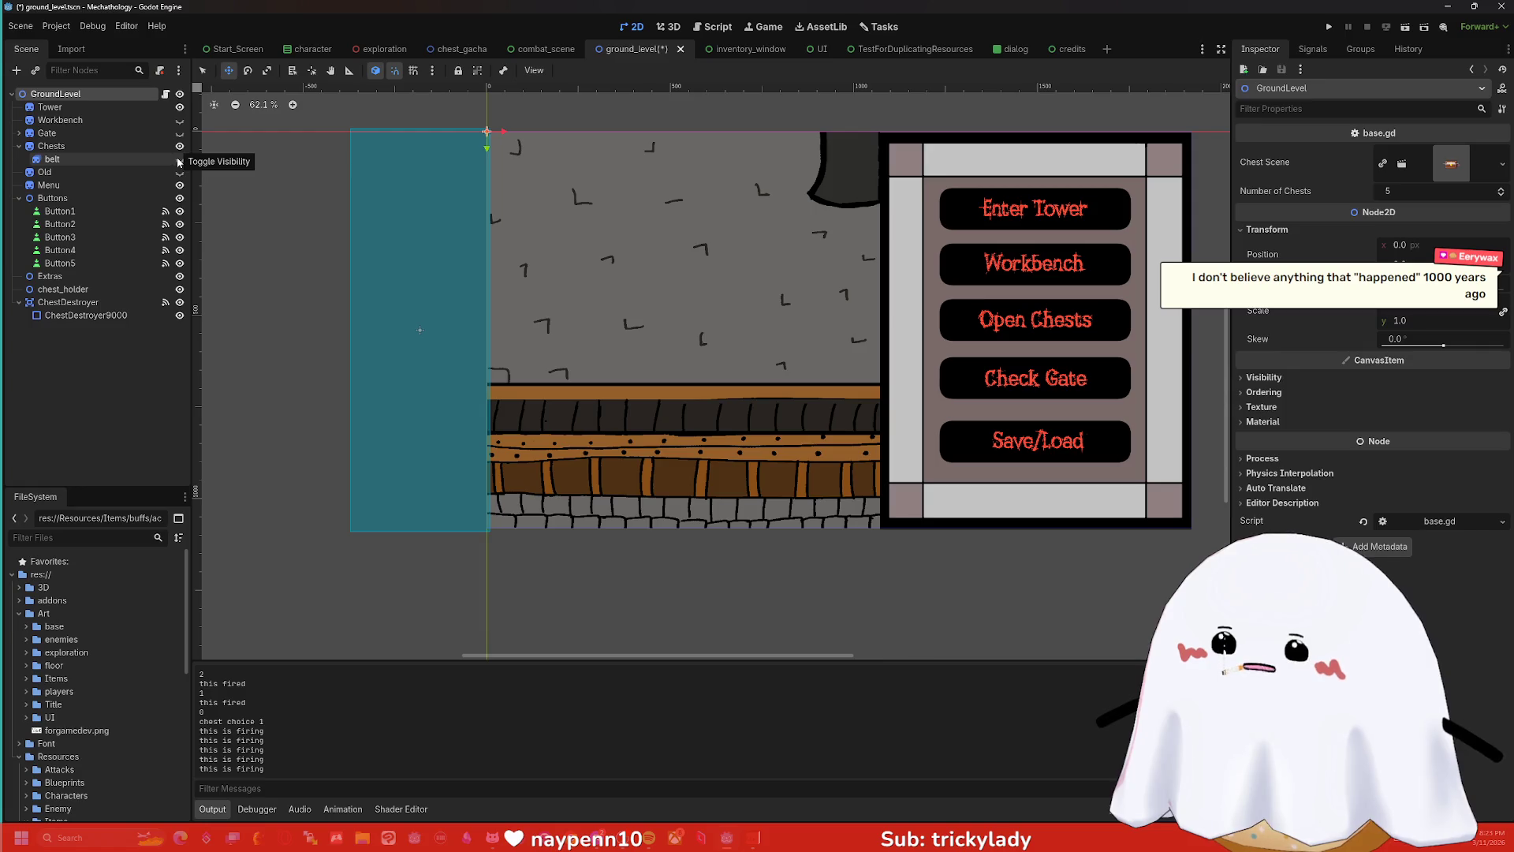
click(179, 160)
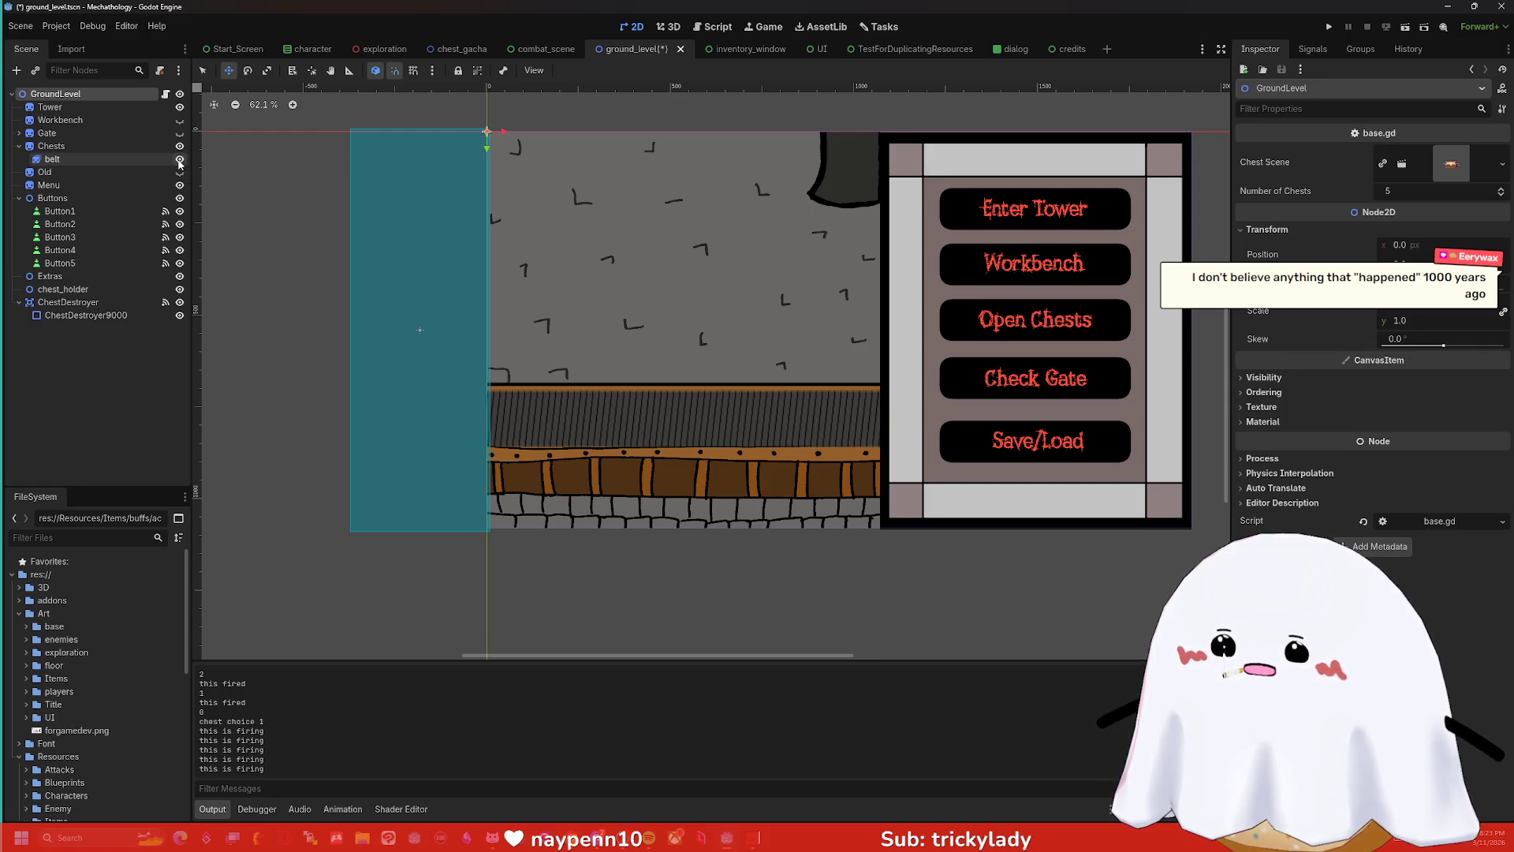
mouse_move(465, 126)
mouse_down()
mouse_move(683, 295)
mouse_move(478, 122)
mouse_up()
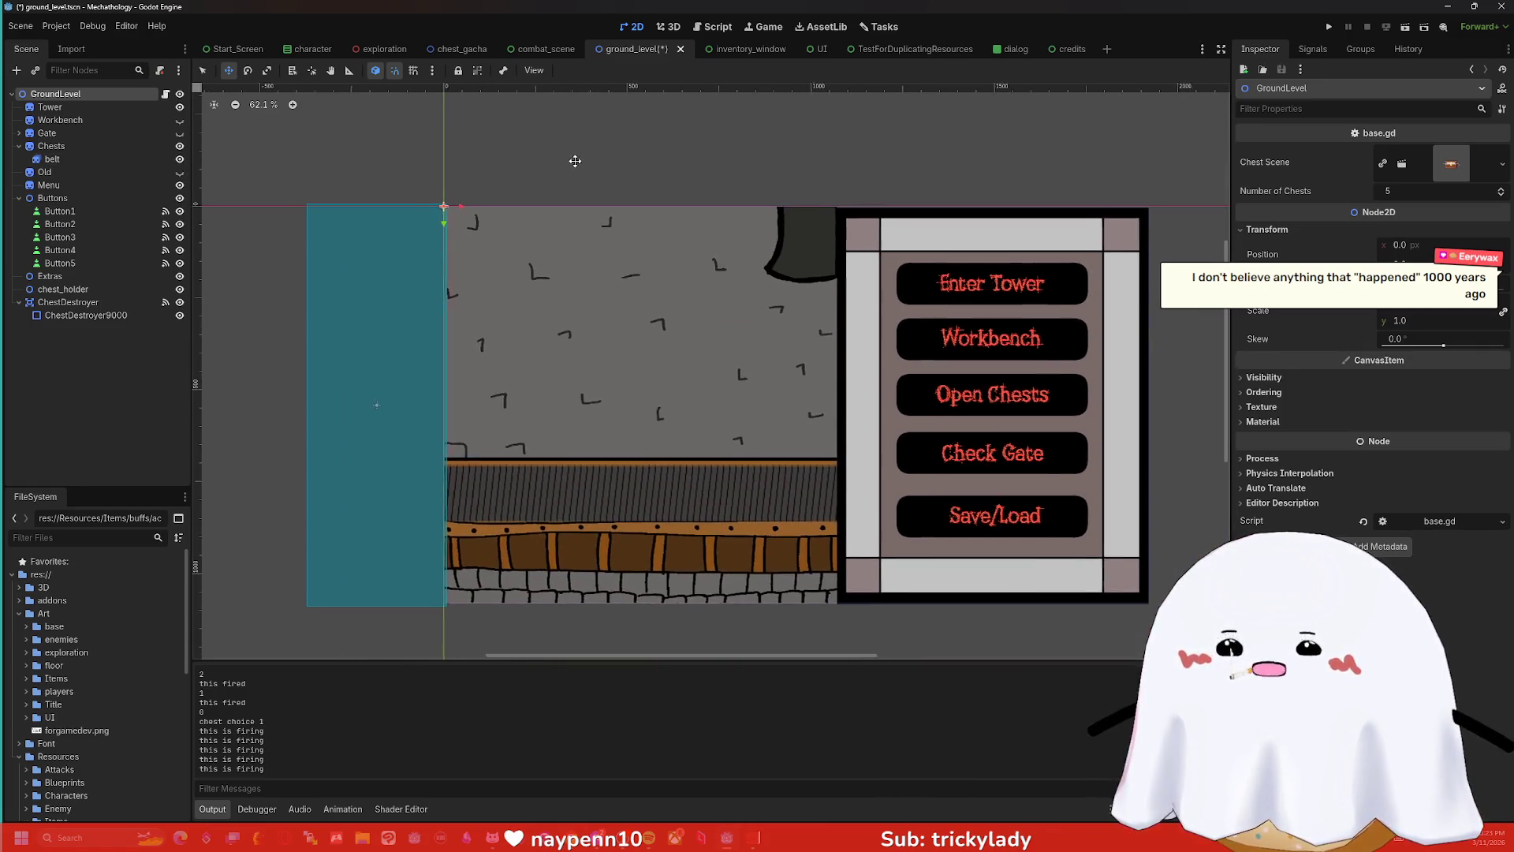
drag(575, 158, 608, 152)
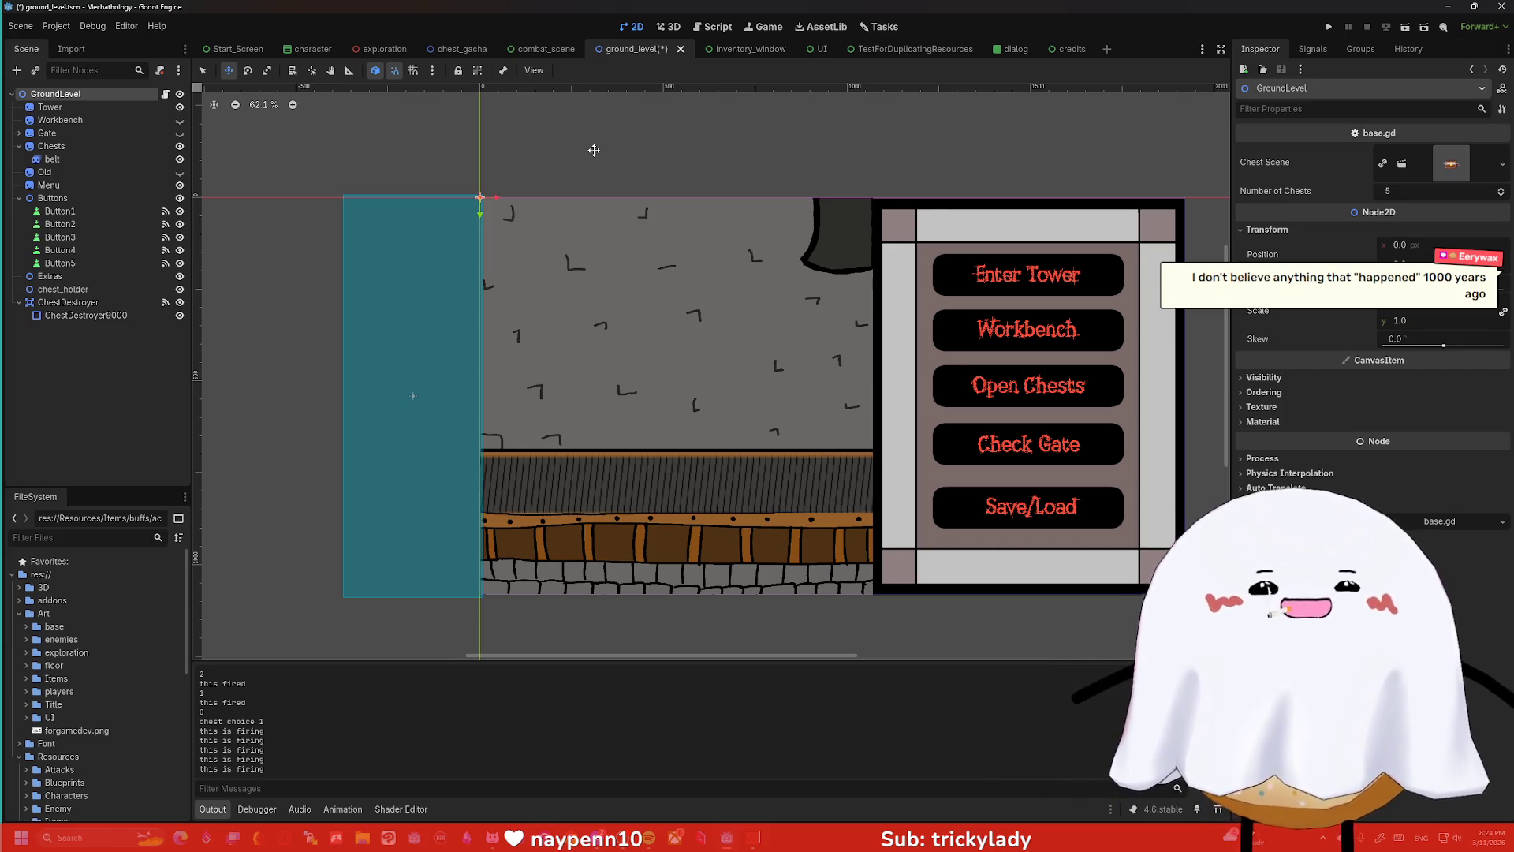
scroll(792, 170, down, 2)
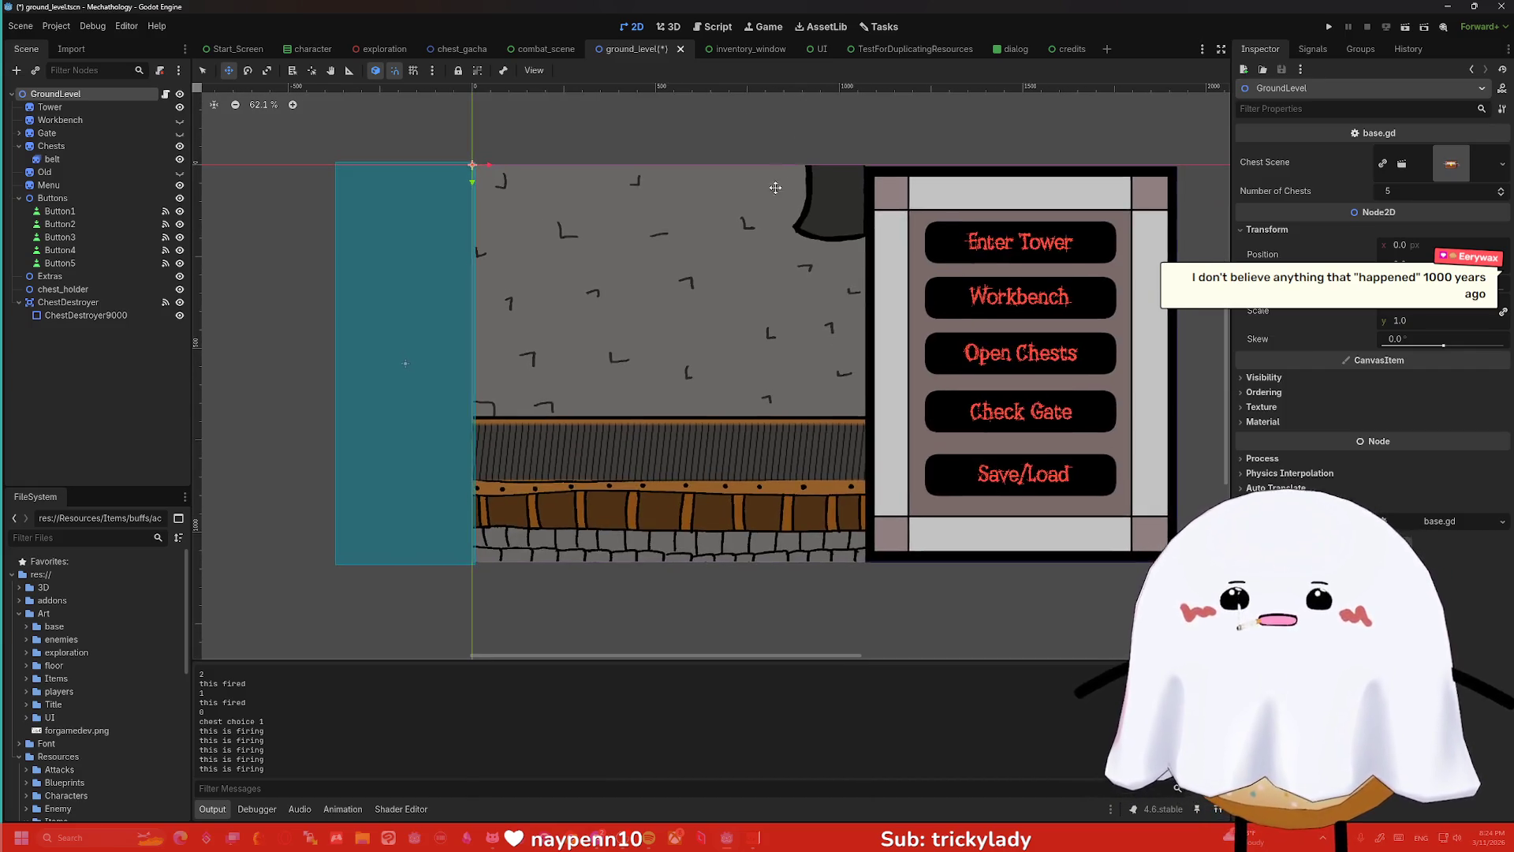
scroll(776, 188, up, 4)
scroll(772, 239, left, 1)
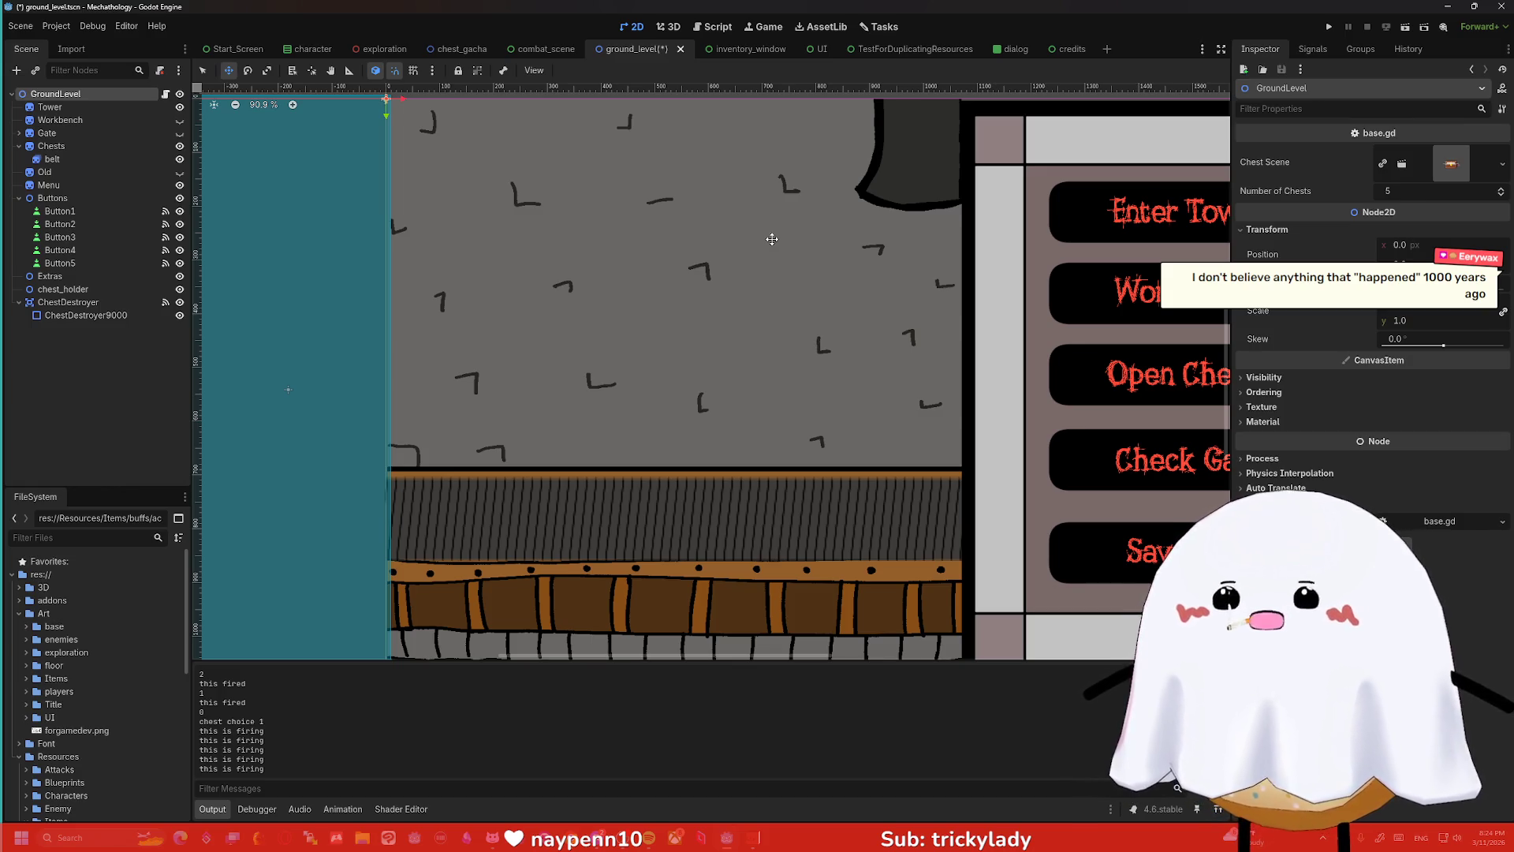
scroll(615, 122, down, 1)
drag(625, 126, 615, 164)
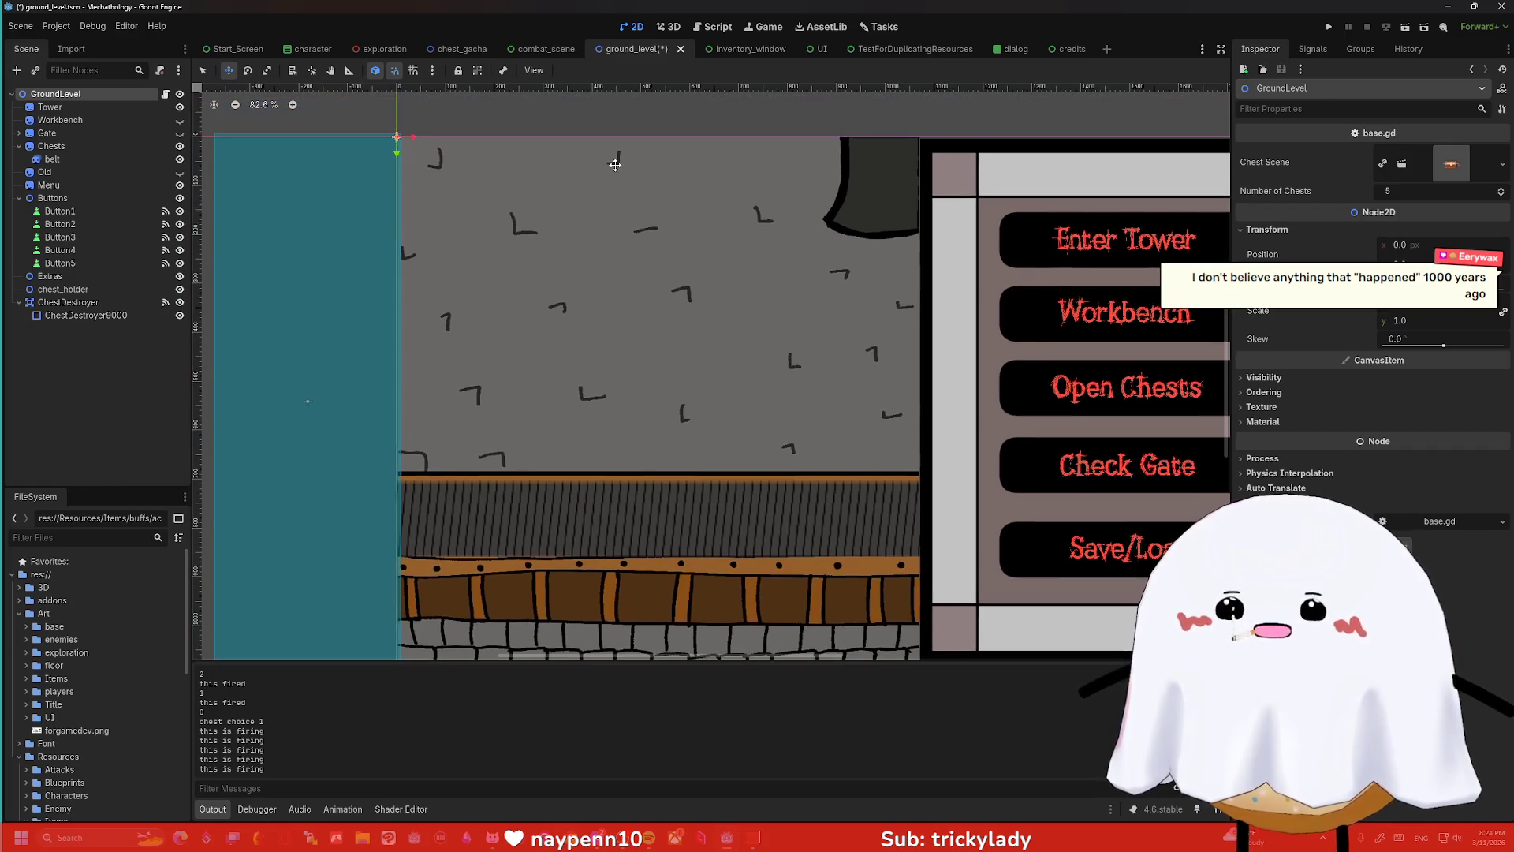
scroll(615, 164, down, 1)
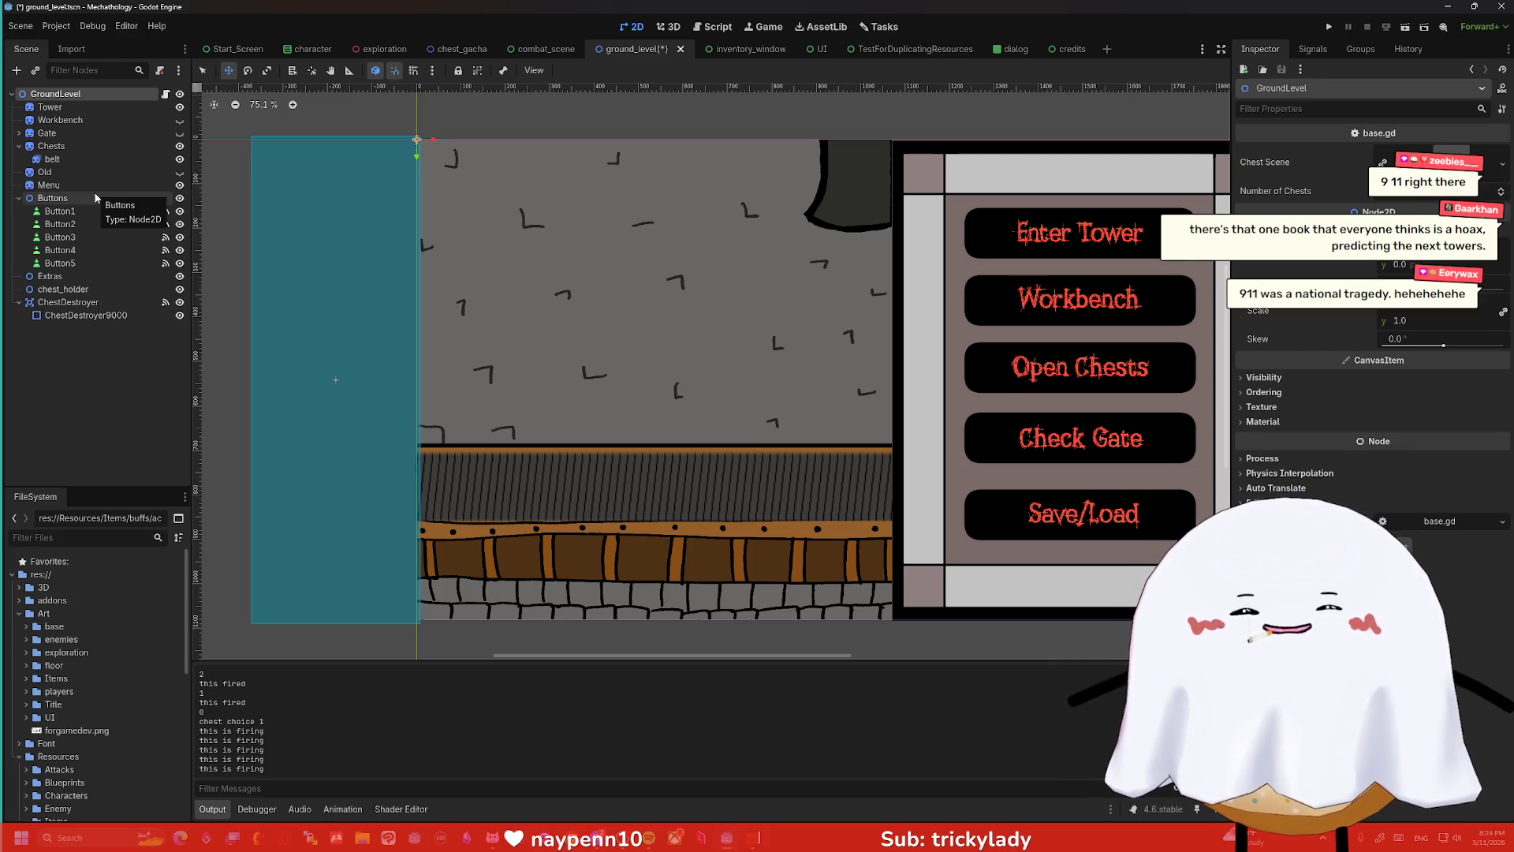
- Select chest_holder, run the game, and enter the Open Chests room
click(101, 278)
click(101, 290)
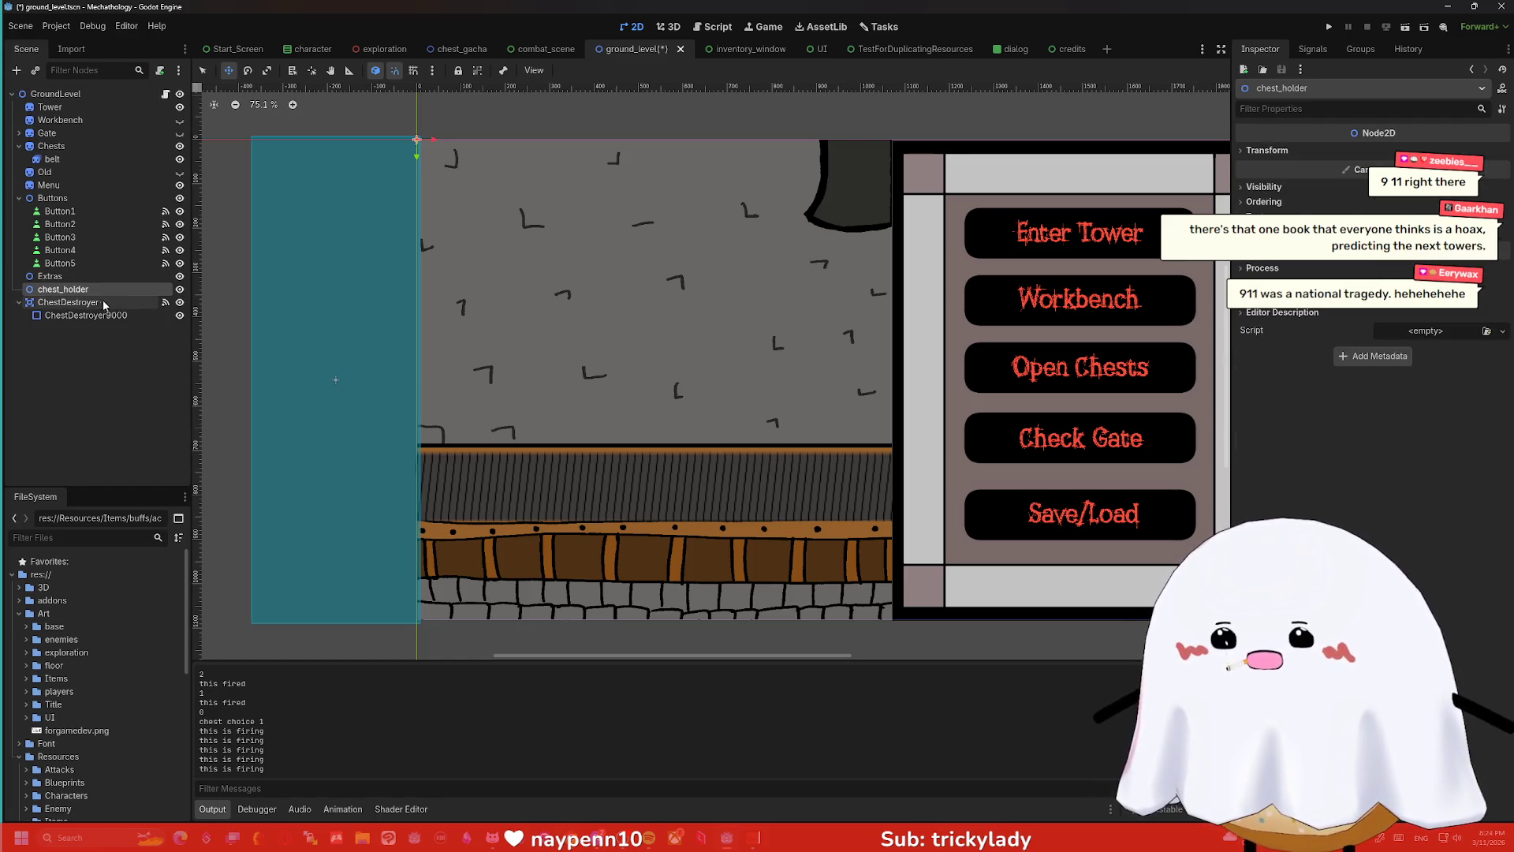
click(1331, 27)
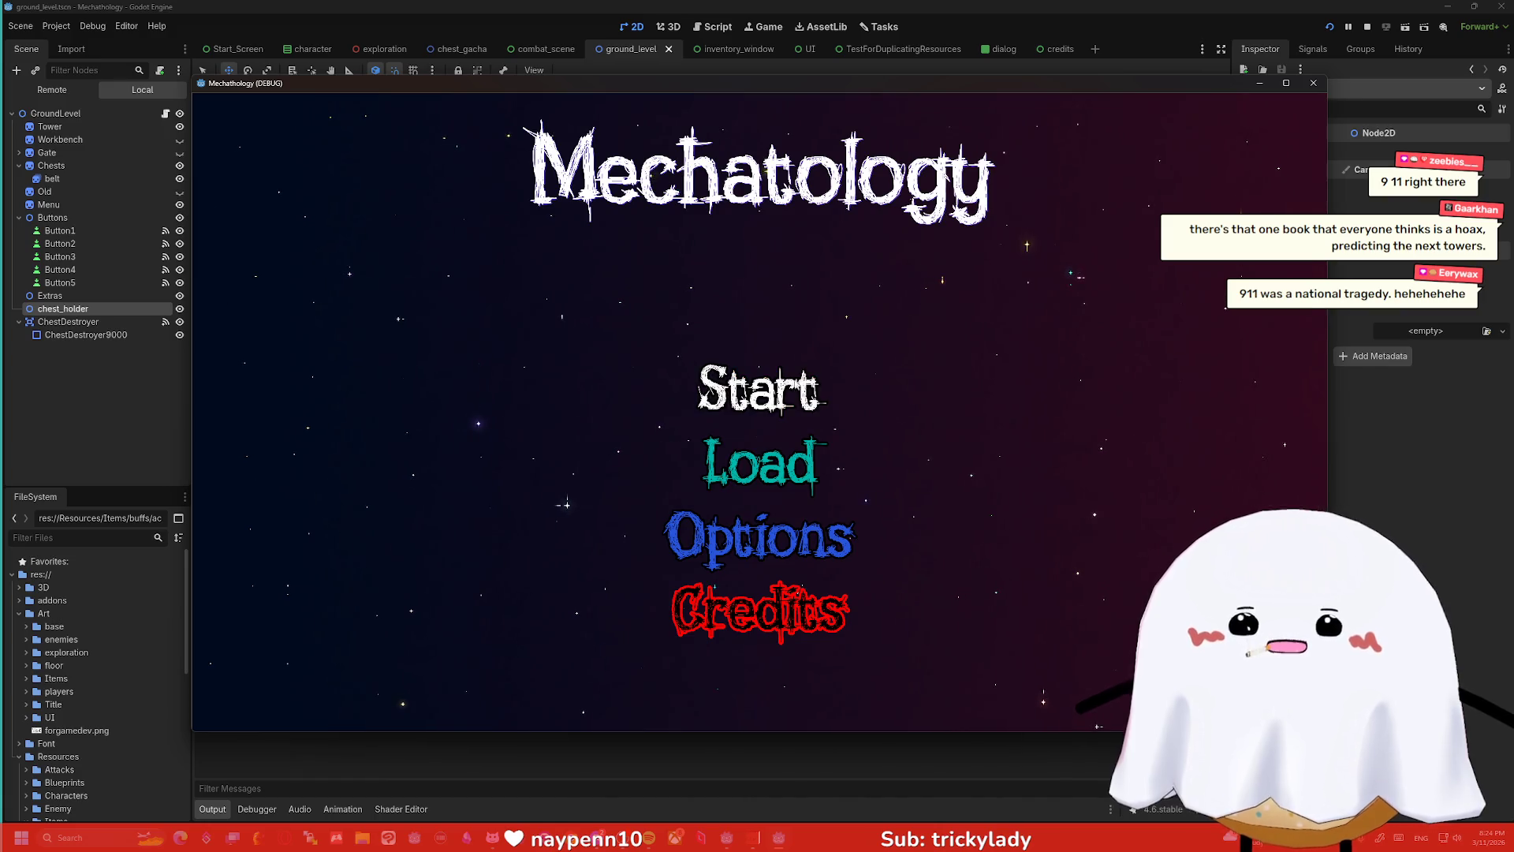
click(730, 378)
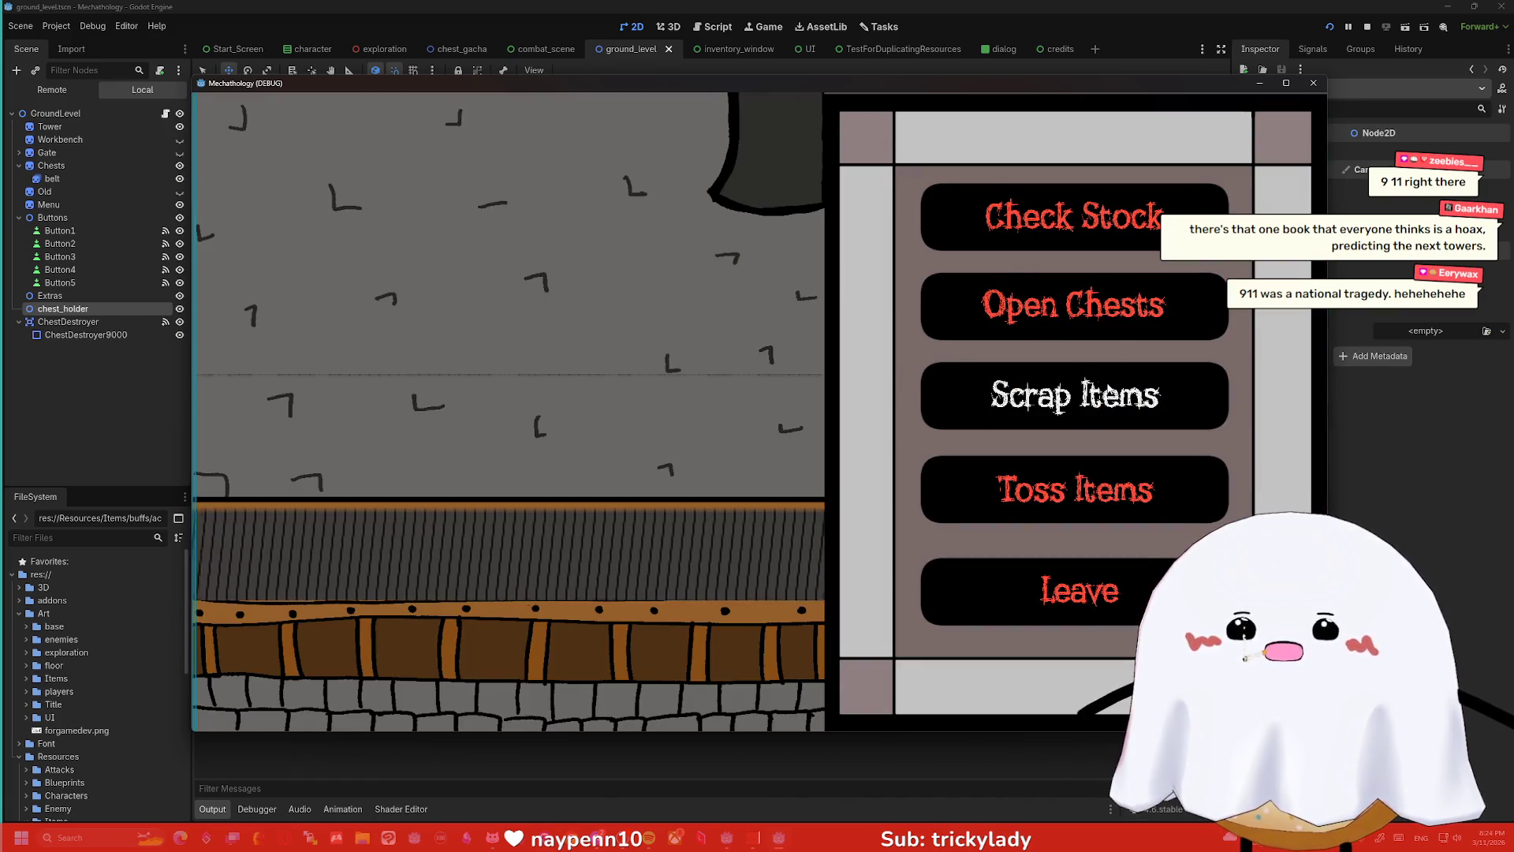
click(1079, 592)
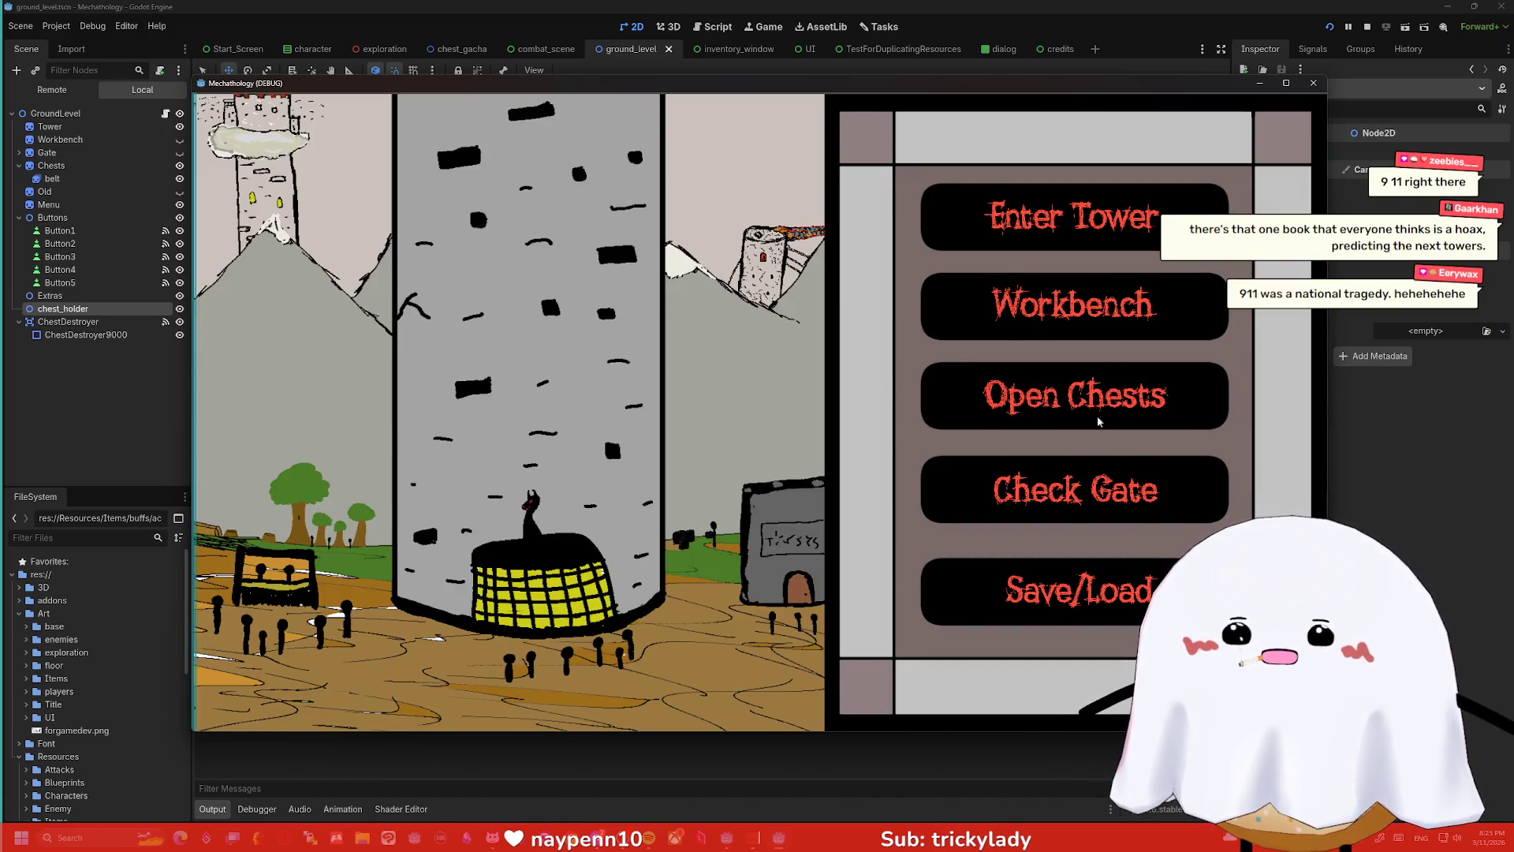
click(1092, 394)
- Inspect the live GroundLevel tree in the Remote view, then return to the editor
click(52, 89)
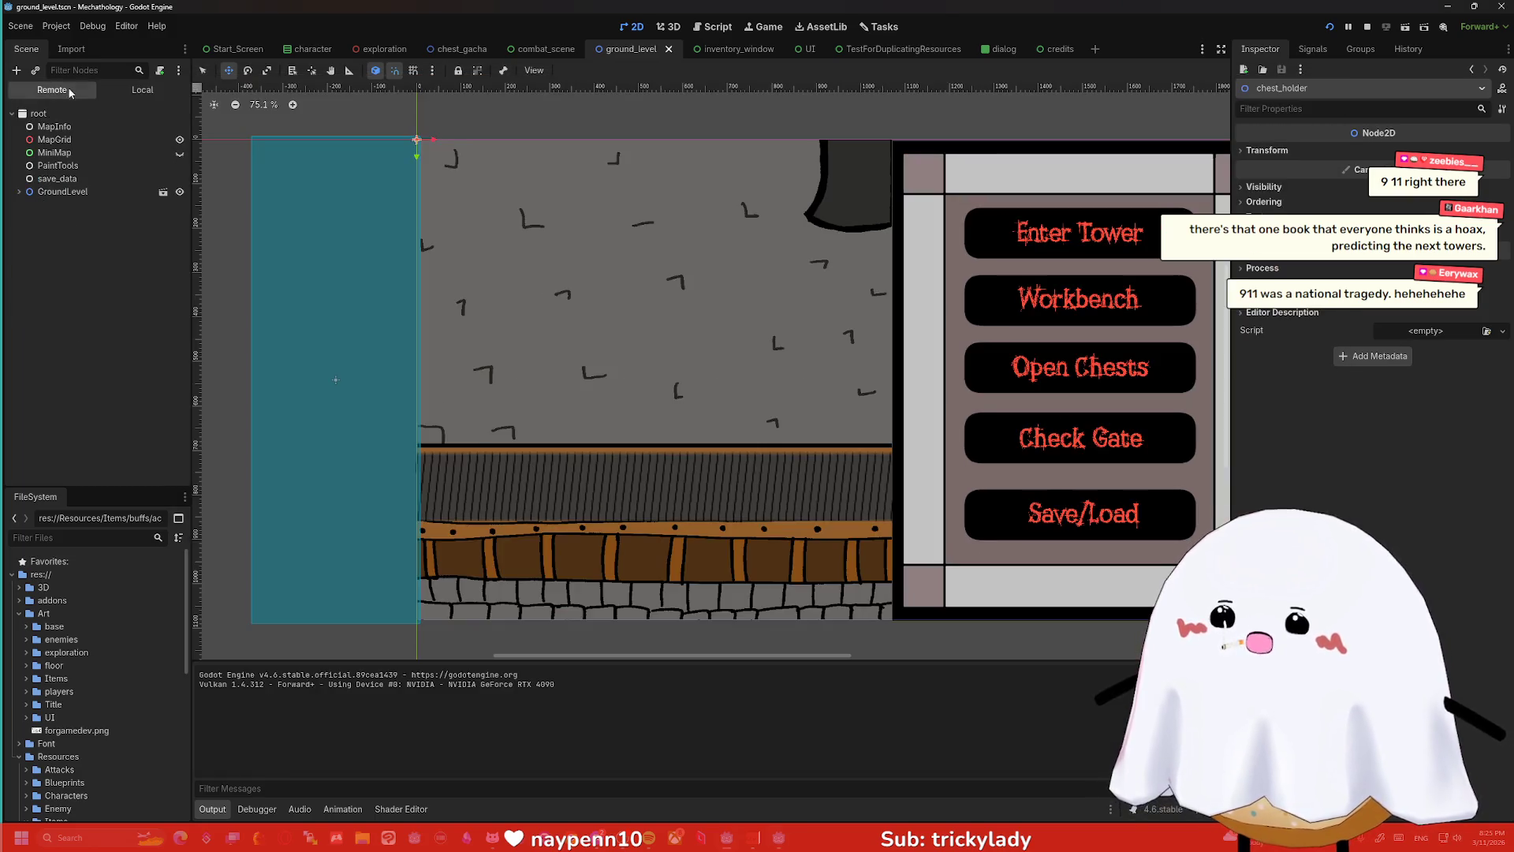
click(20, 192)
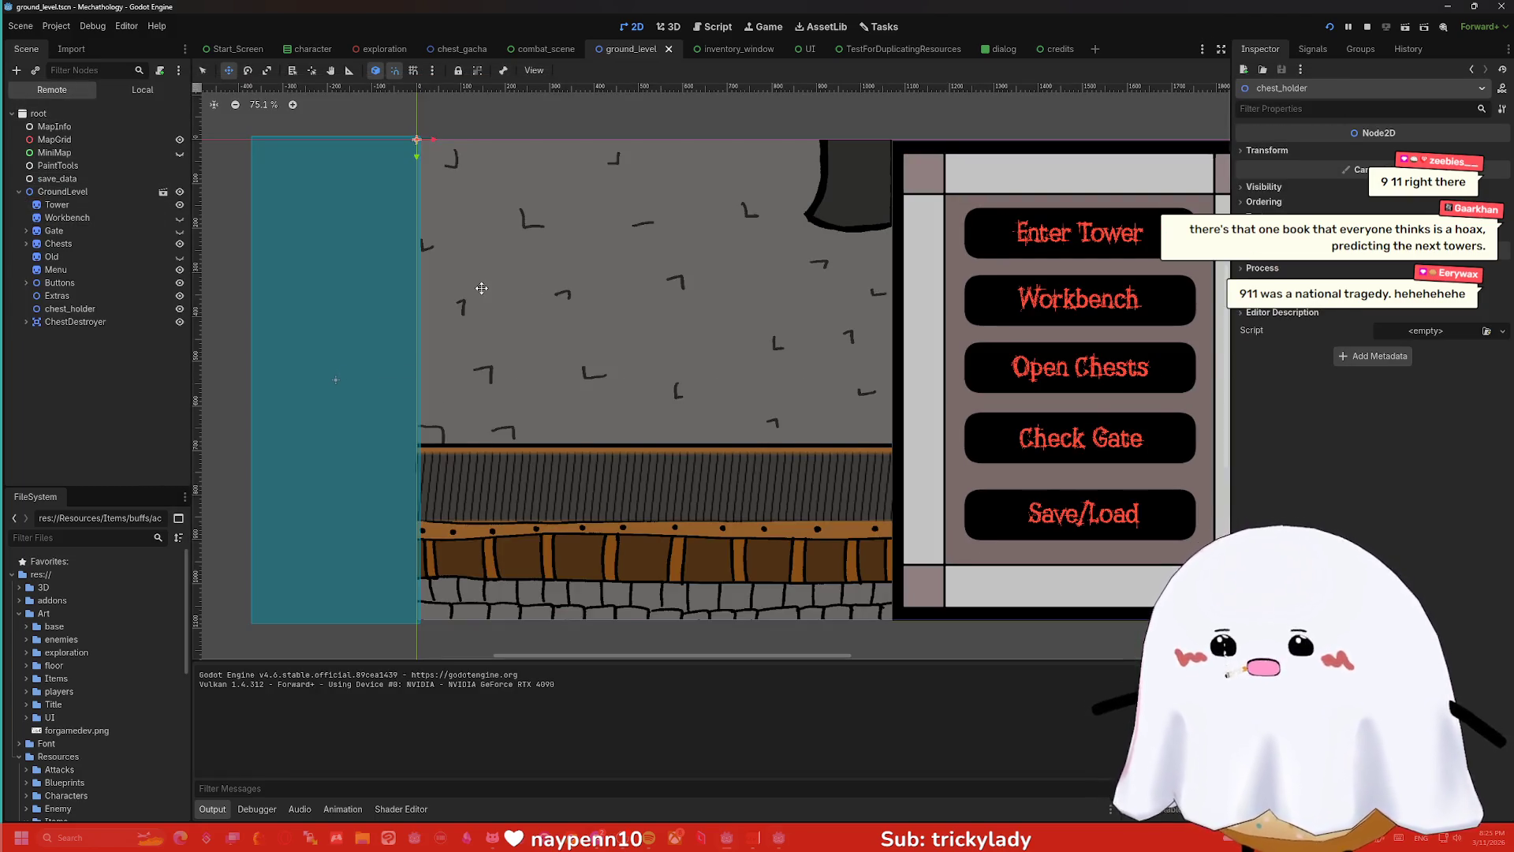
click(754, 838)
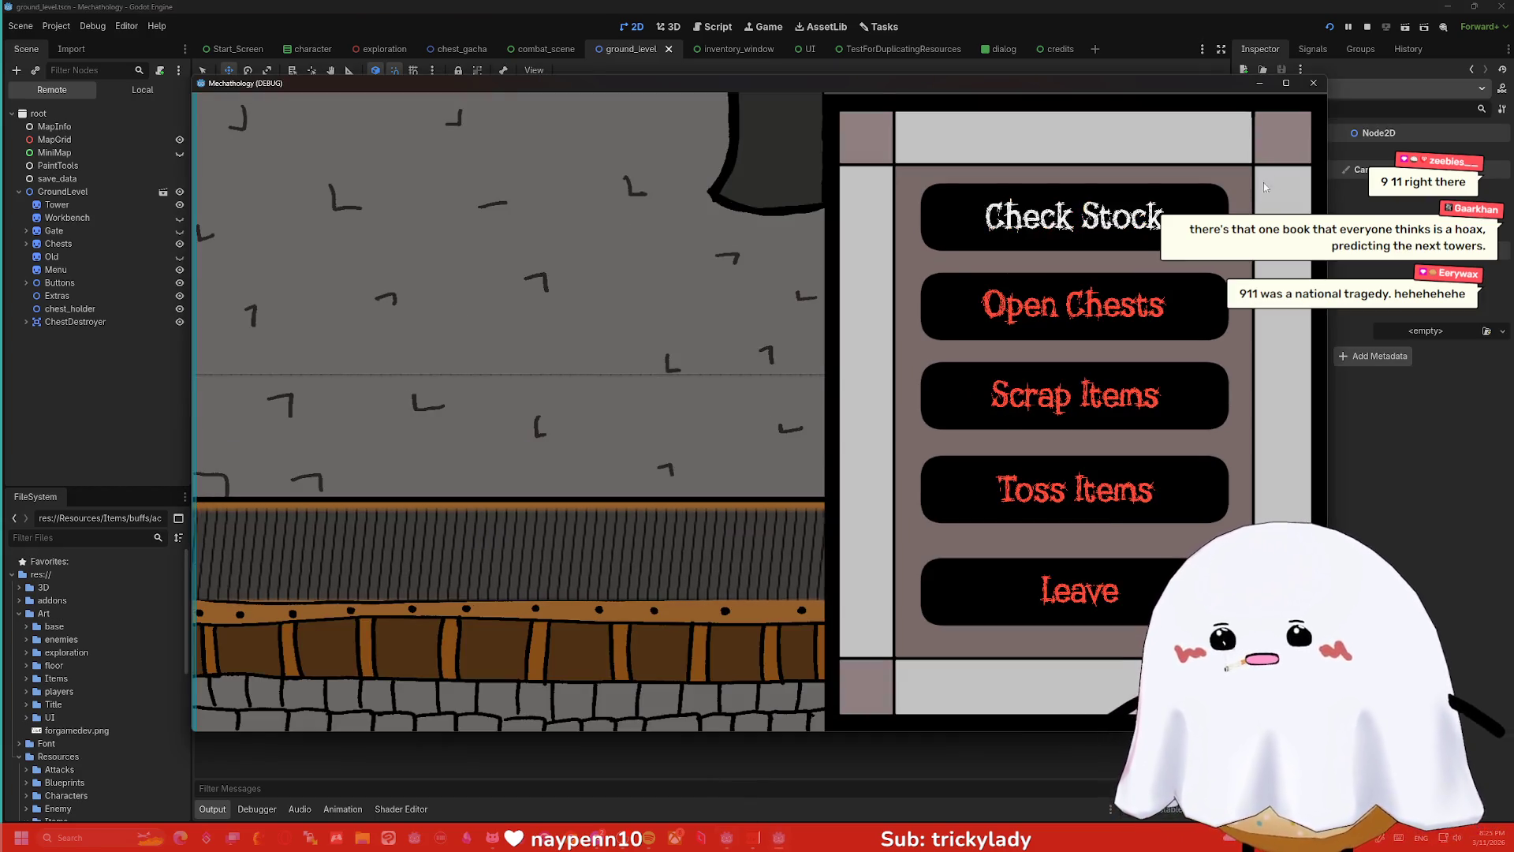
click(753, 838)
click(1201, 48)
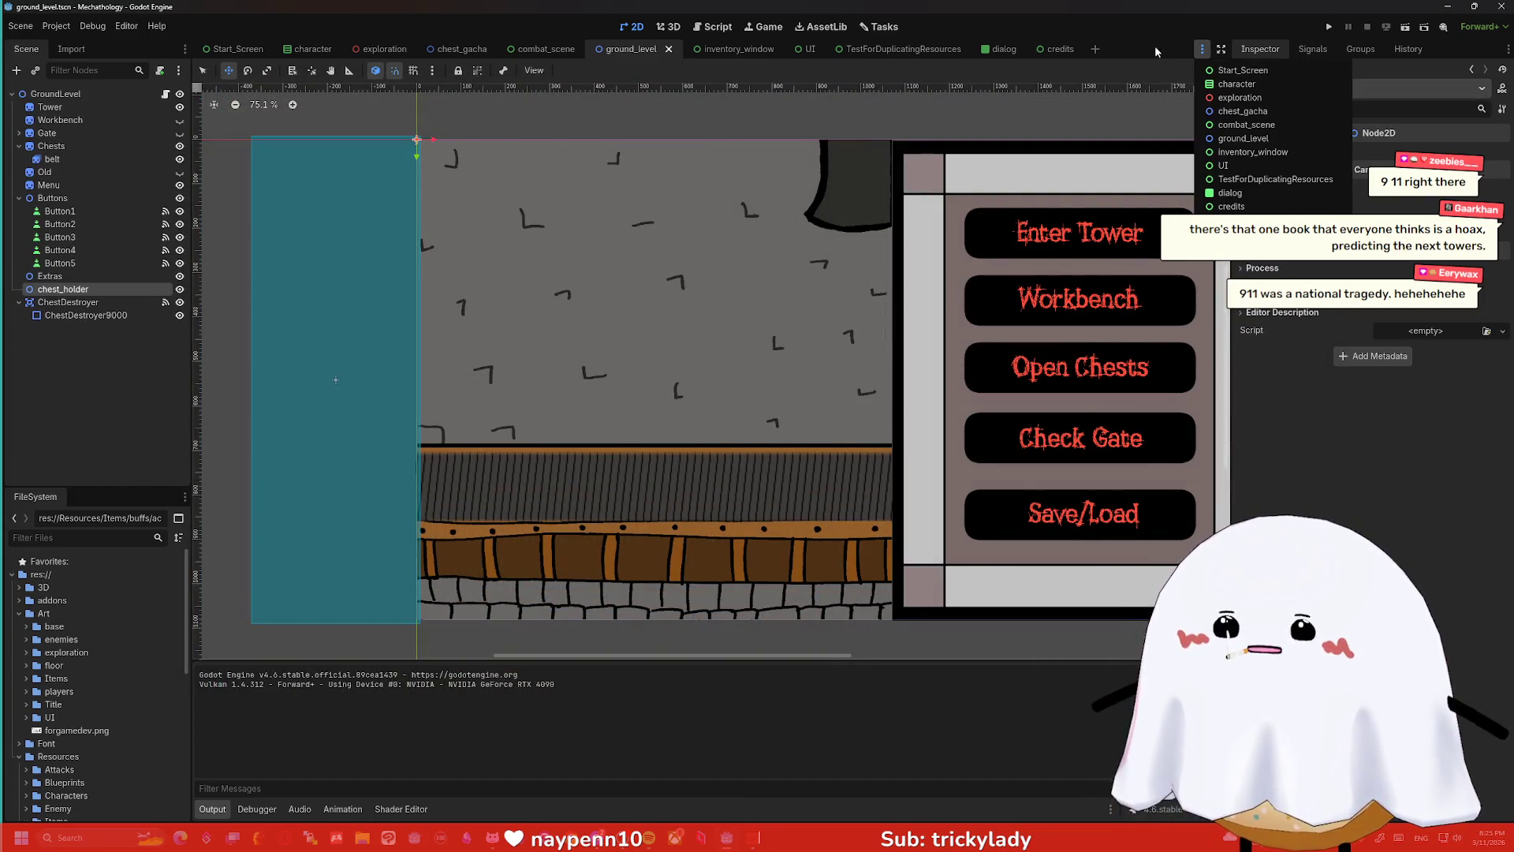
- Switch to the Game workspace, set camera manipulation from editors, and test-launch the game
click(761, 26)
click(718, 27)
click(762, 26)
click(1202, 49)
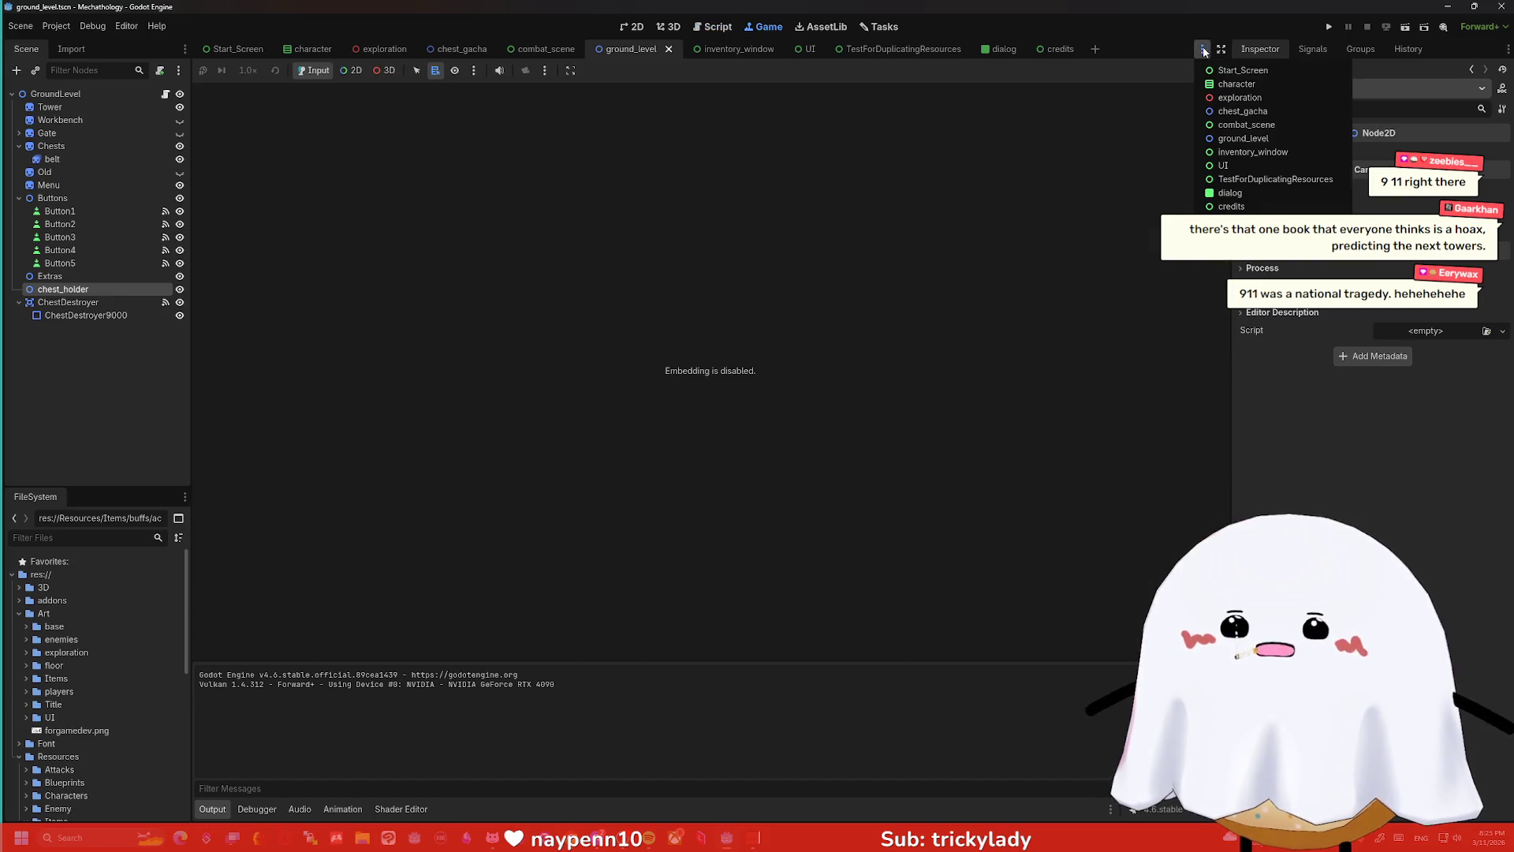
click(1095, 115)
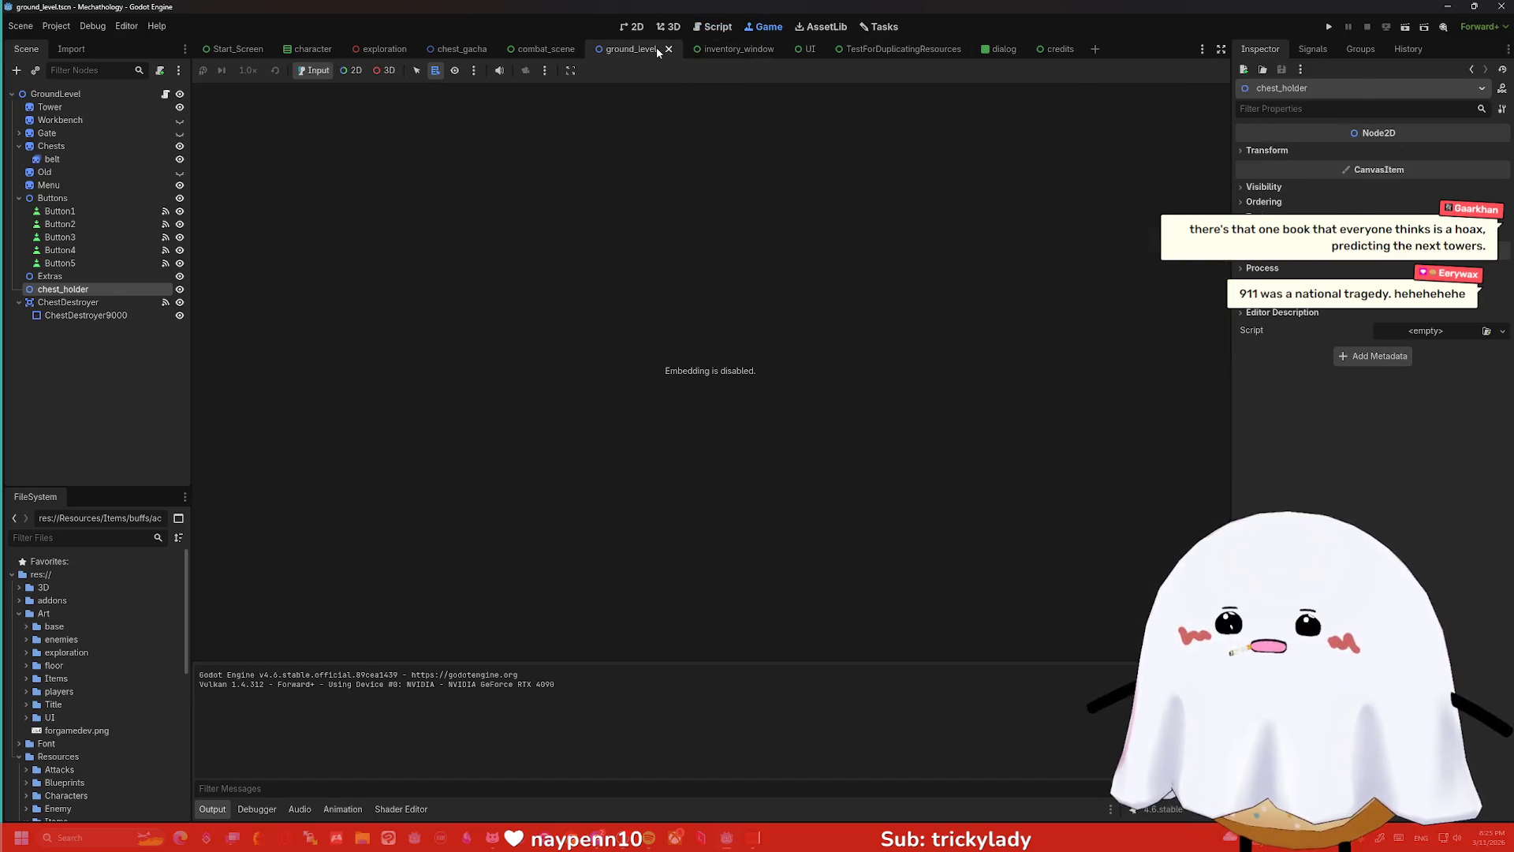
click(543, 71)
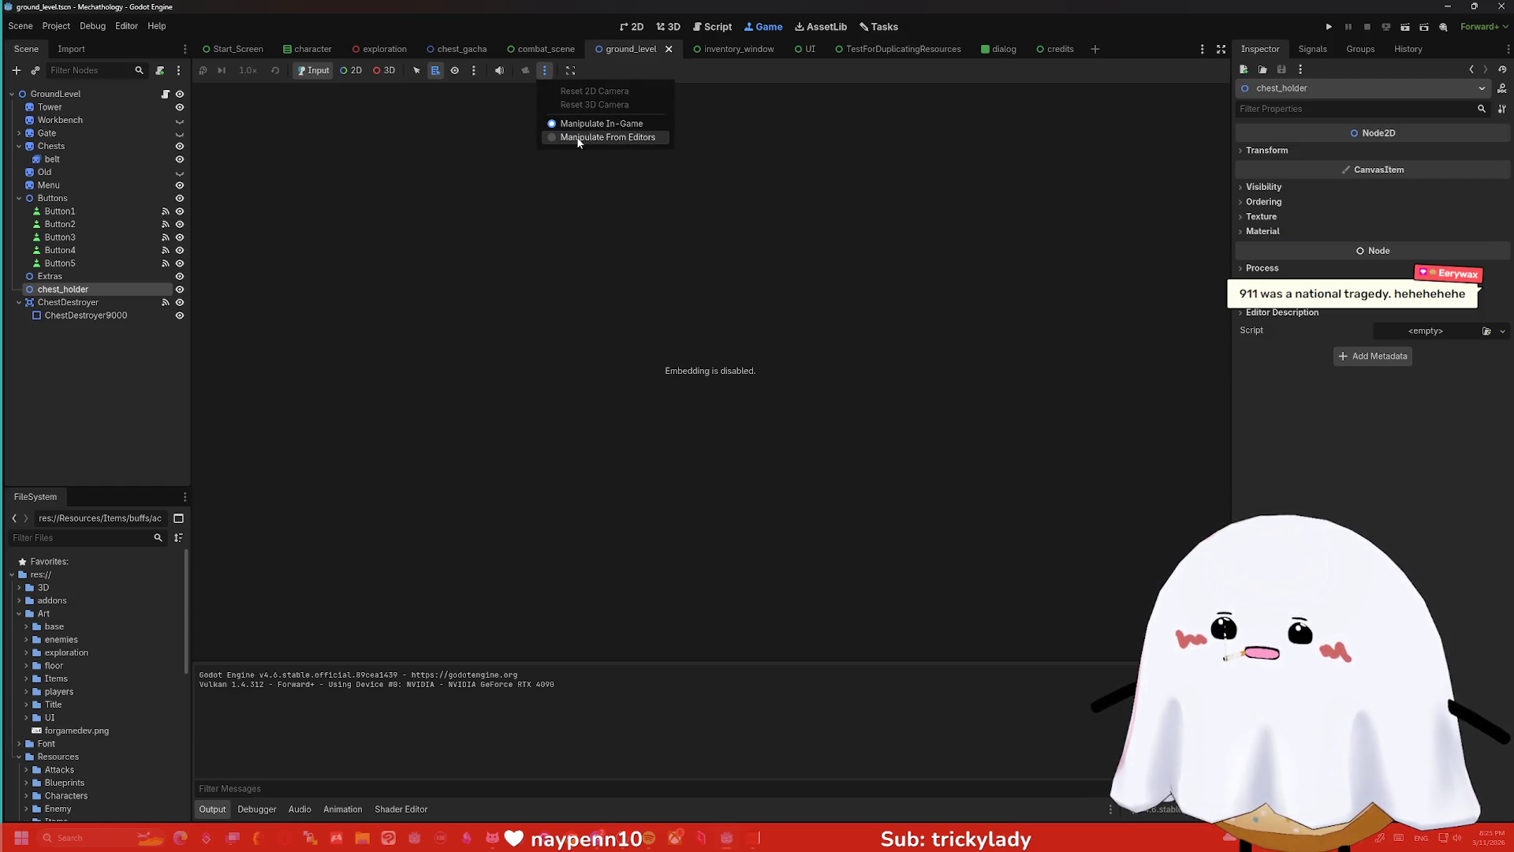
click(578, 138)
click(1329, 27)
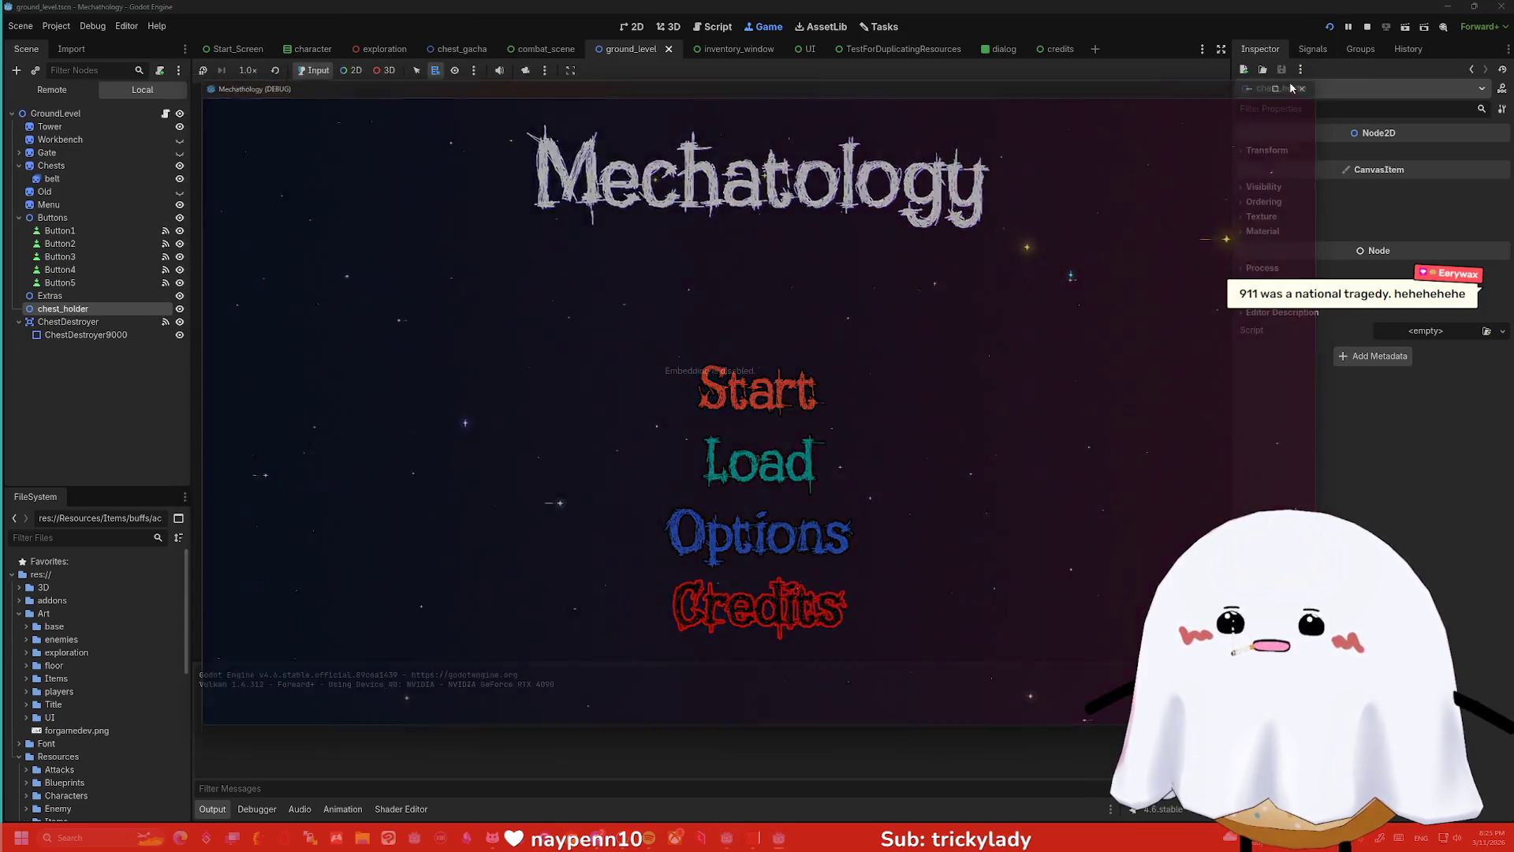
click(1301, 88)
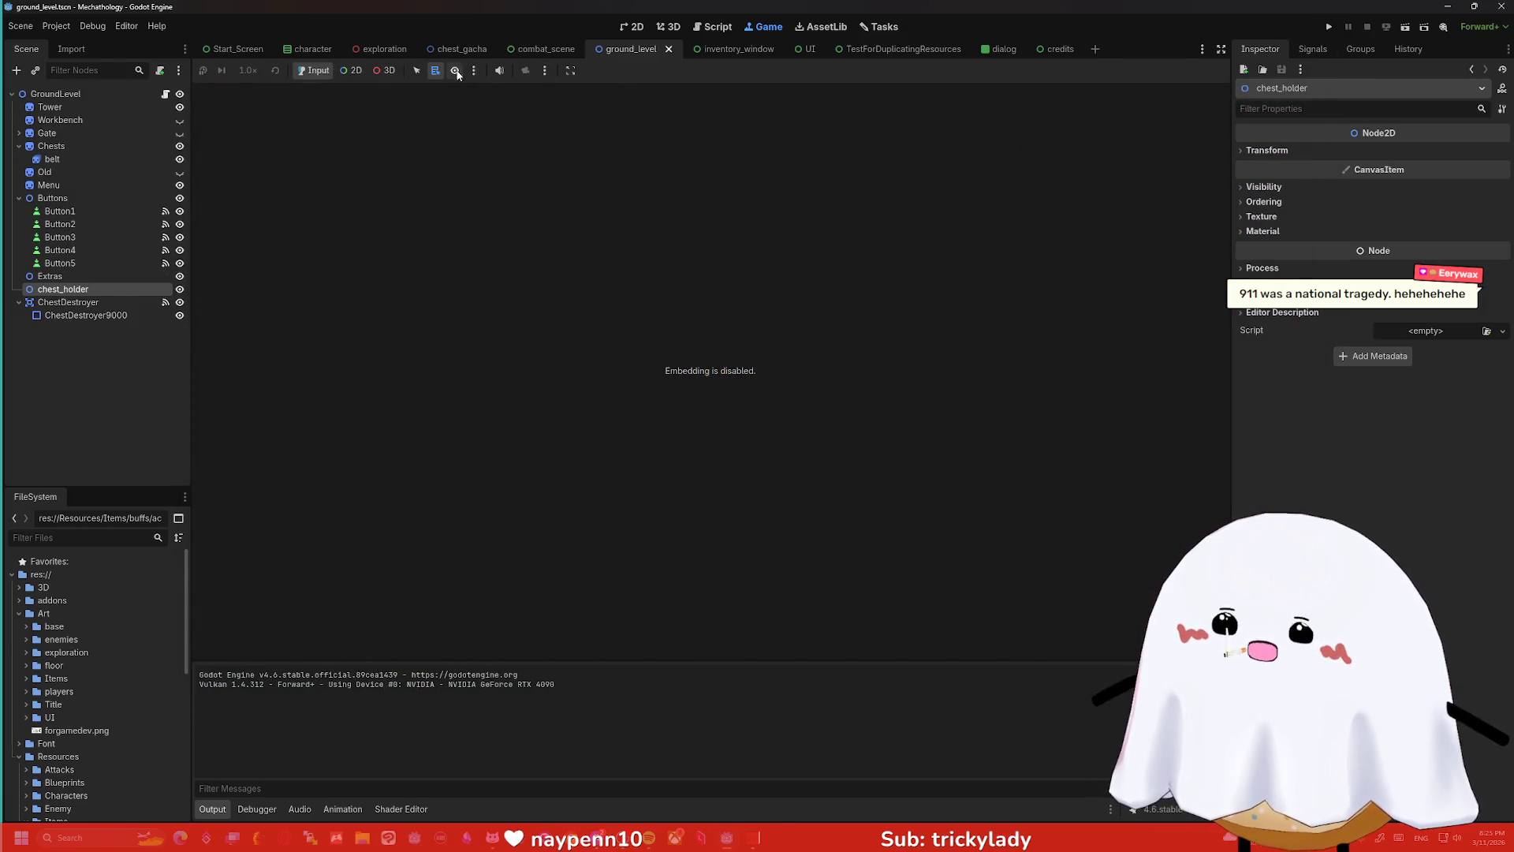
- Set the game view camera to Manipulate In-Game and launch the game again
click(473, 70)
click(544, 71)
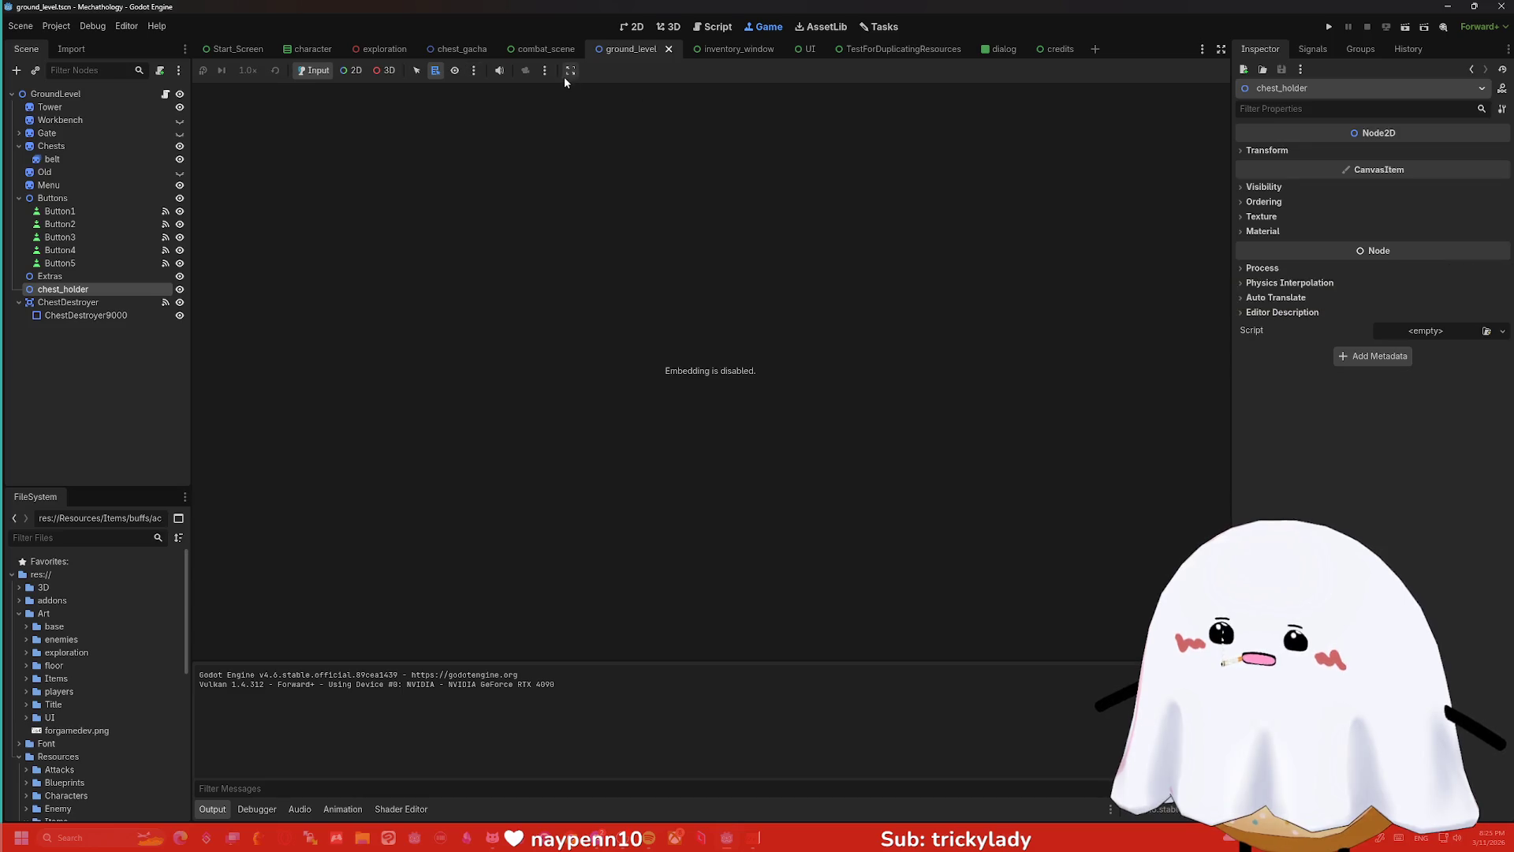
click(544, 70)
click(601, 123)
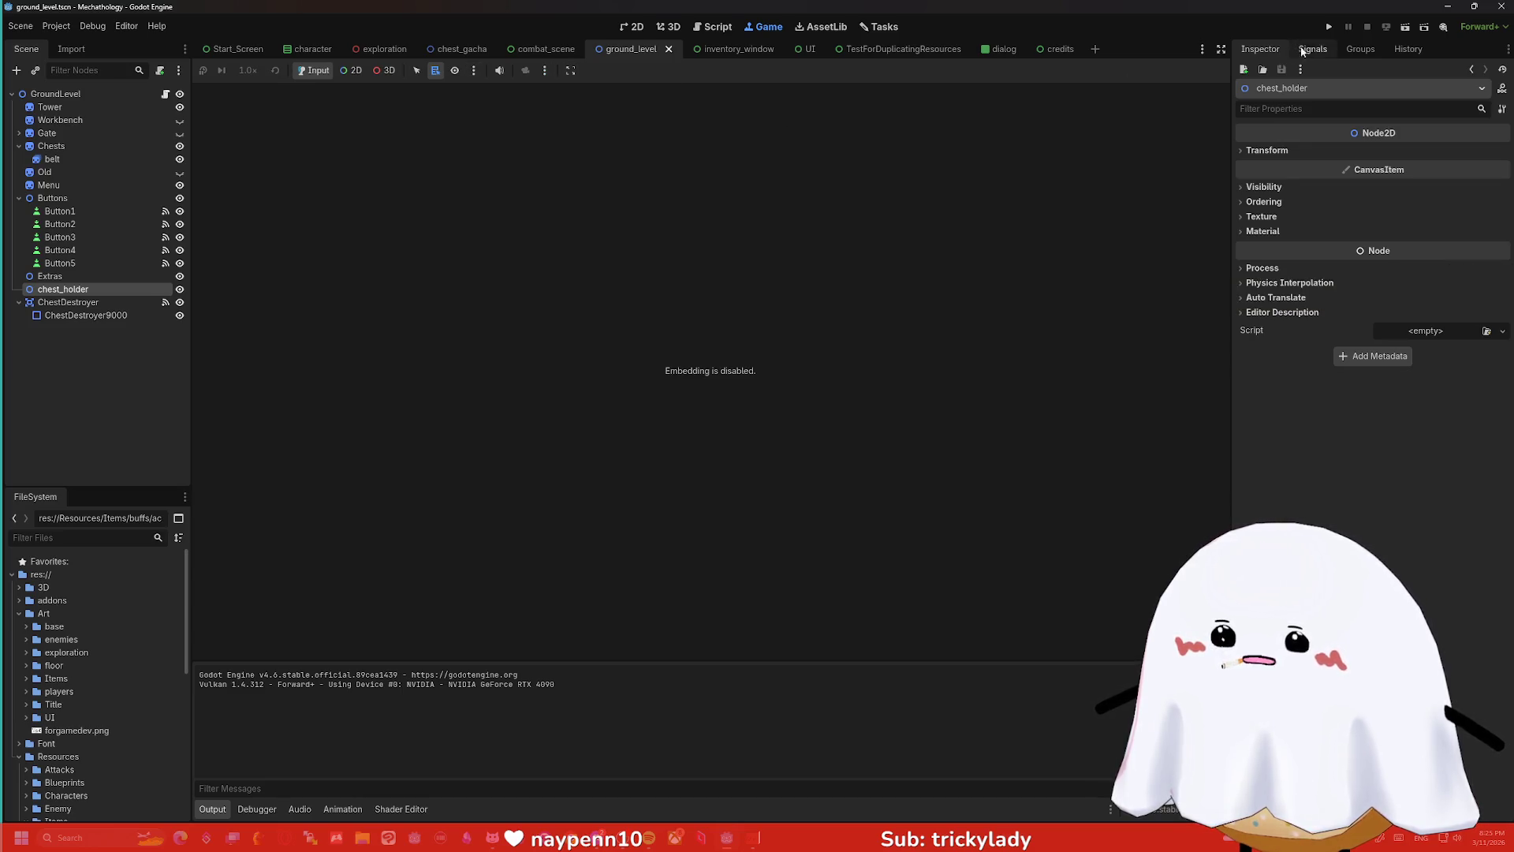
click(1329, 27)
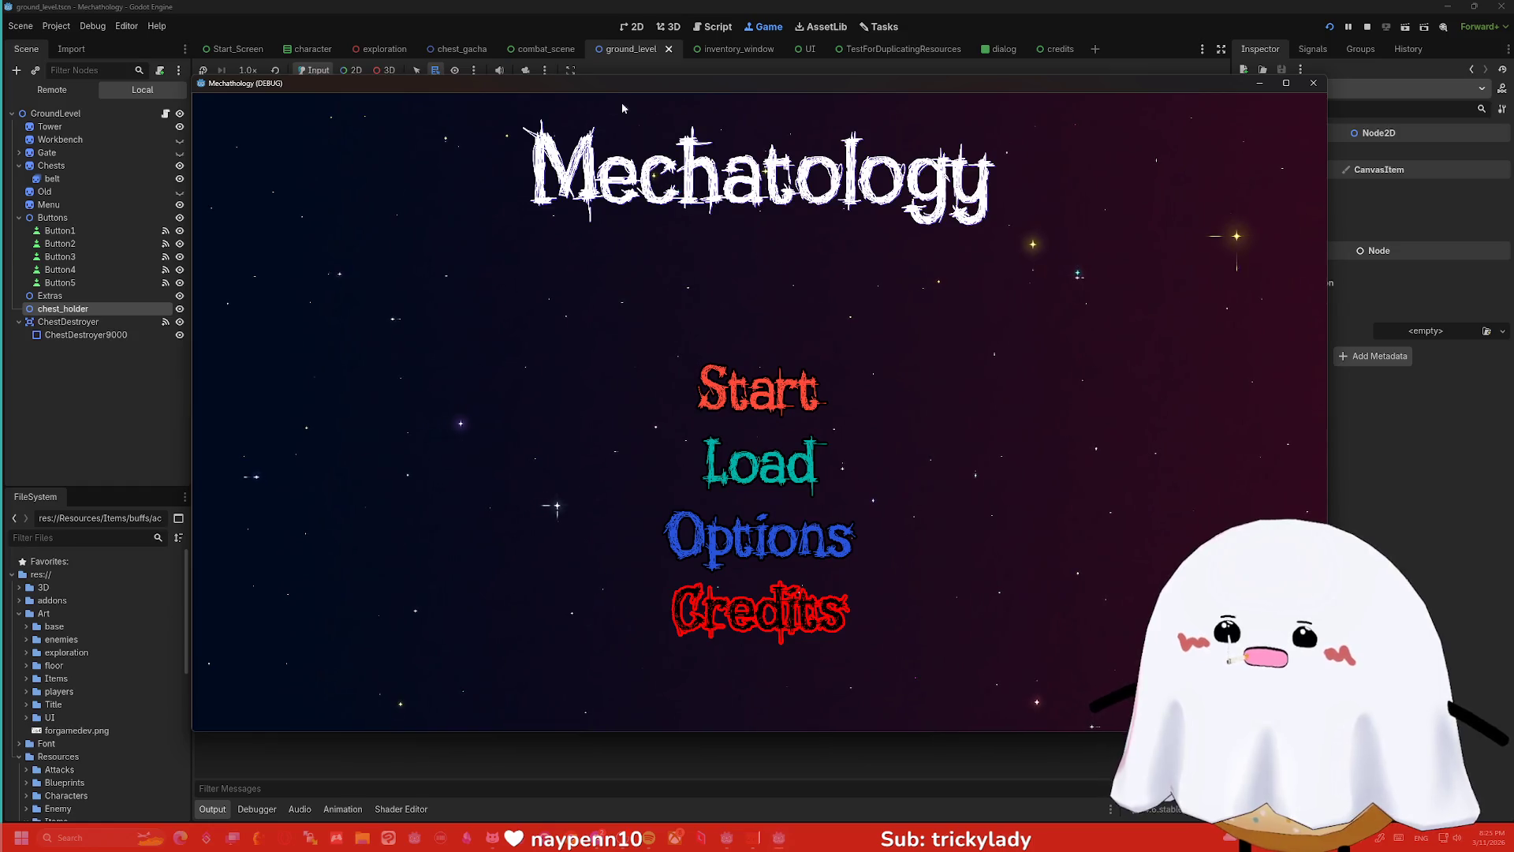
- Close the separate game window, enable Embed Game on Next Play, and run with F5
click(1313, 83)
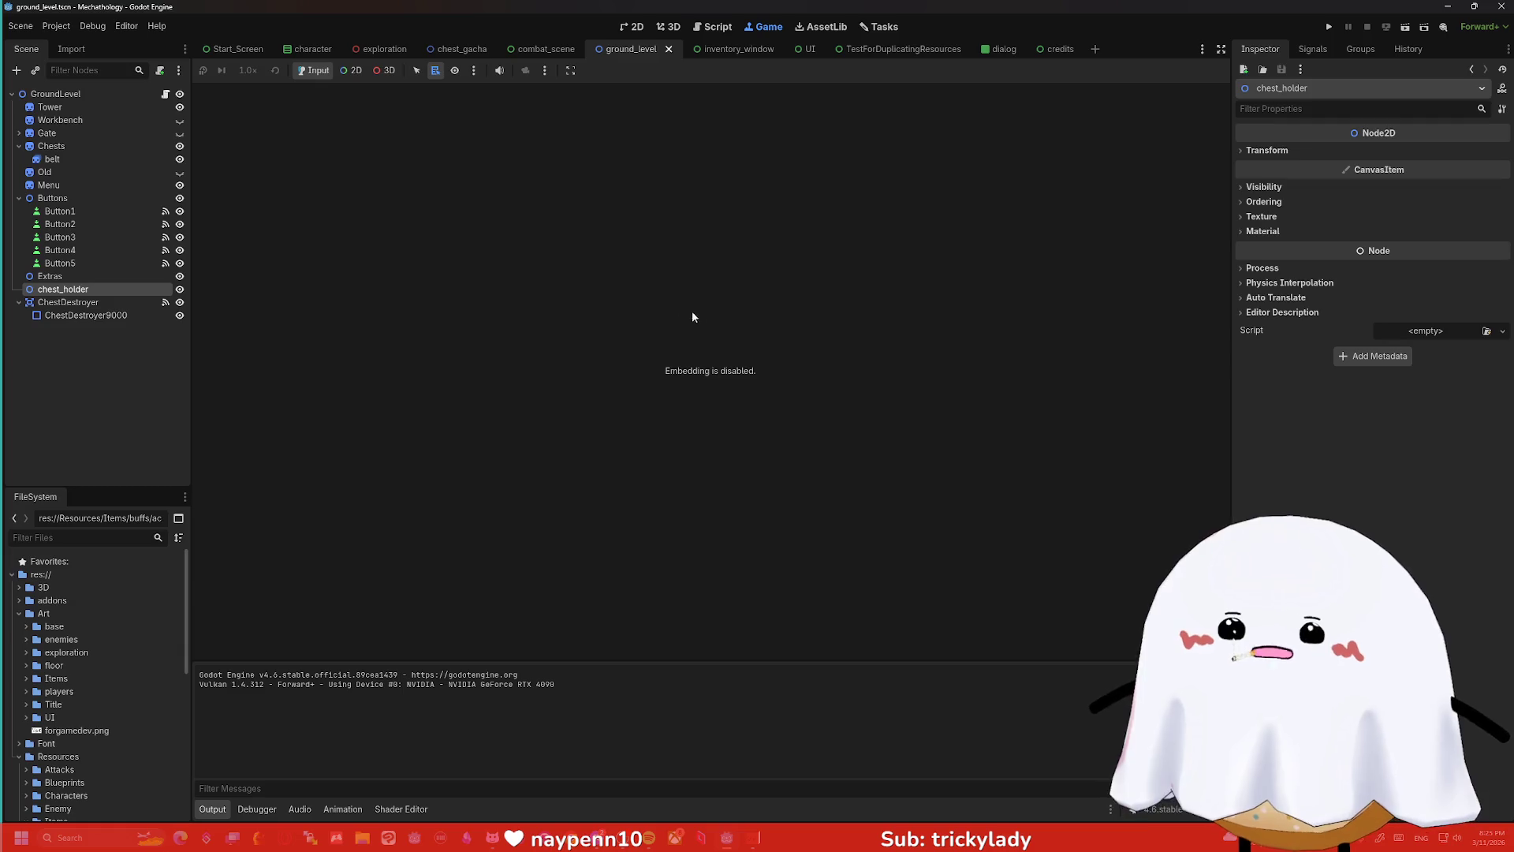
click(544, 70)
click(512, 73)
click(474, 71)
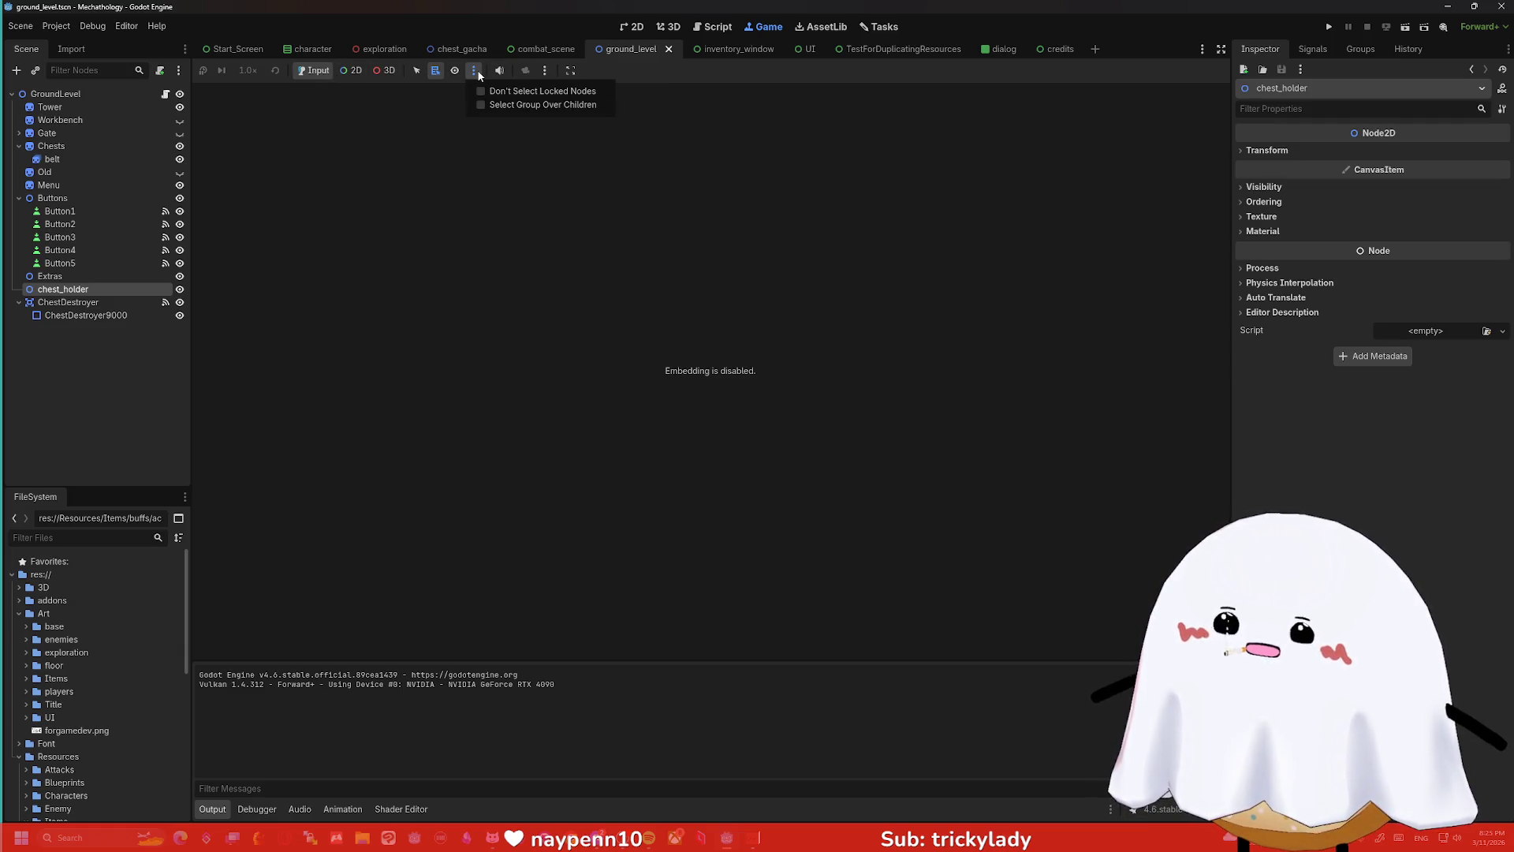
click(478, 73)
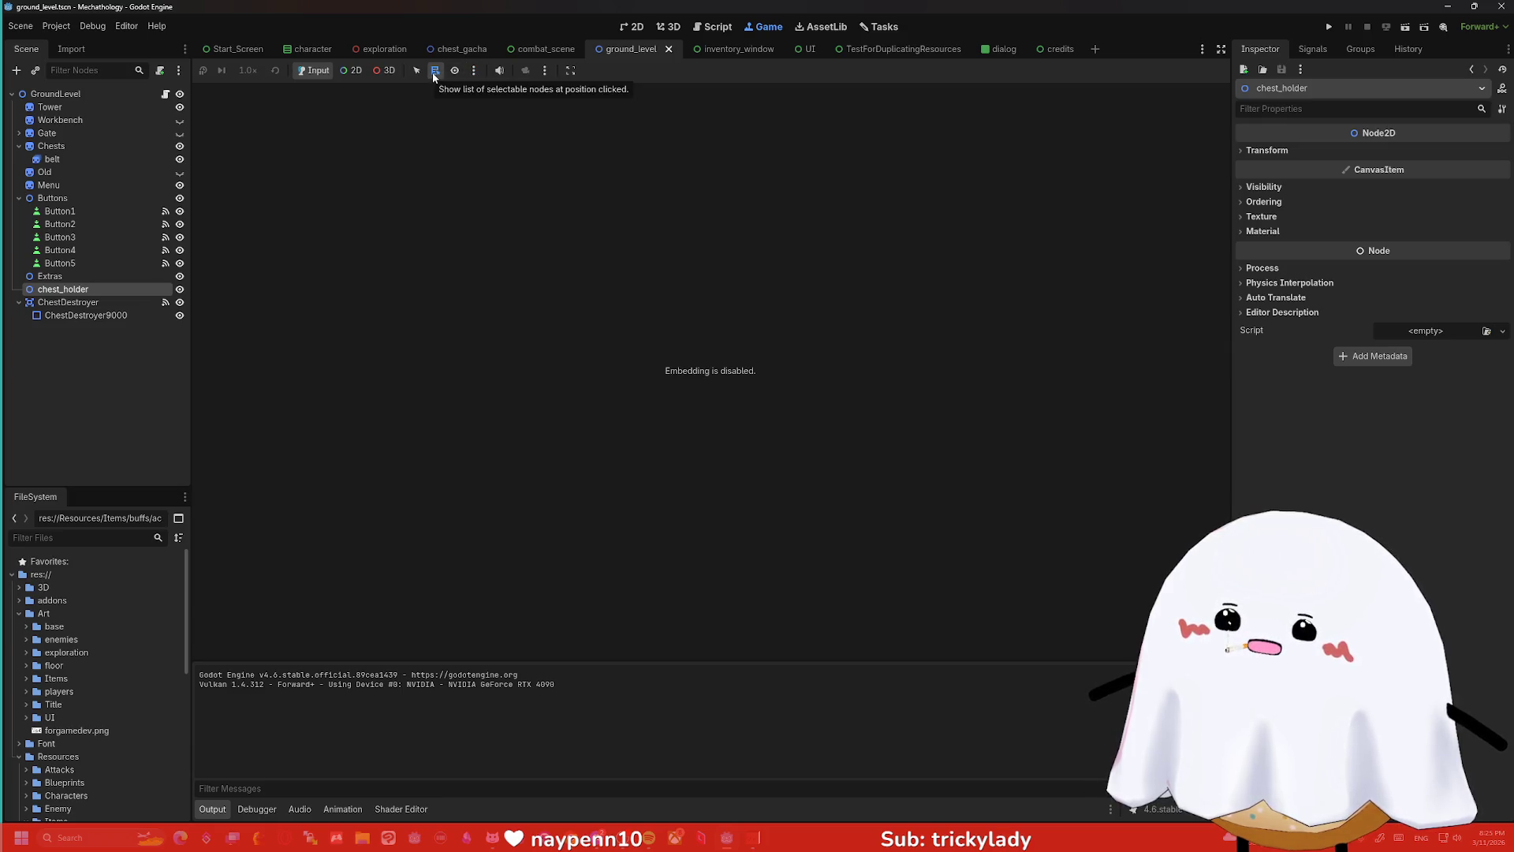
click(566, 76)
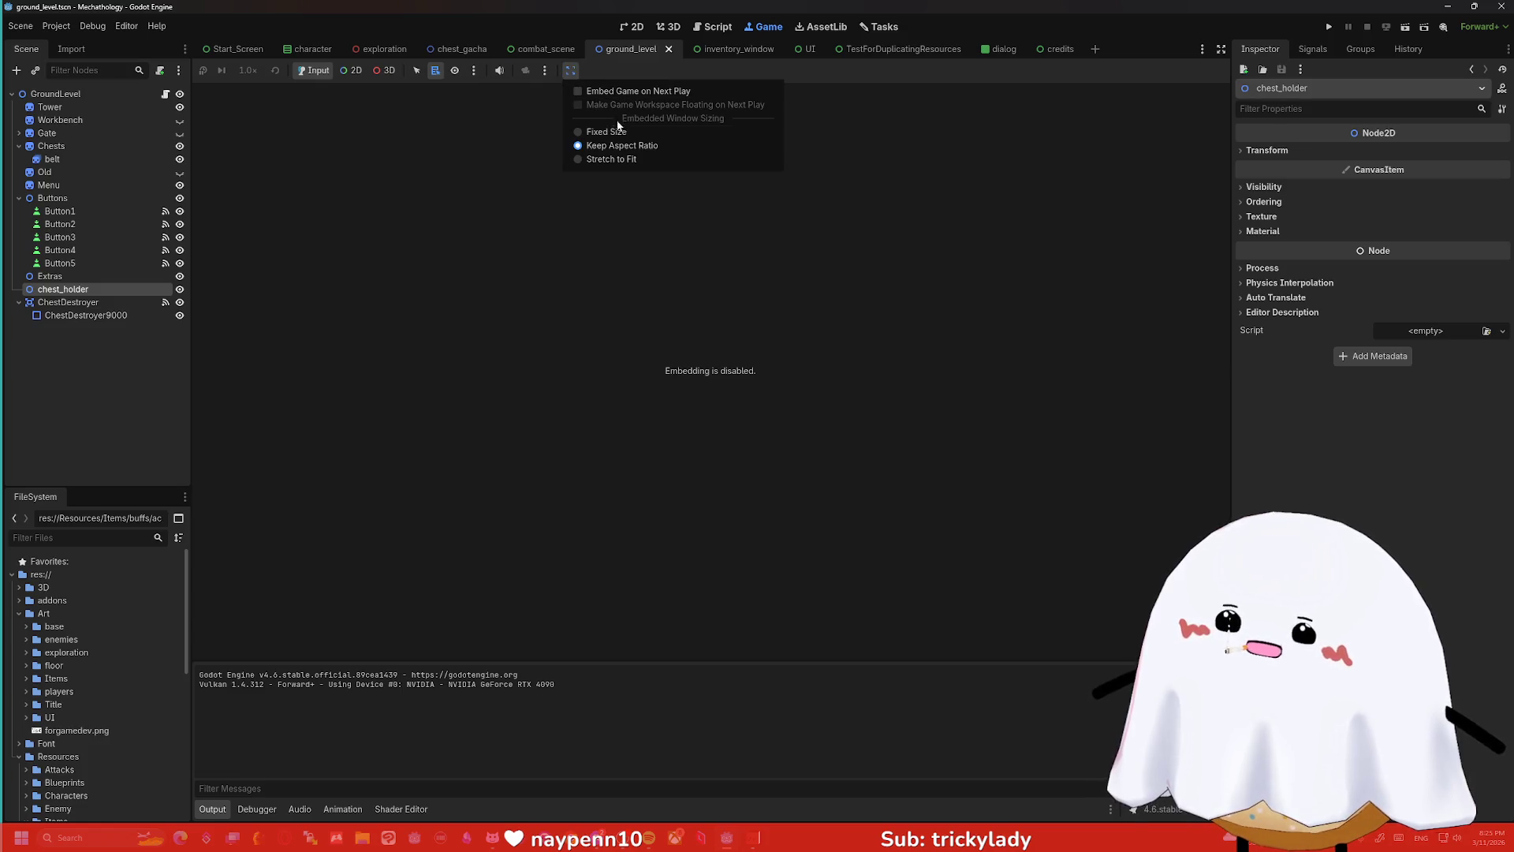
click(618, 92)
key(F5)
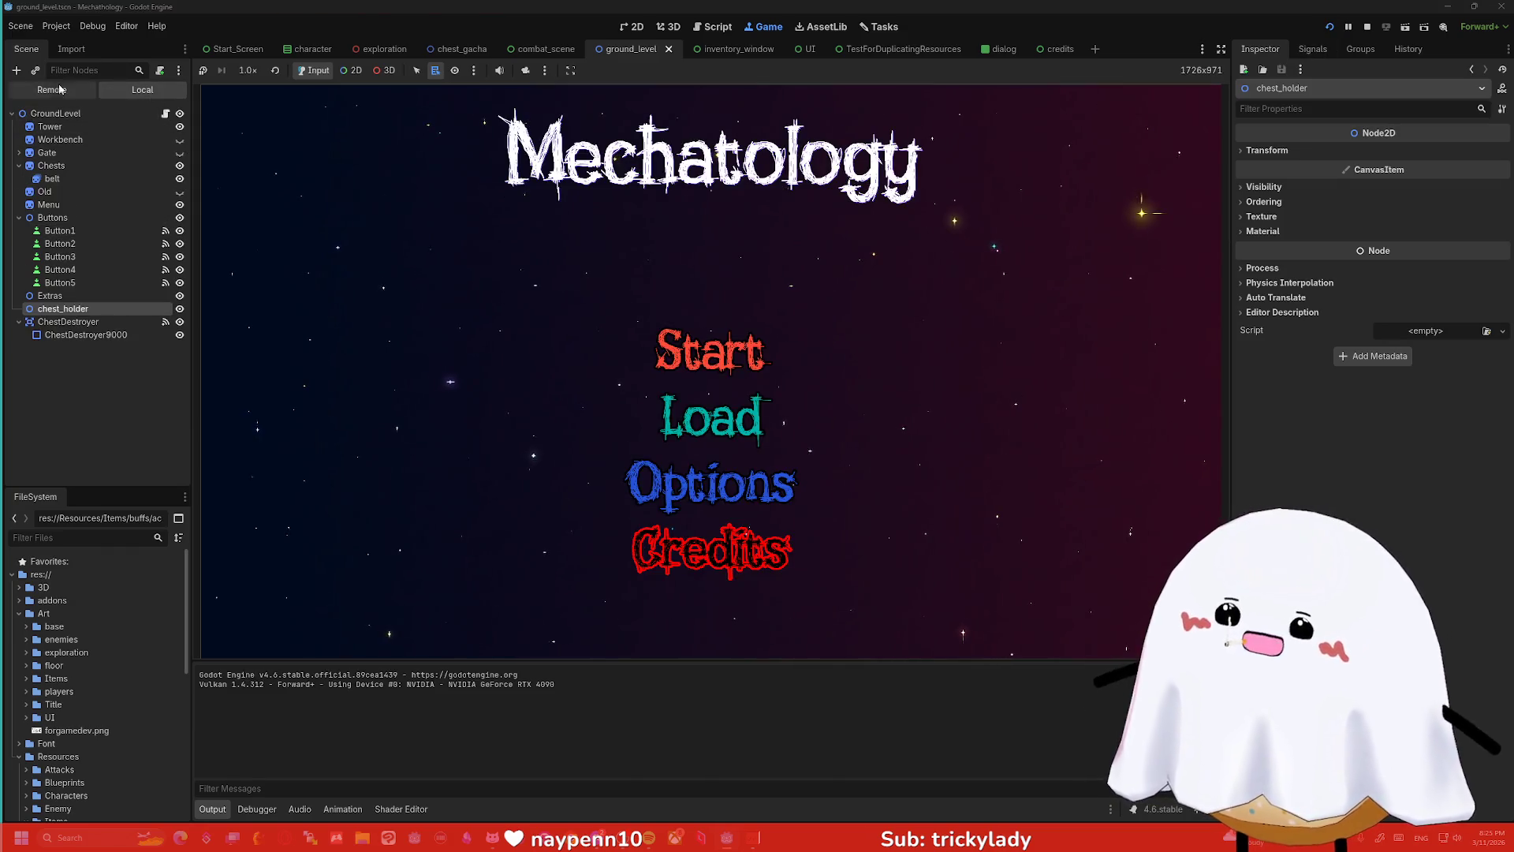
- Start the embedded game, open the chests screen, and expand GroundLevel in the Remote tree
click(709, 349)
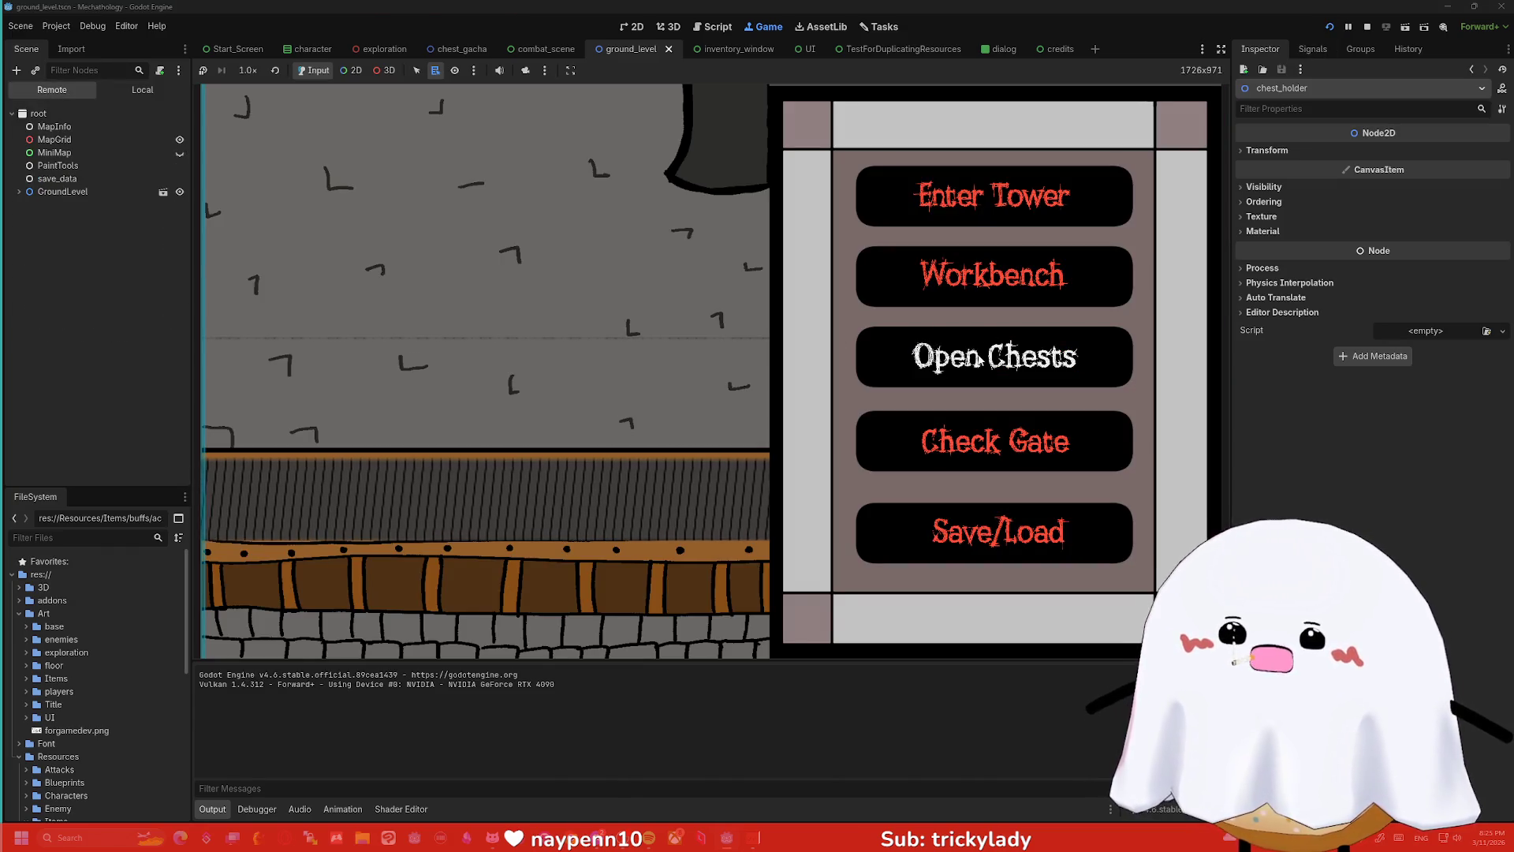
click(981, 359)
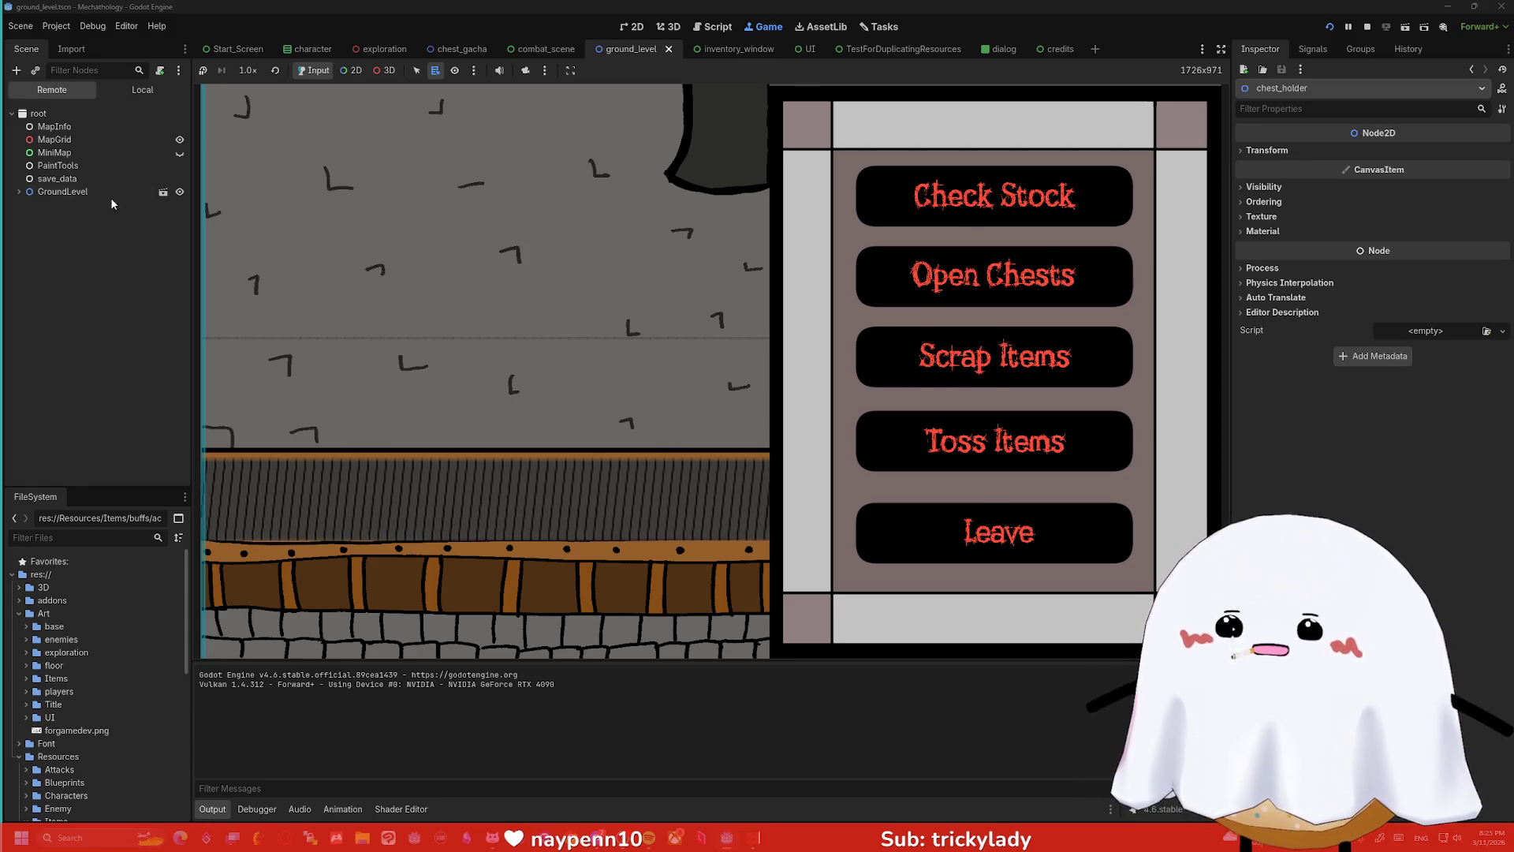
click(19, 192)
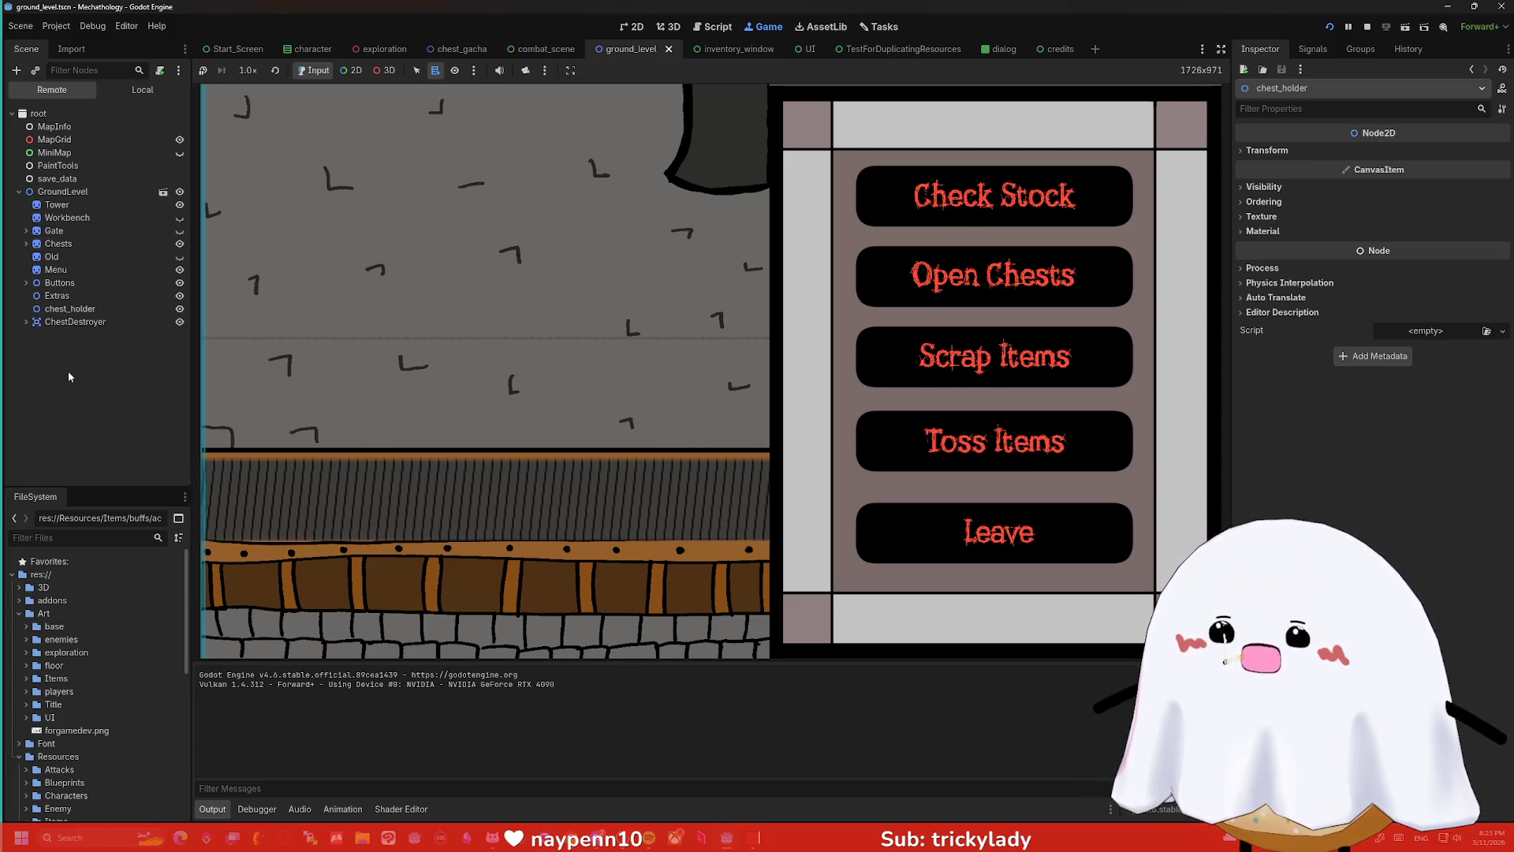
click(26, 322)
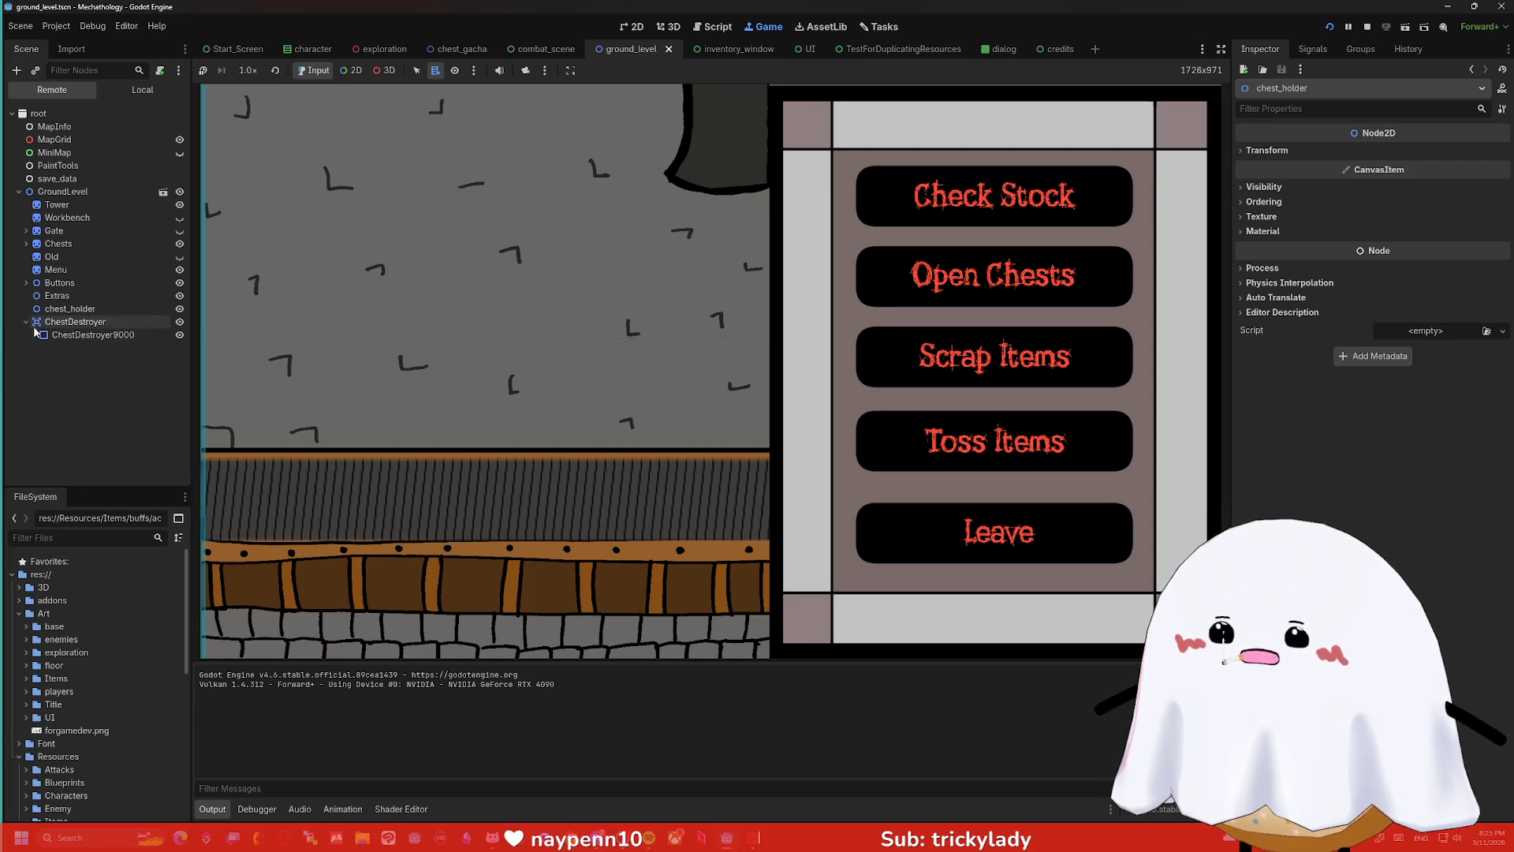
- Toggle visibility of chest_holder, Old sketch, Gate and the Buttons children in the running game
click(180, 308)
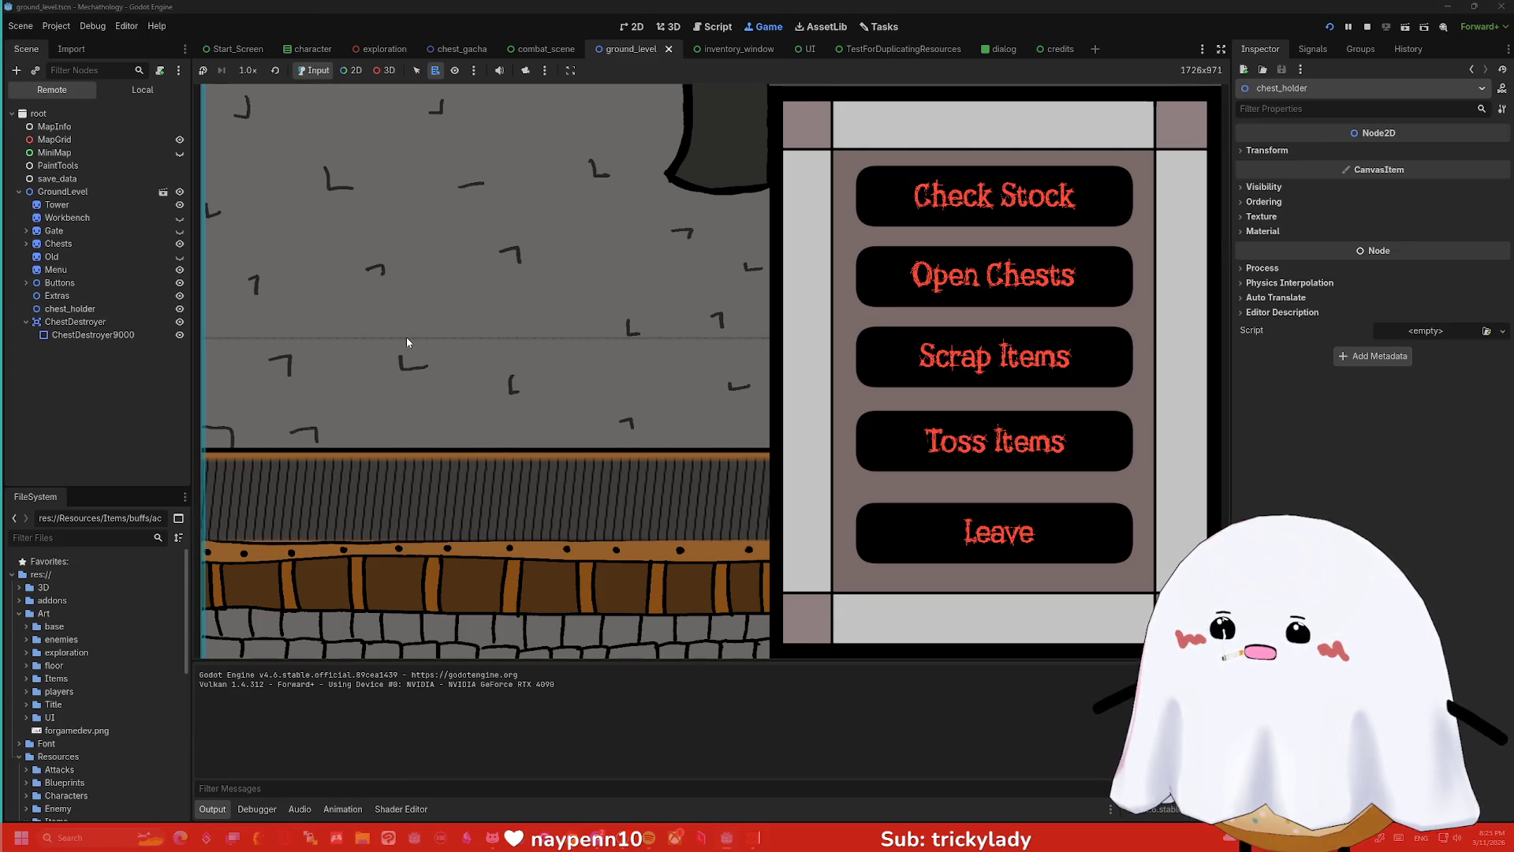
click(180, 256)
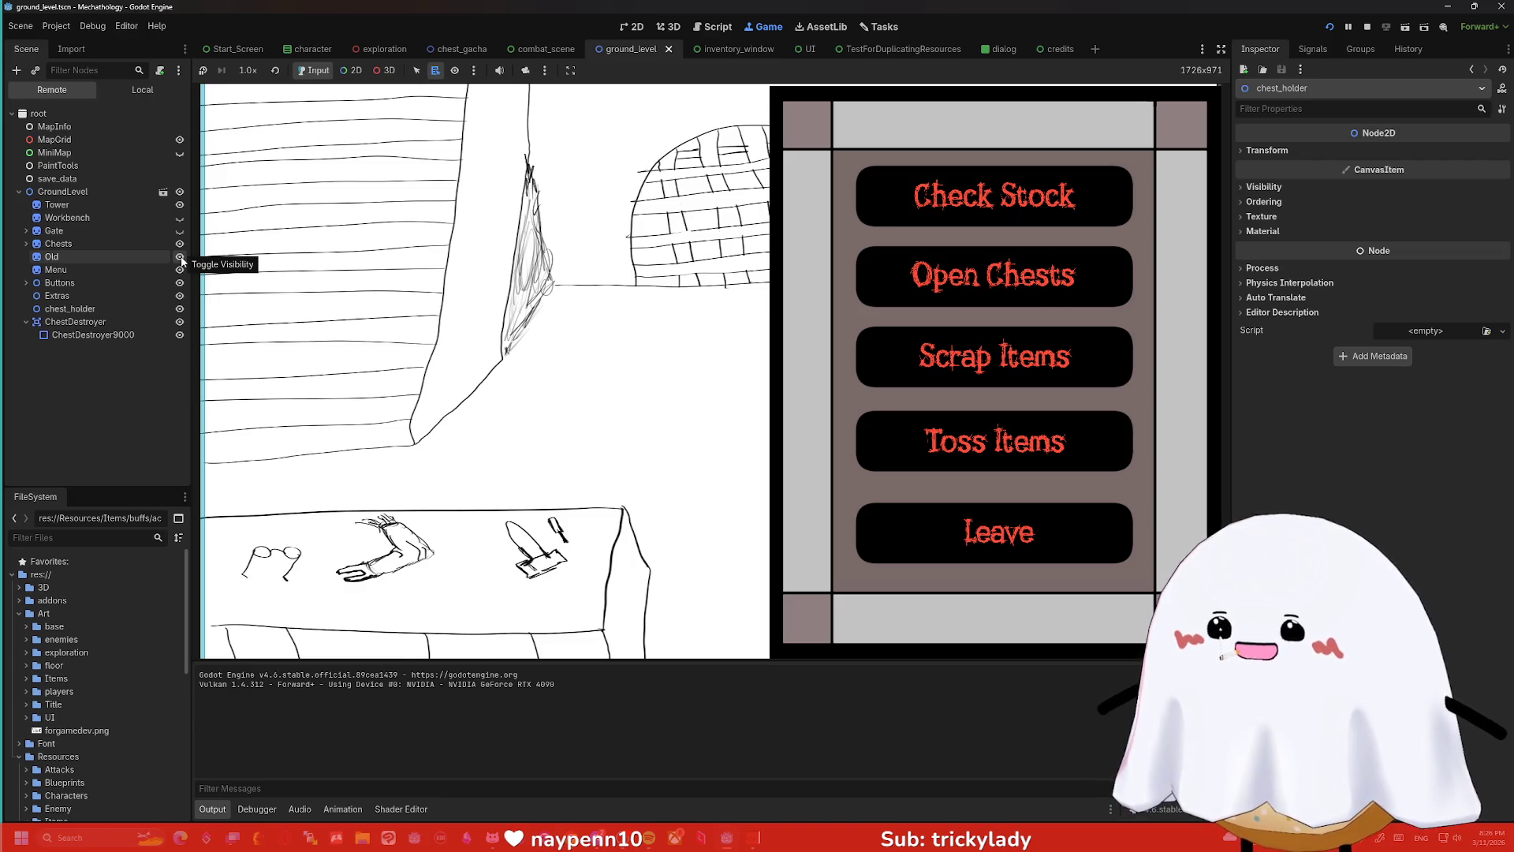
click(180, 257)
click(180, 230)
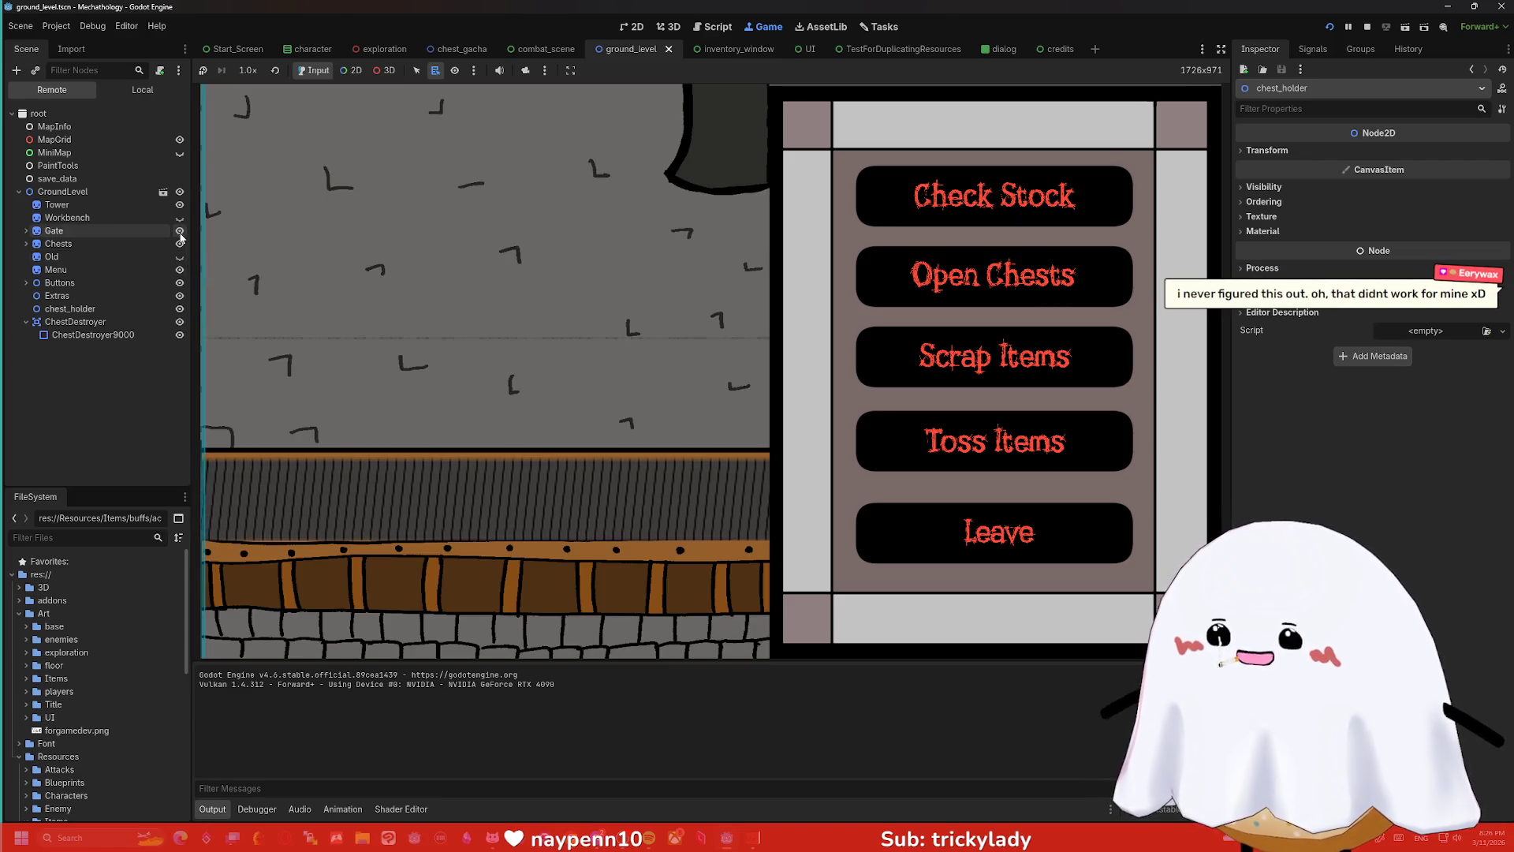
click(180, 230)
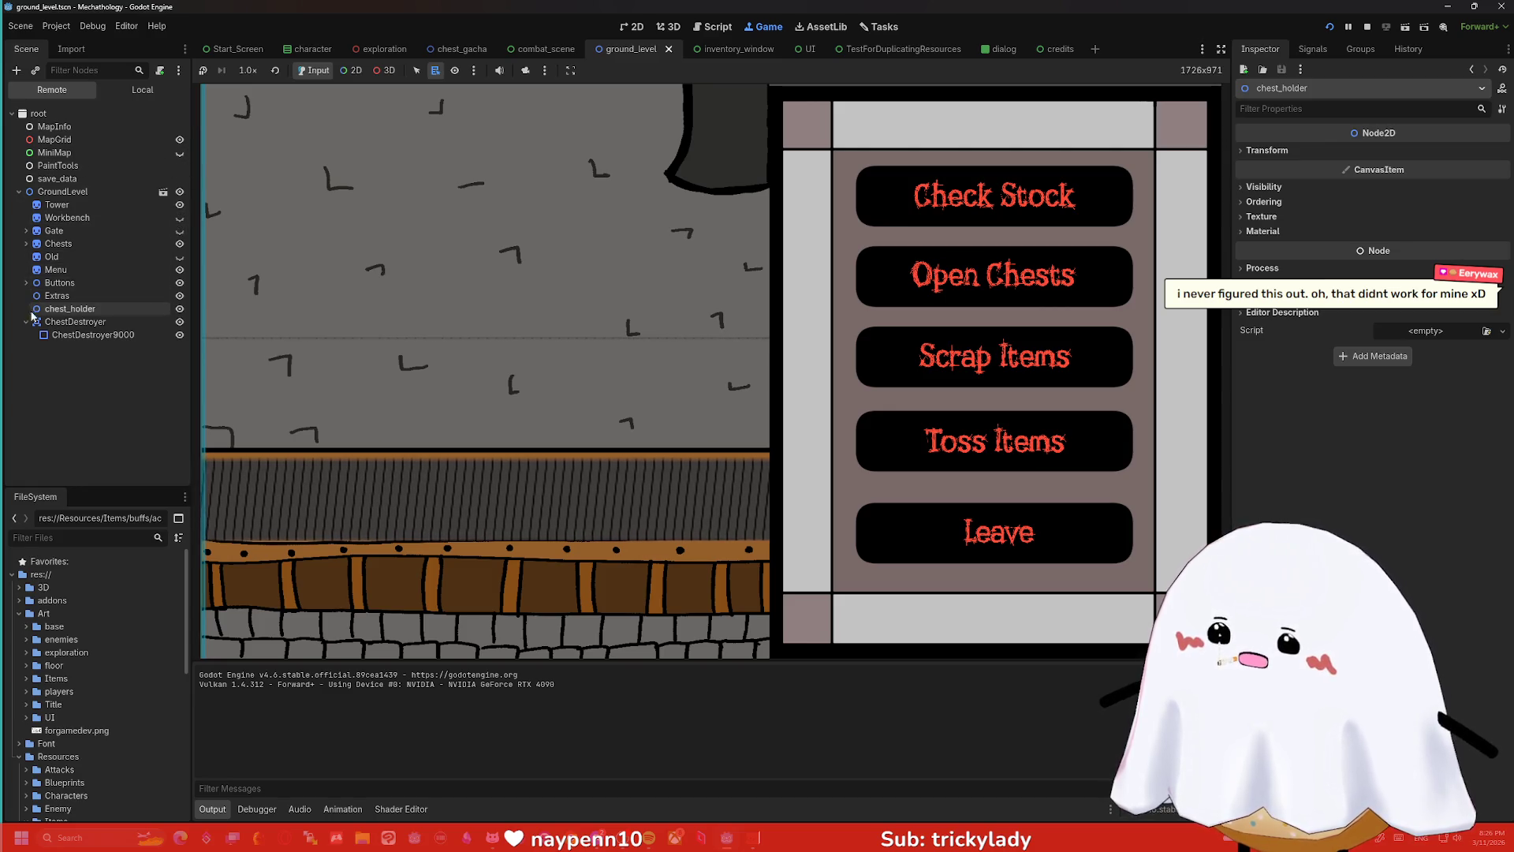
click(26, 283)
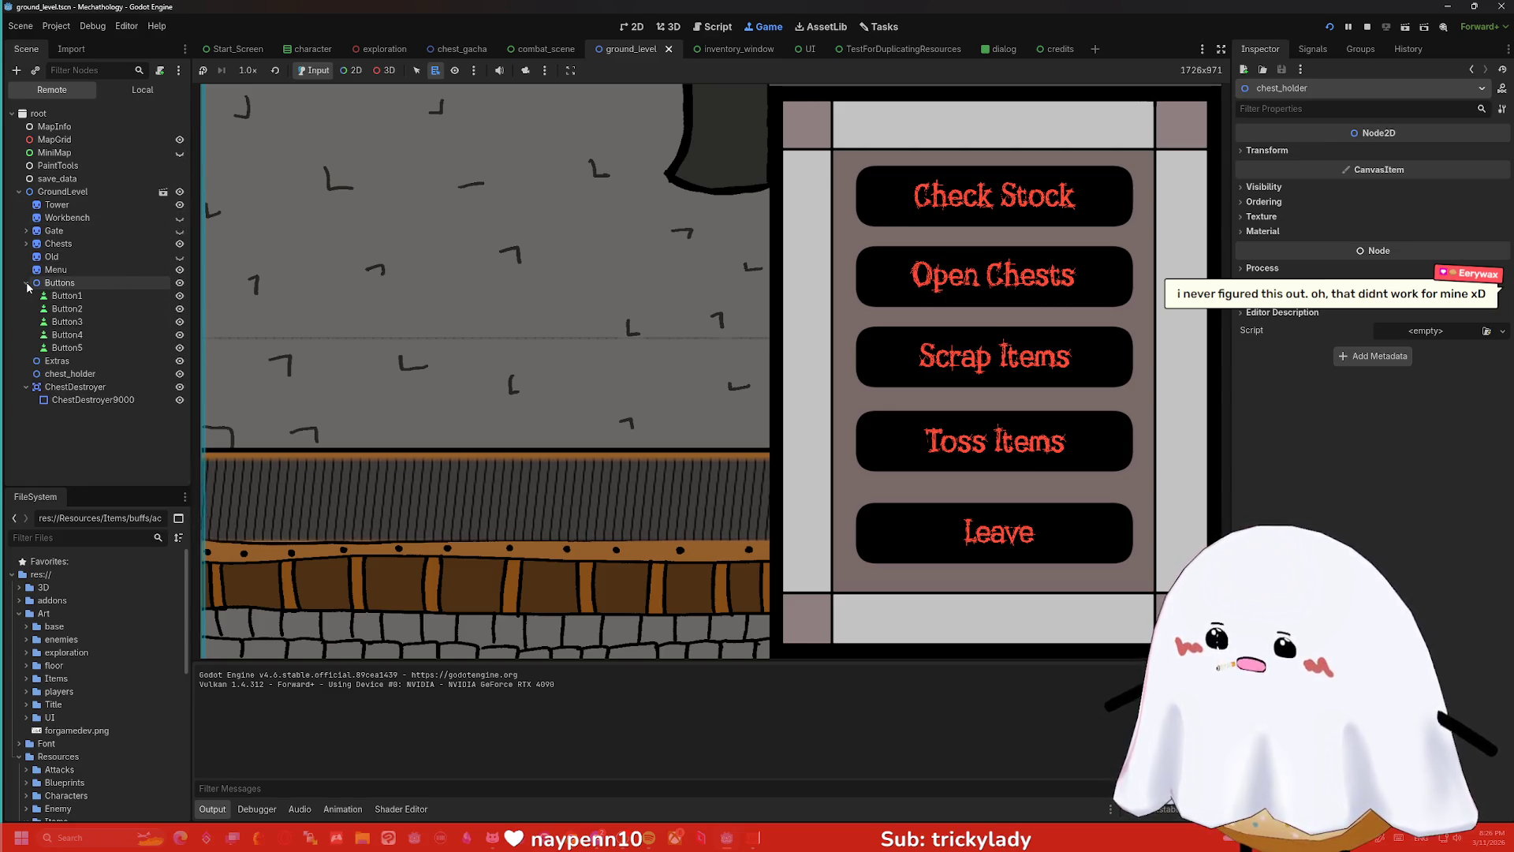
click(179, 295)
click(180, 295)
click(180, 308)
click(179, 308)
click(180, 322)
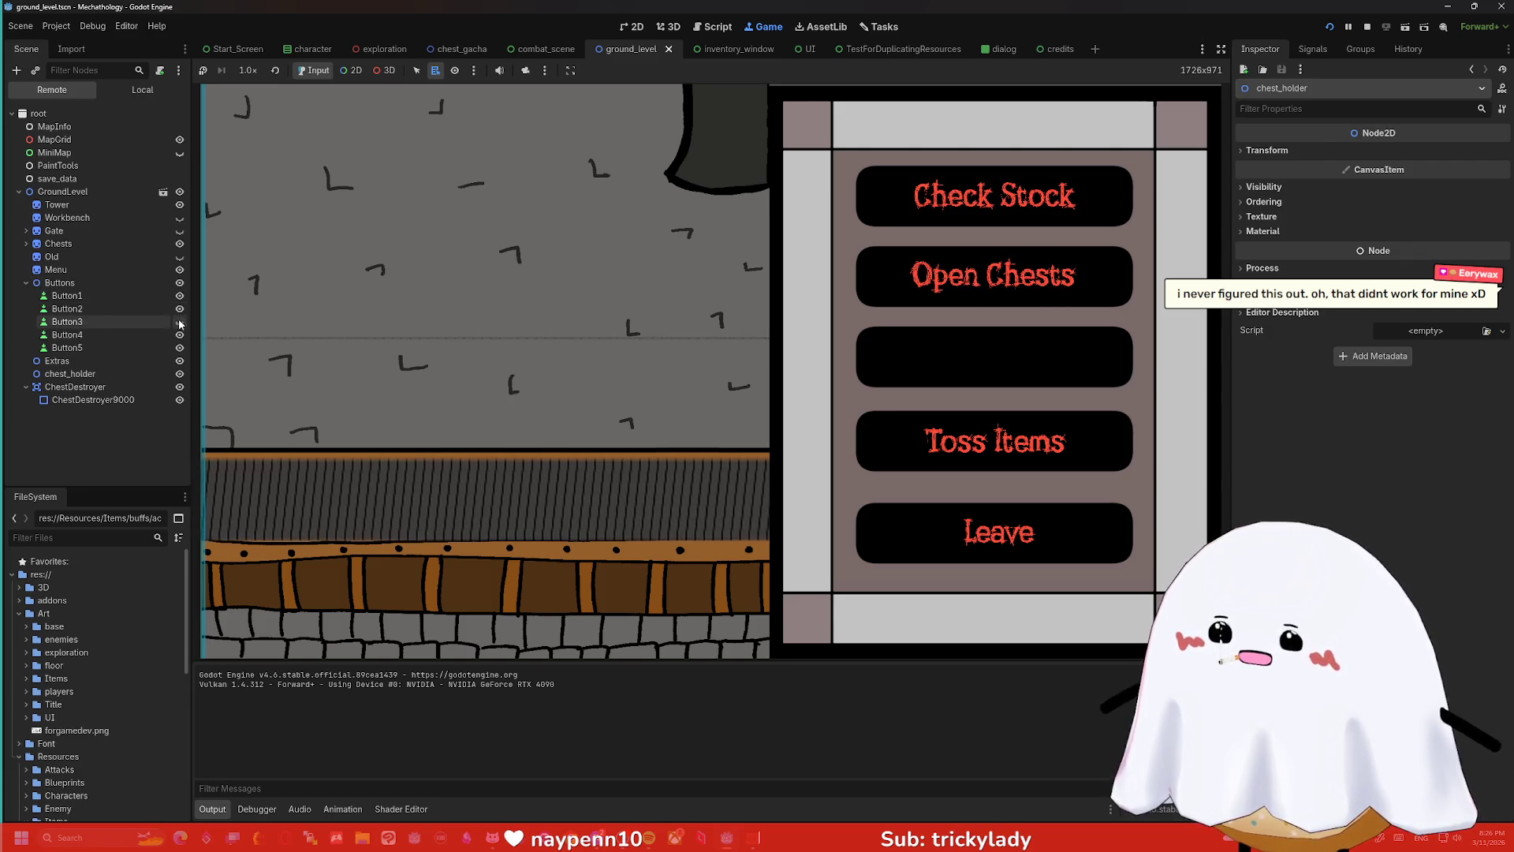
click(180, 321)
click(180, 334)
click(180, 334)
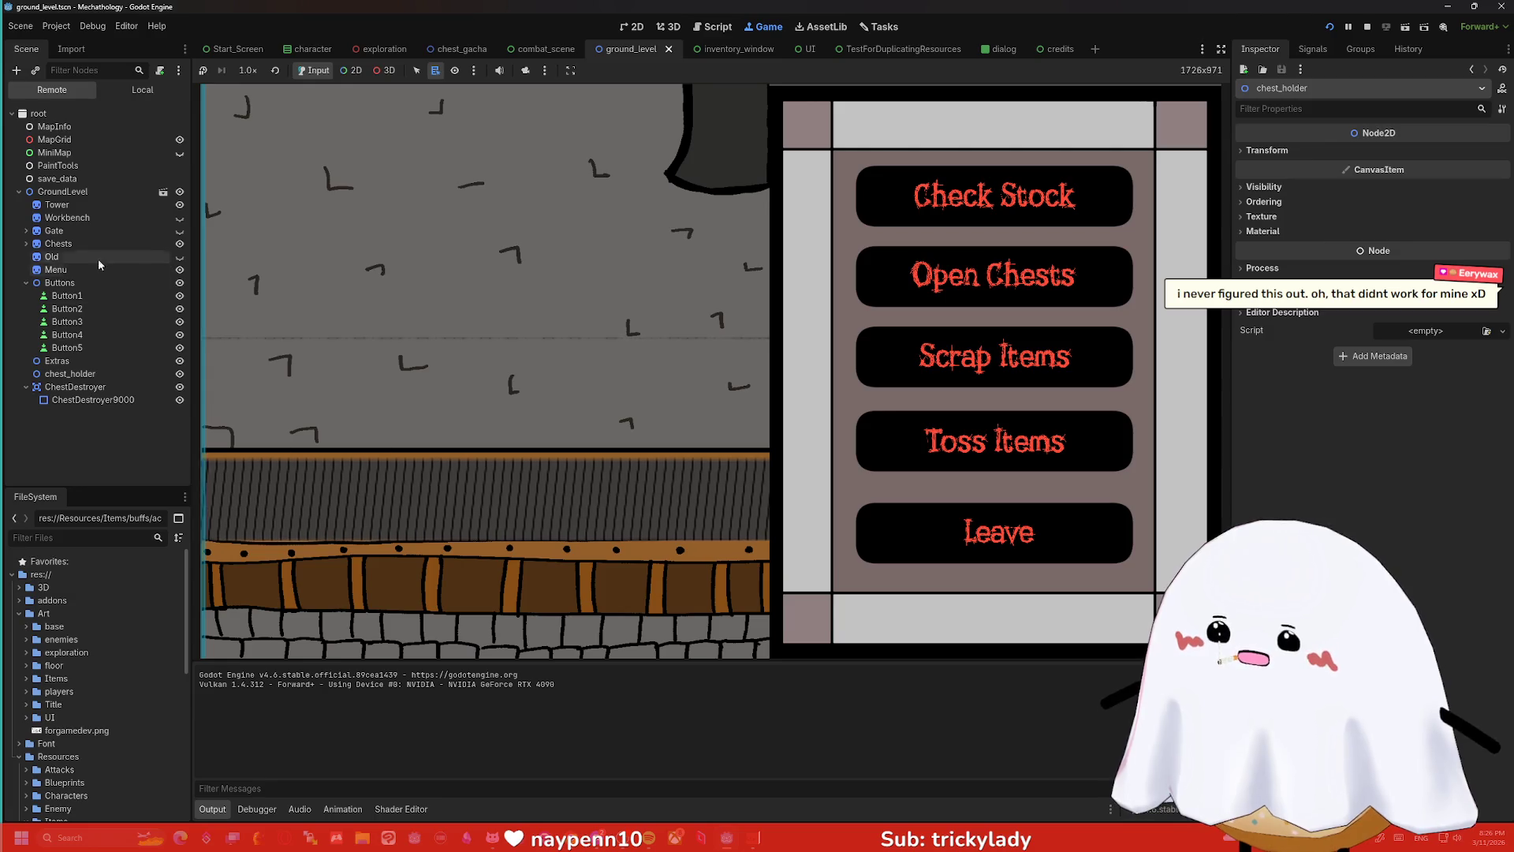
- Inspect the running Chests node and its belt sprite, then stop the game
click(26, 244)
click(59, 244)
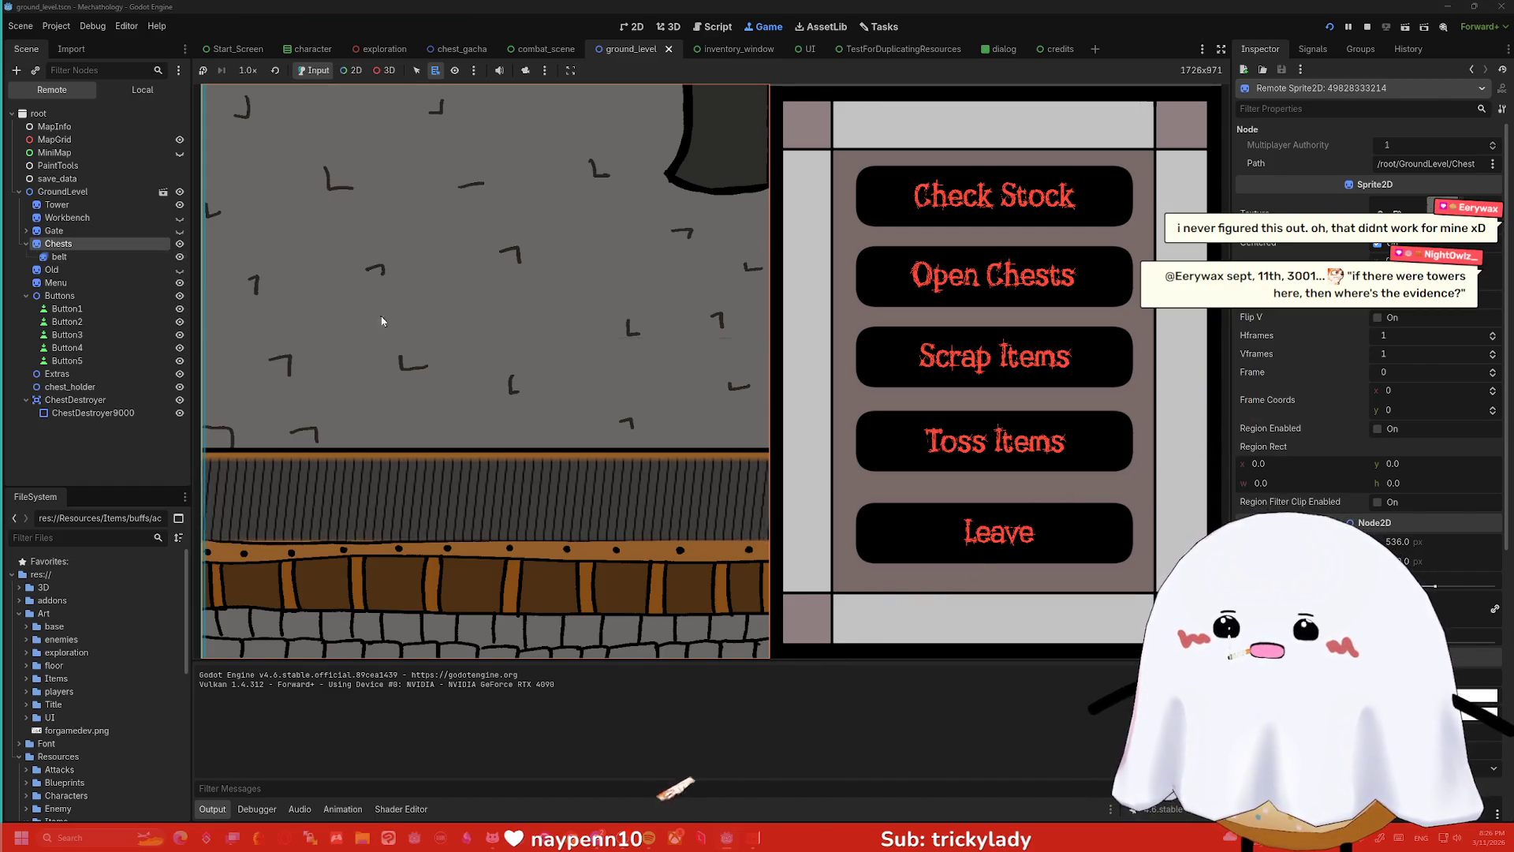
click(120, 254)
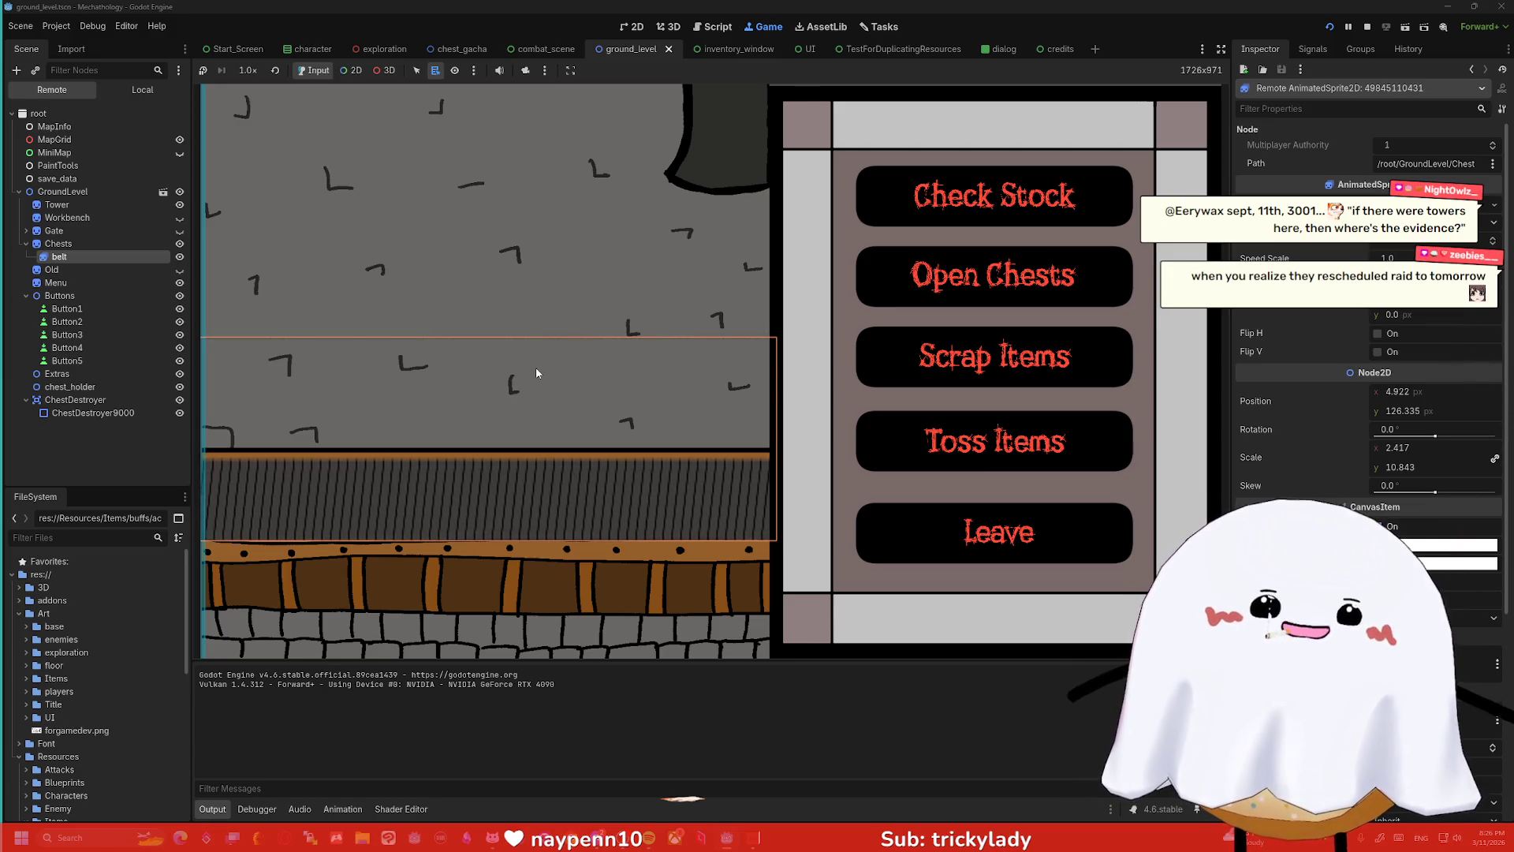
click(1367, 26)
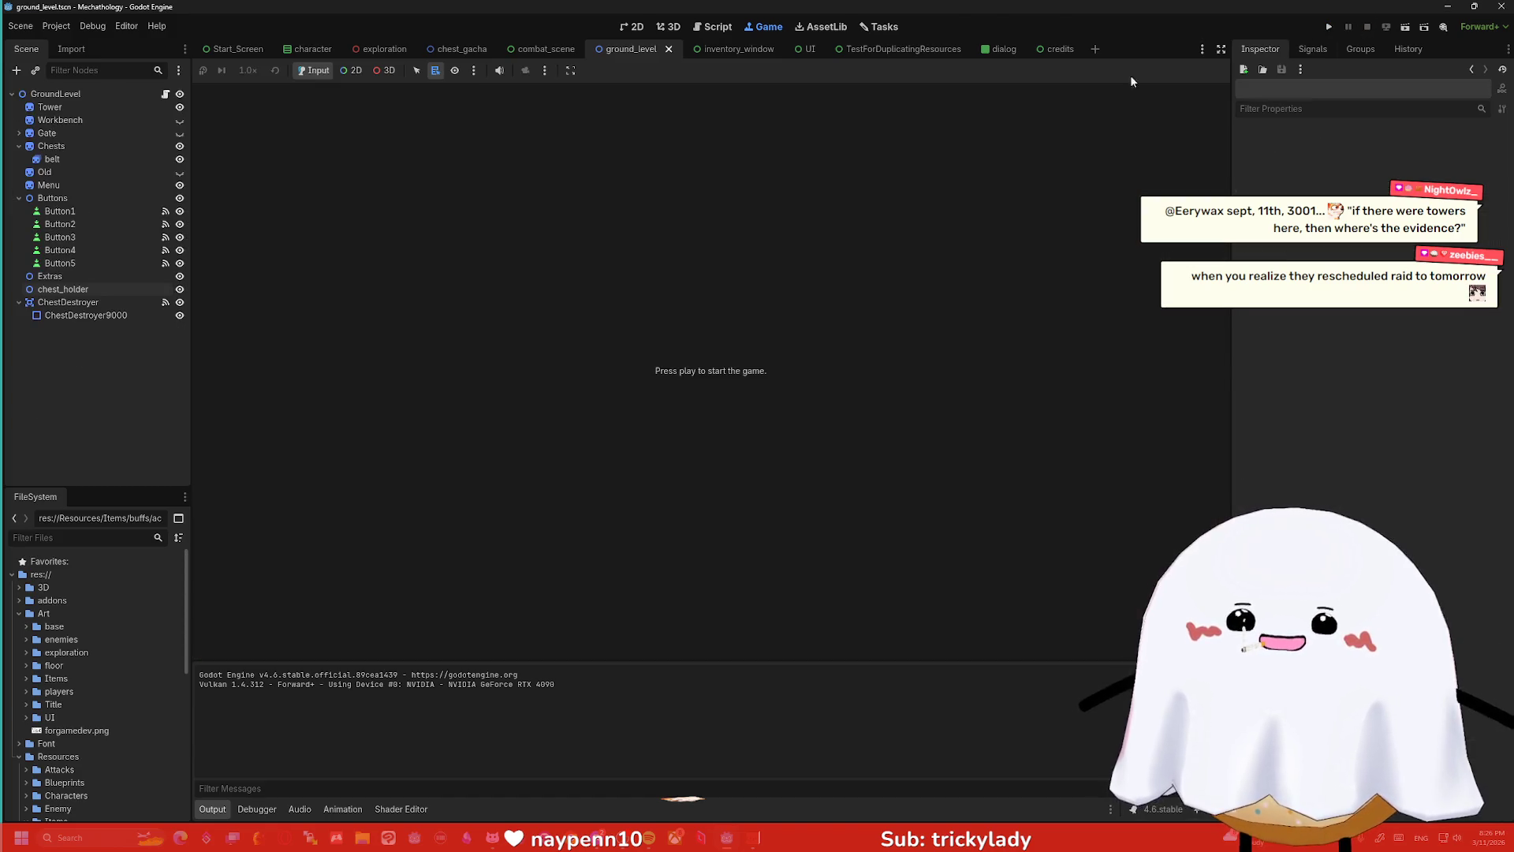
click(658, 27)
click(638, 27)
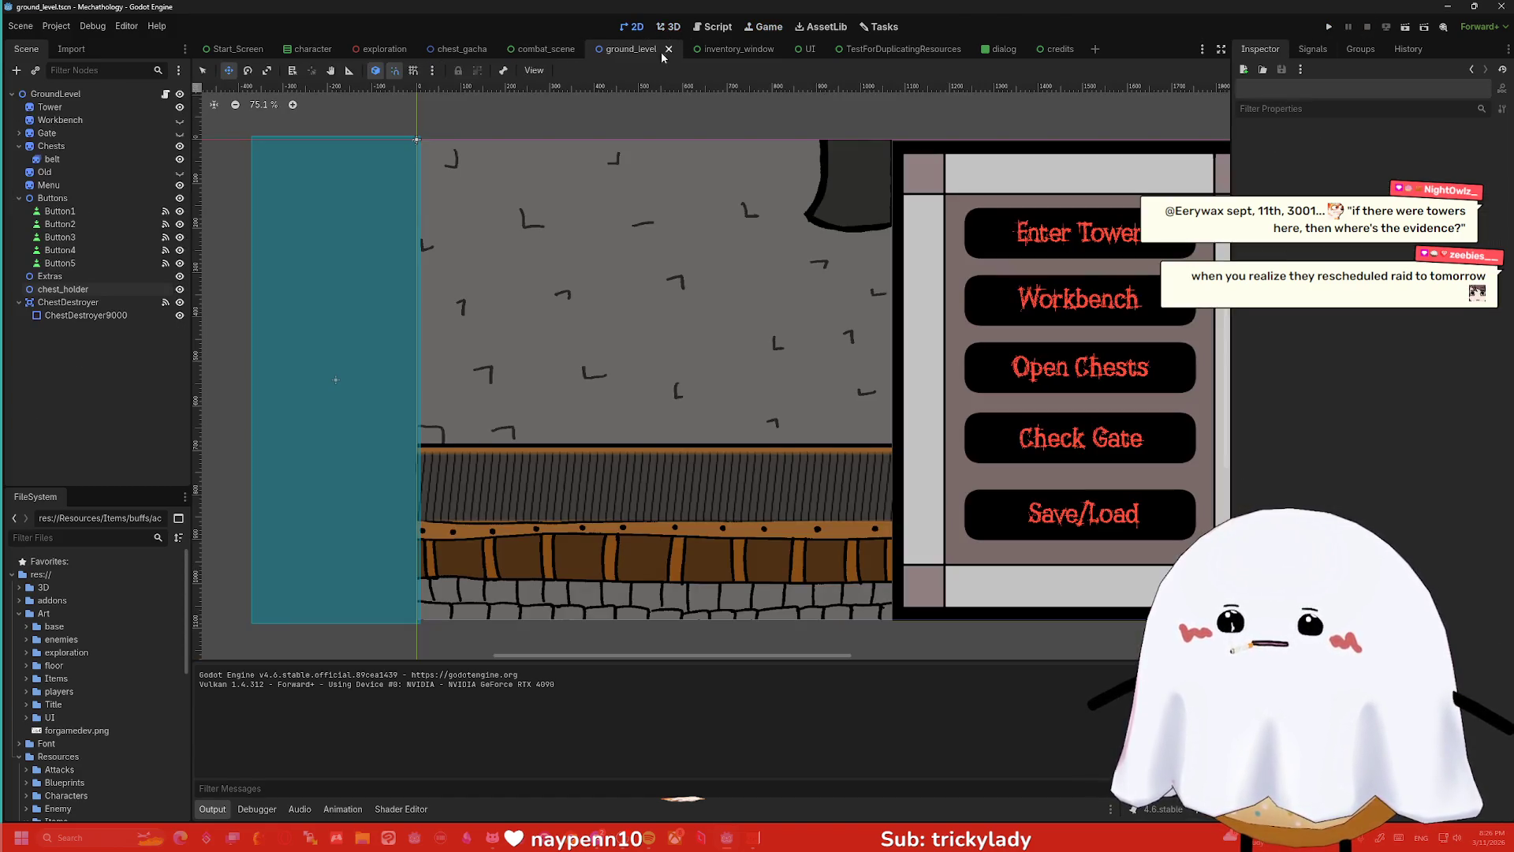
scroll(640, 195, up, 5)
scroll(623, 300, down, 3)
click(609, 389)
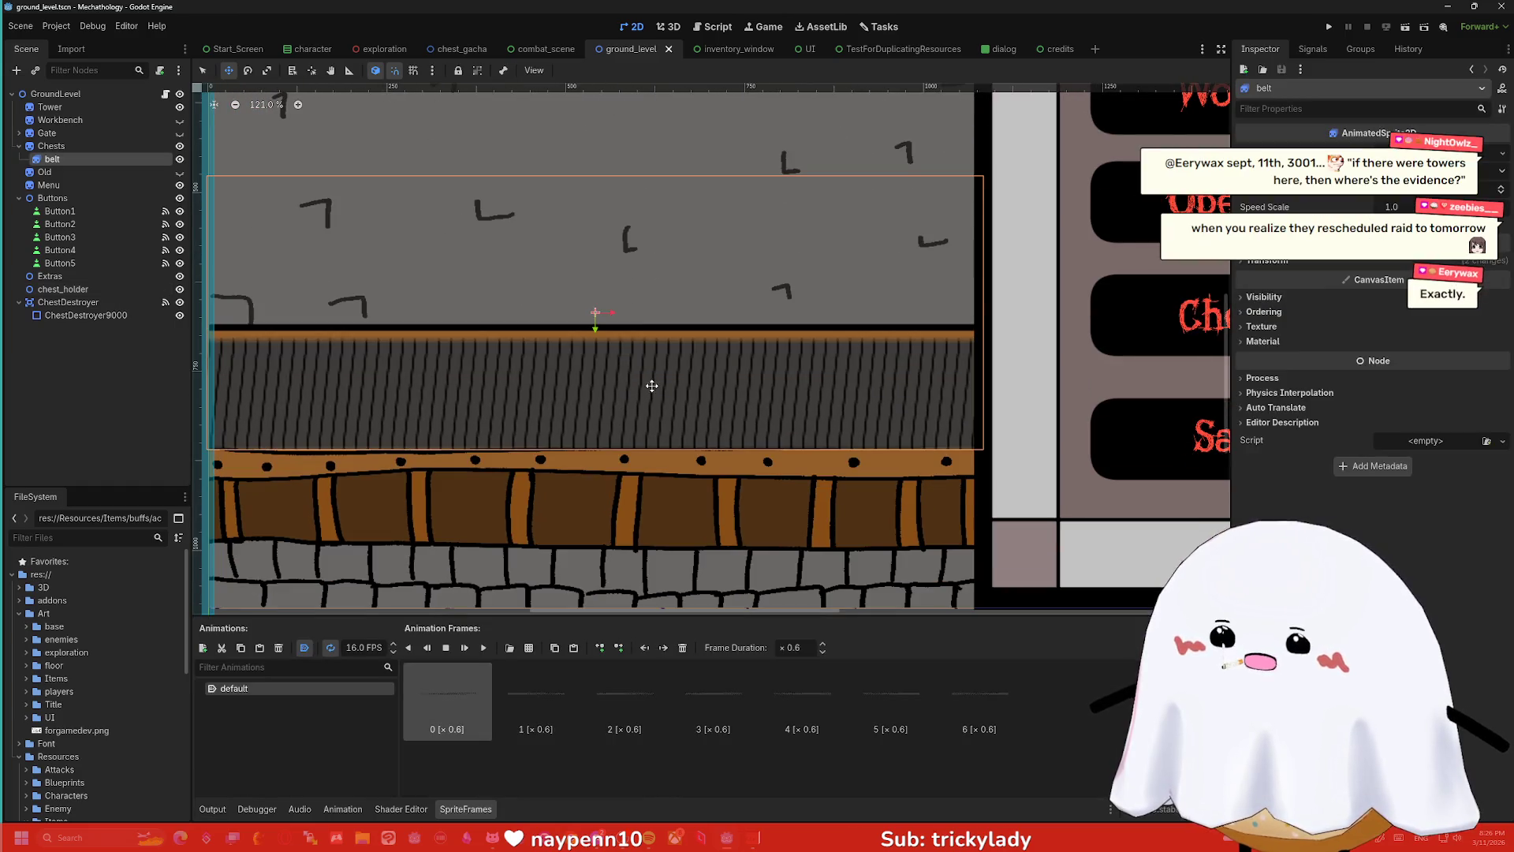
scroll(602, 322, left, 2)
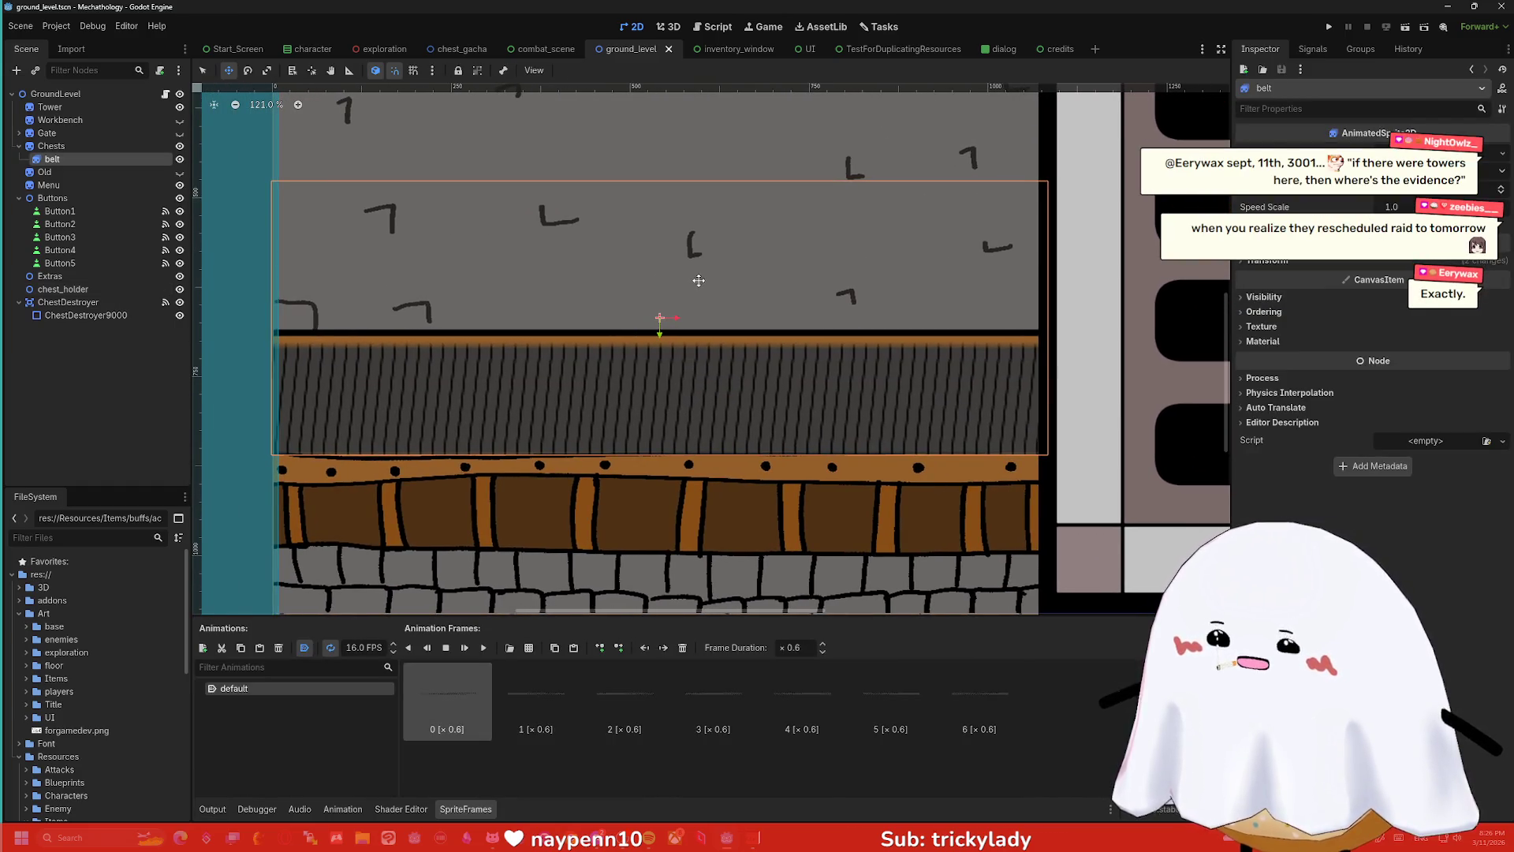
mouse_move(697, 280)
mouse_down()
mouse_move(703, 219)
mouse_move(689, 272)
mouse_up()
scroll(689, 272, down, 3)
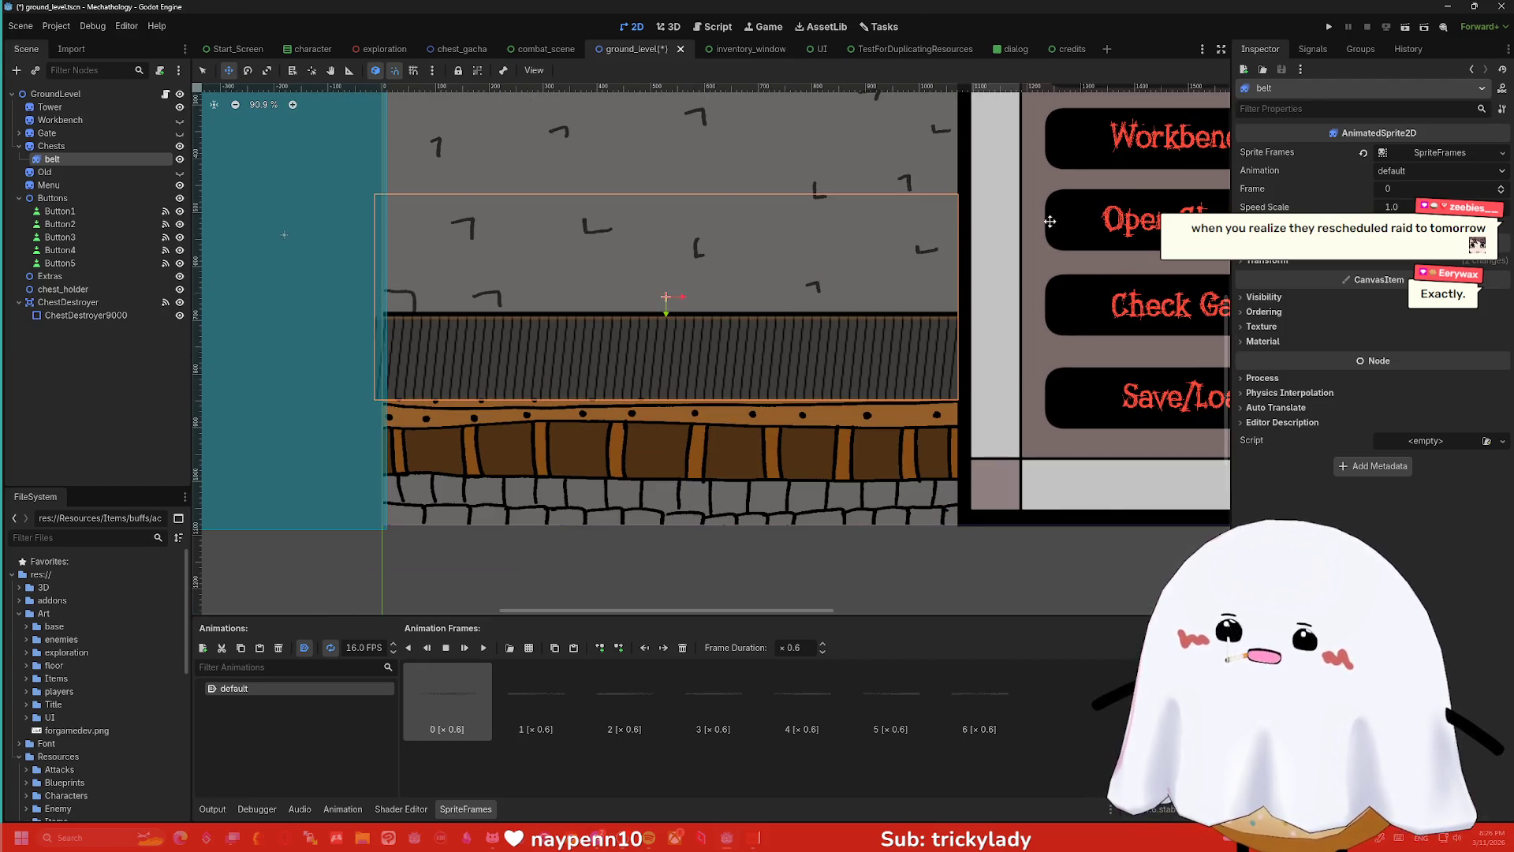
click(1381, 243)
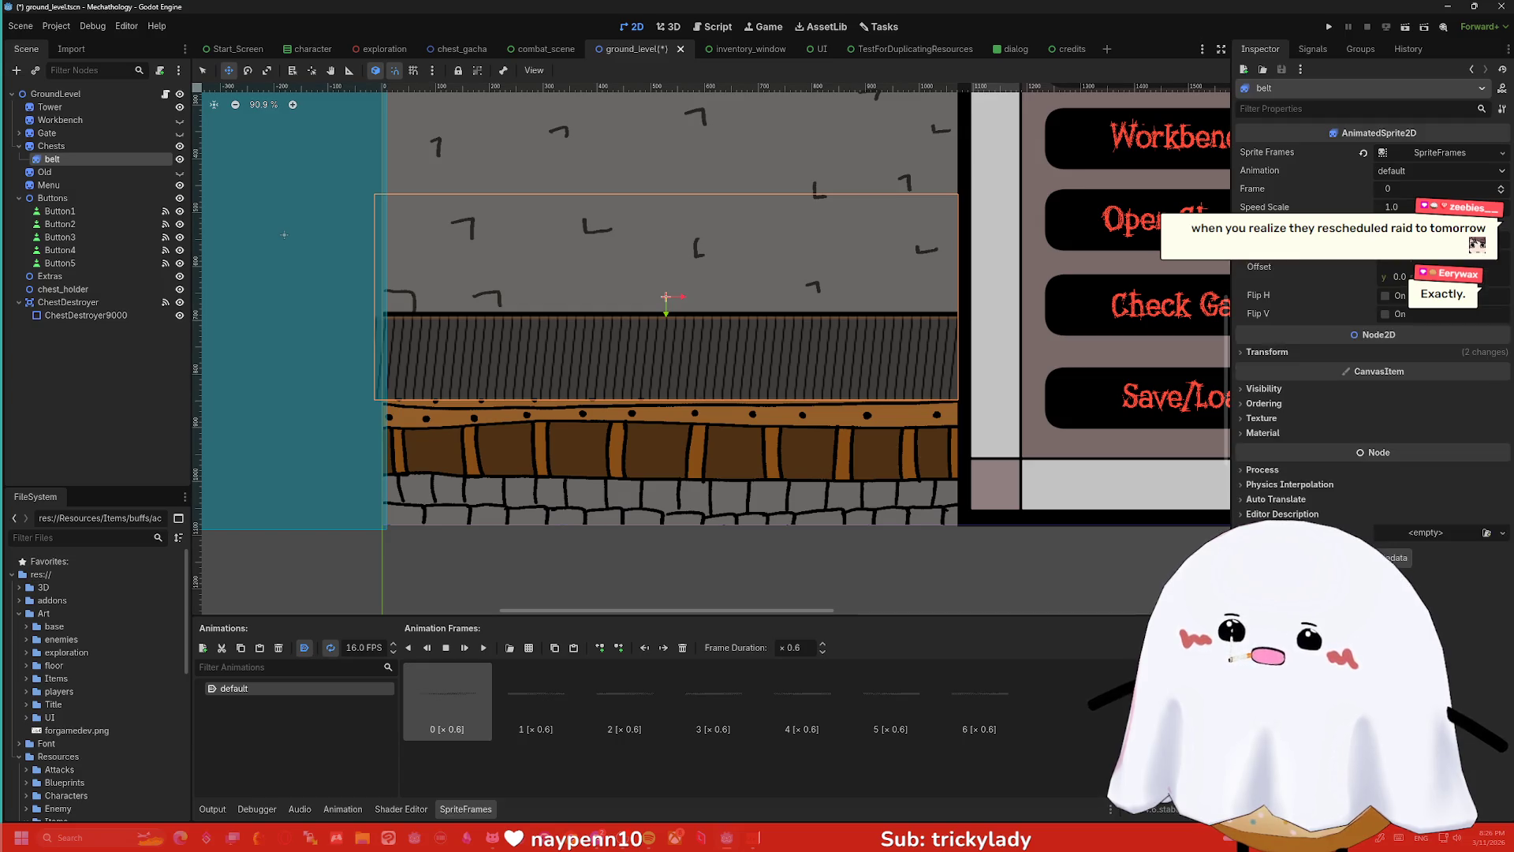
click(1298, 354)
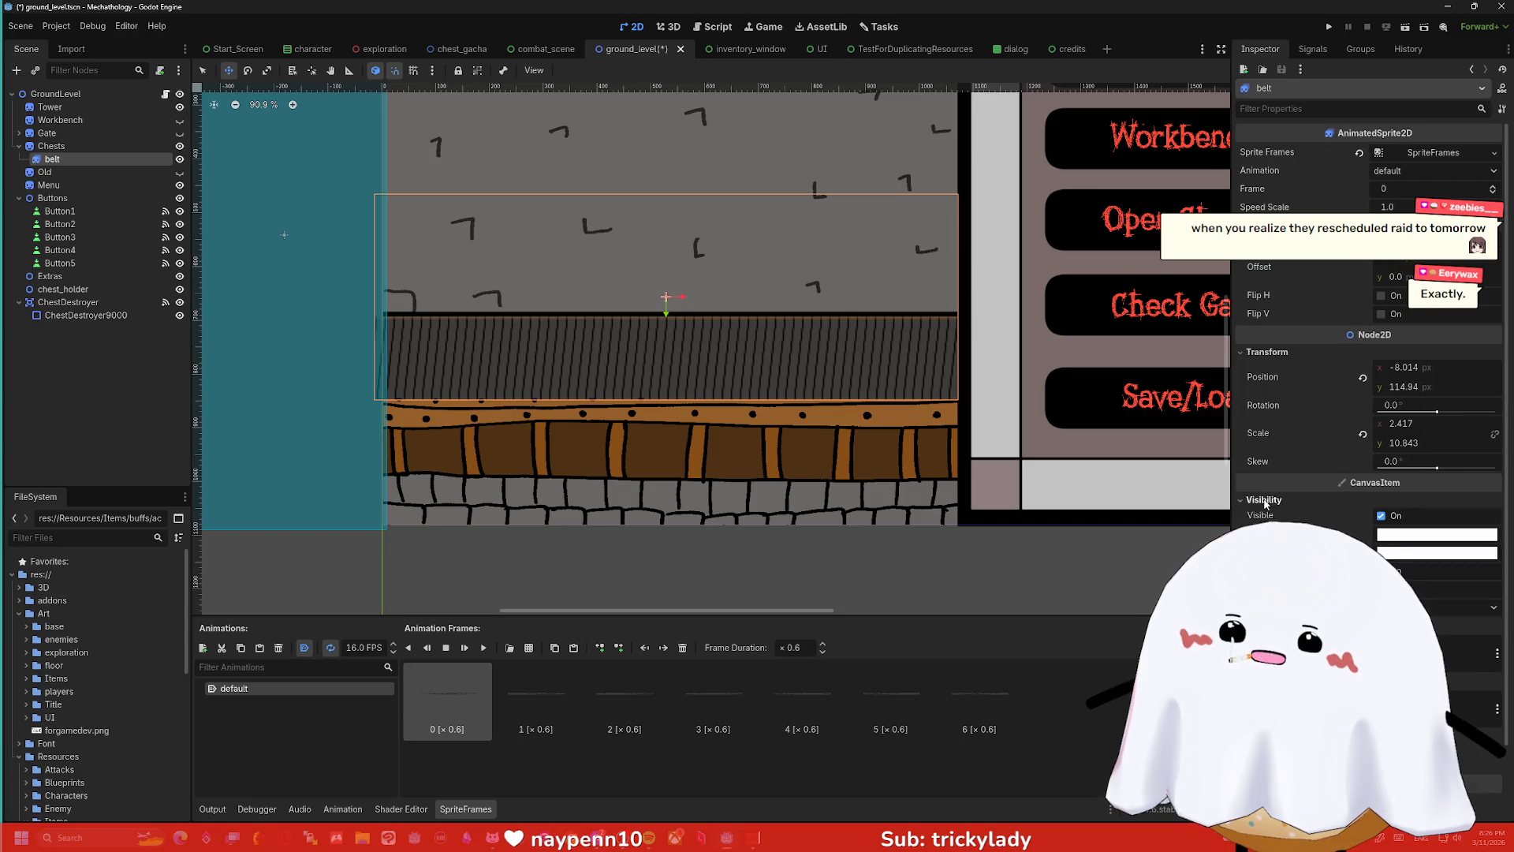
scroll(776, 337, down, 2)
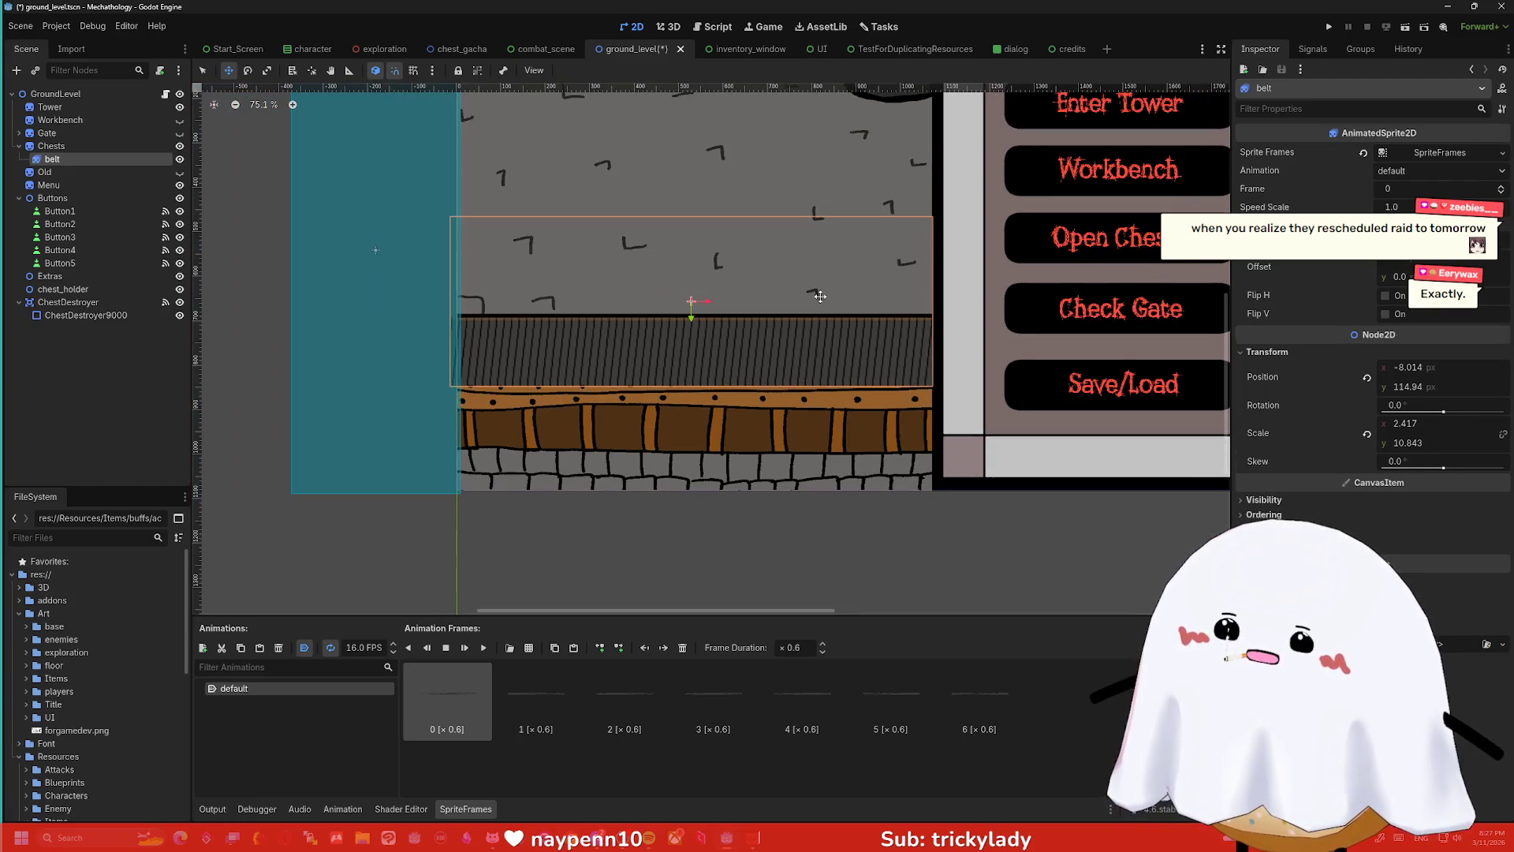
scroll(775, 337, up, 2)
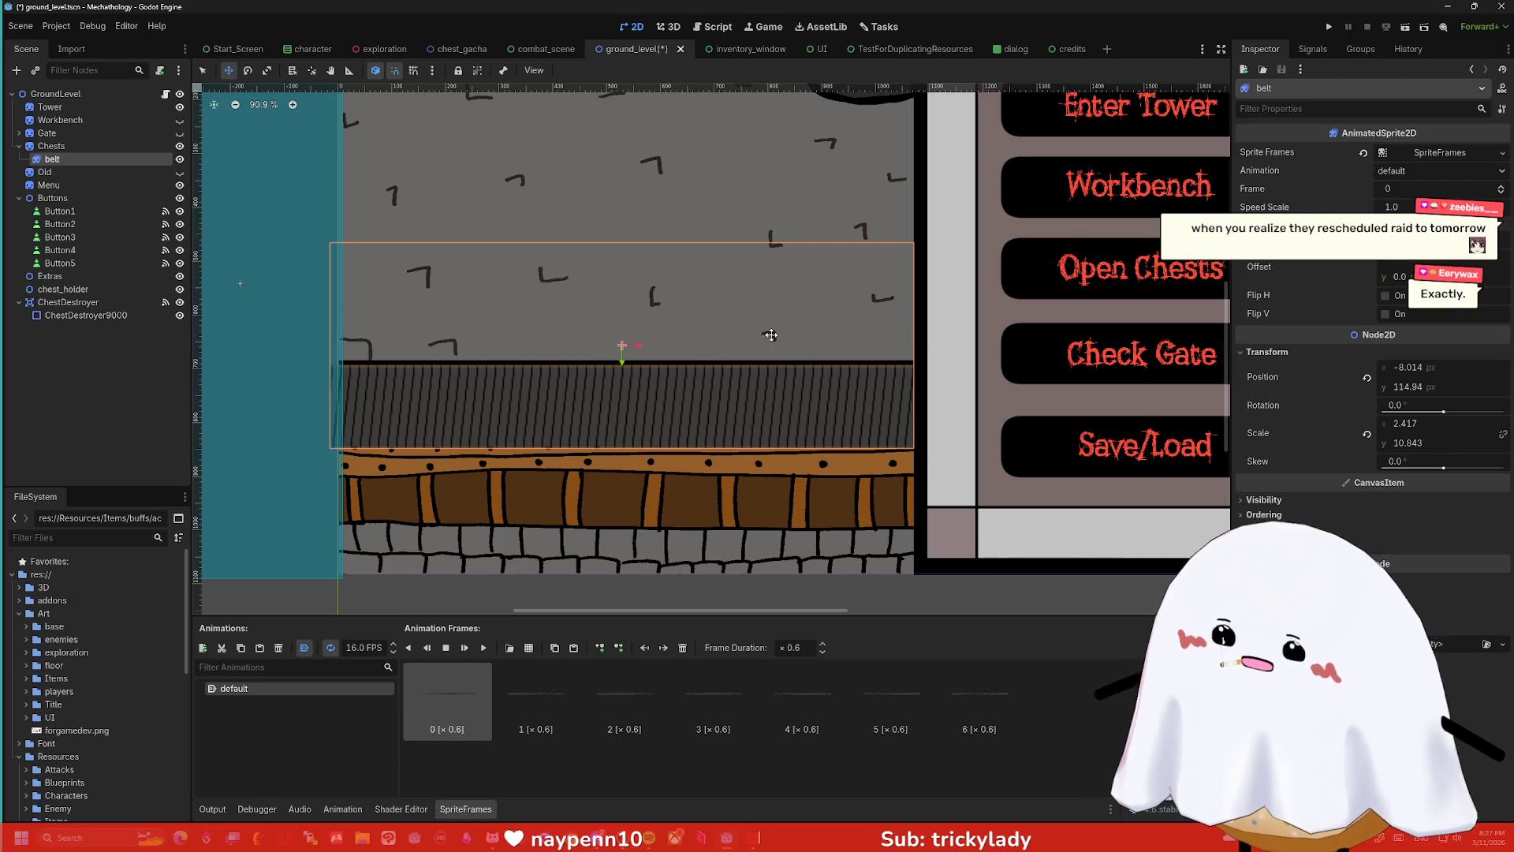
mouse_move(776, 337)
mouse_down()
mouse_move(776, 291)
mouse_move(776, 345)
mouse_move(773, 332)
mouse_up()
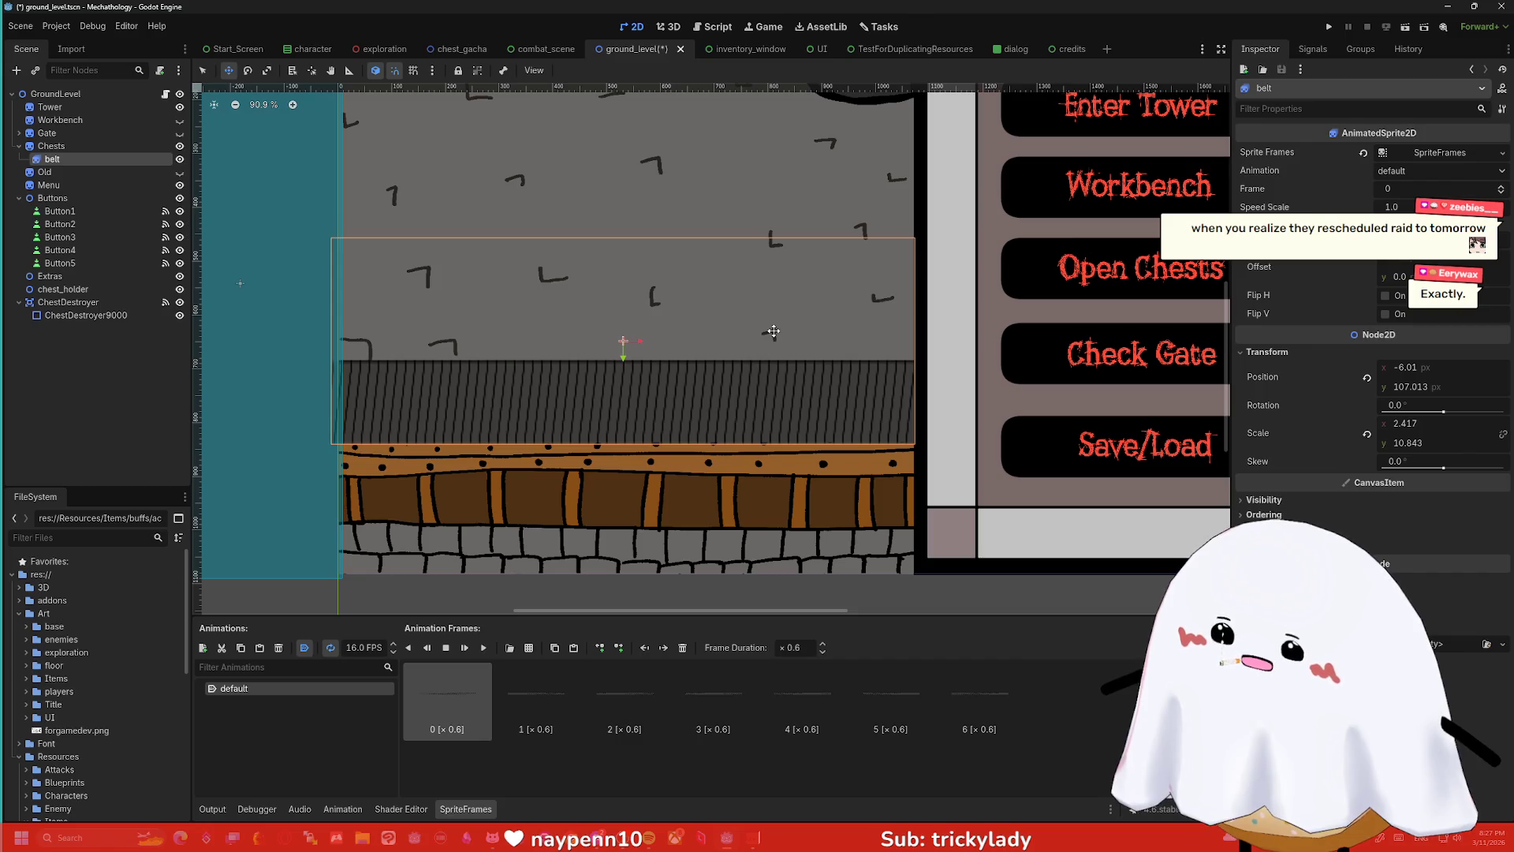
scroll(769, 315, up, 10)
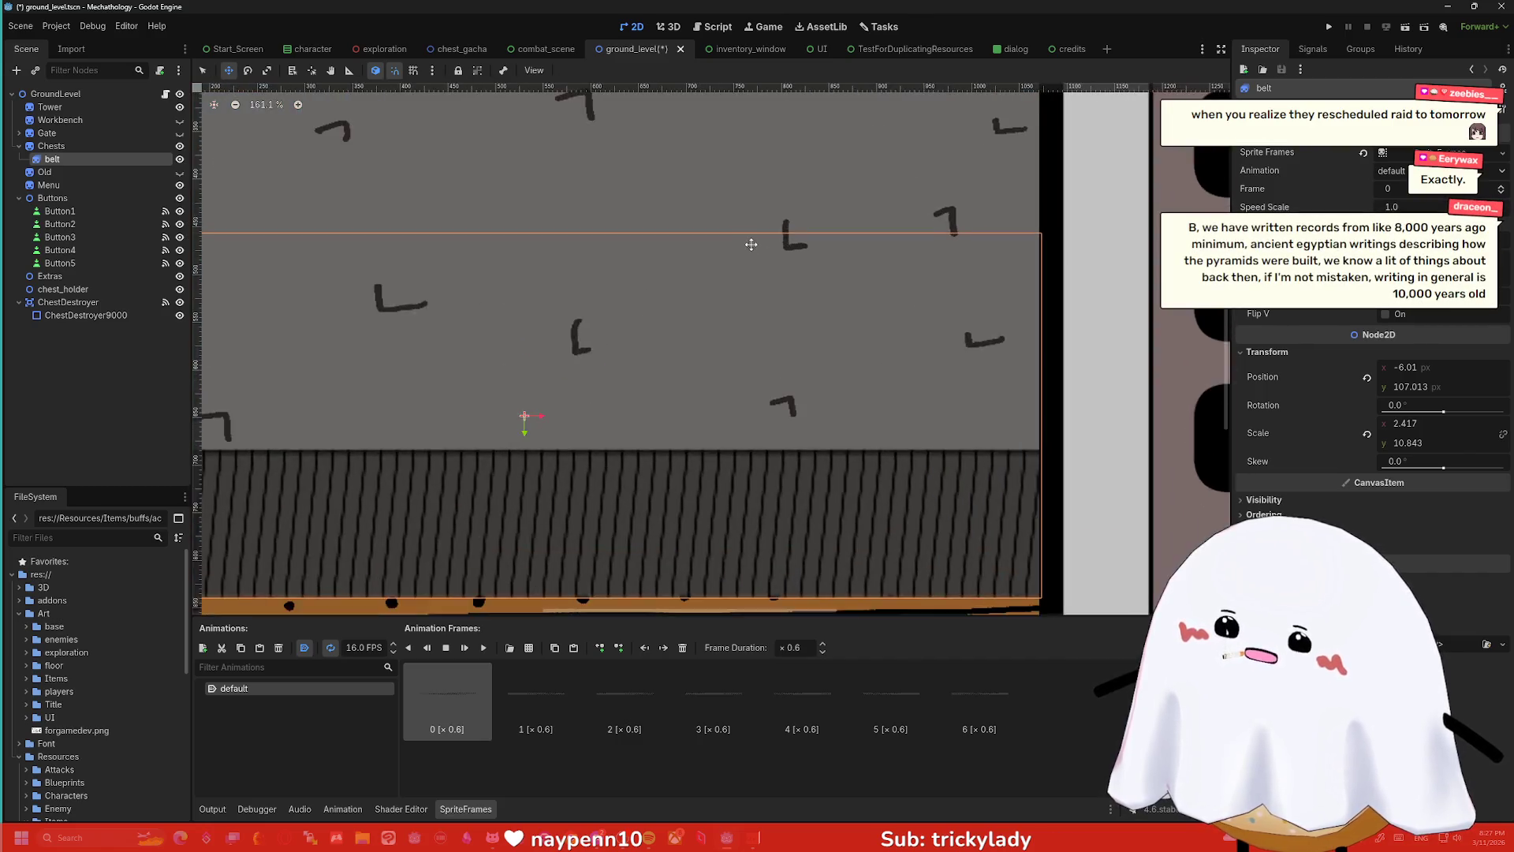
scroll(758, 245, down, 10)
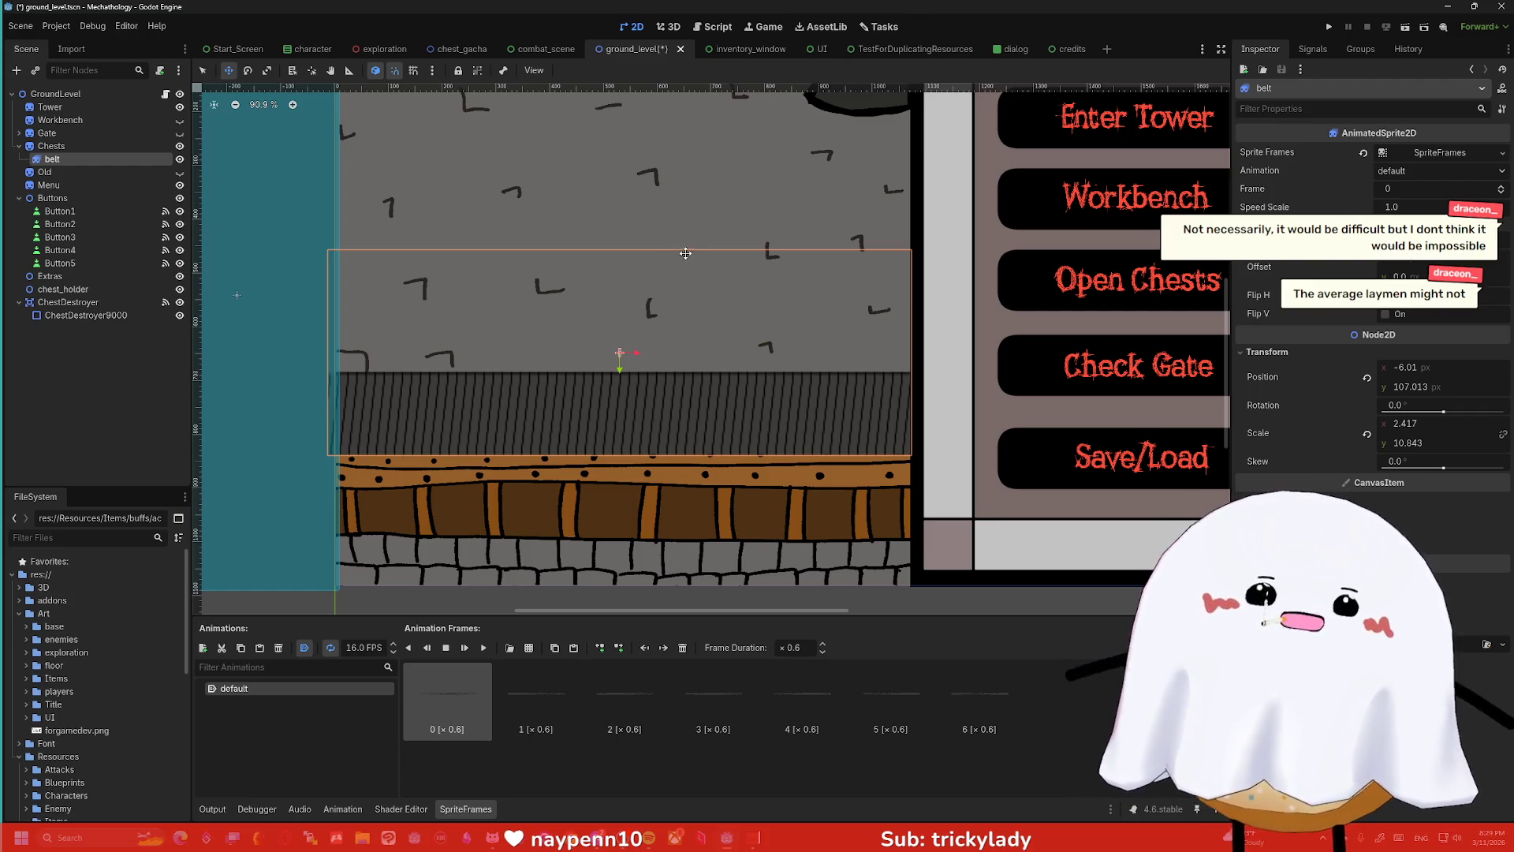
- Frame the belt and menu panel in the viewport, then save and run the game
drag(694, 229, 651, 299)
scroll(651, 299, down, 1)
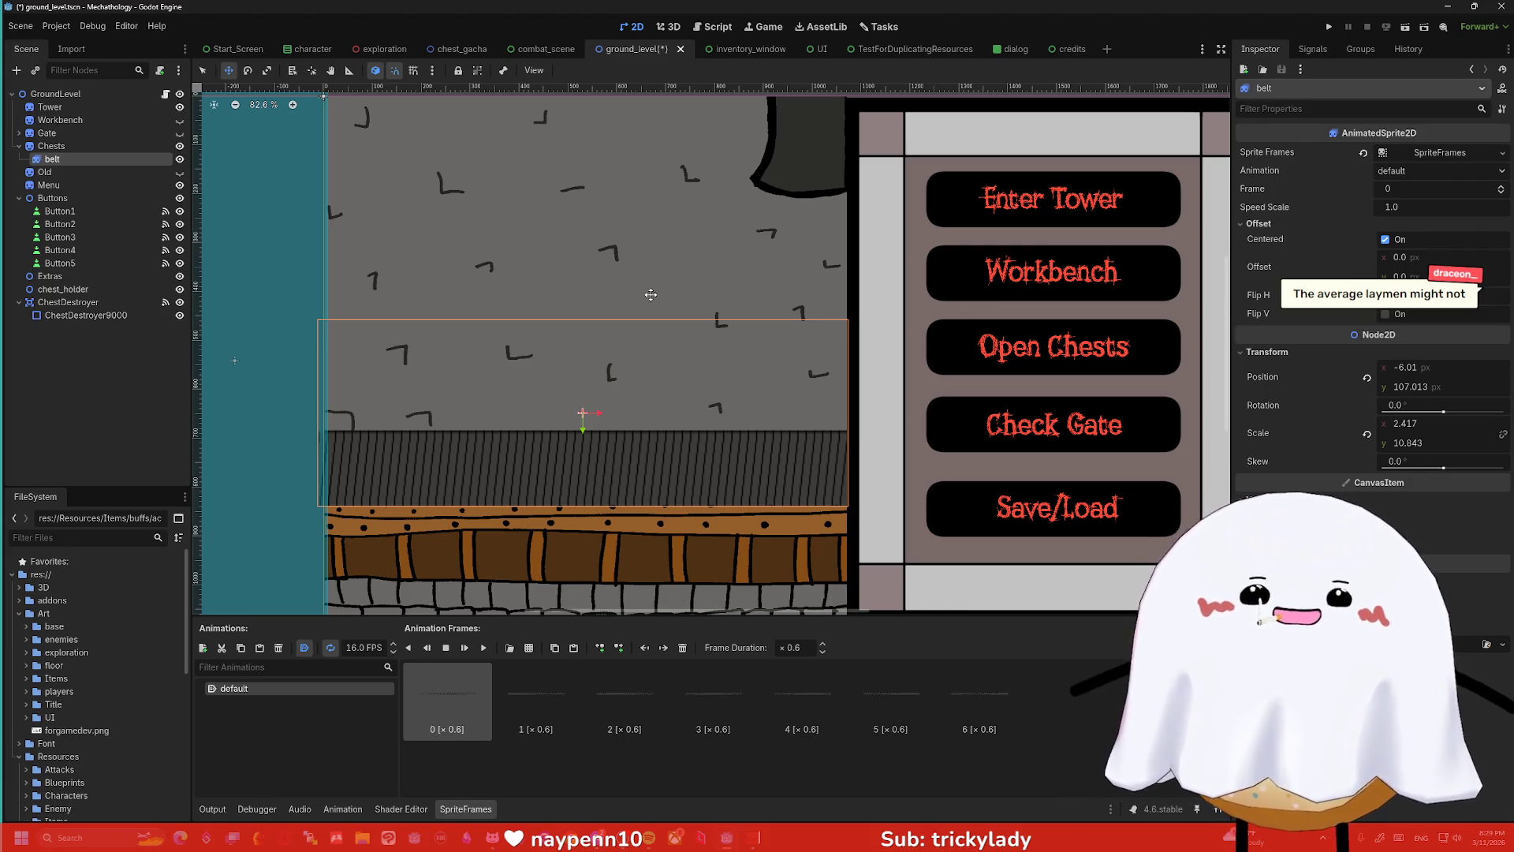
click(1329, 28)
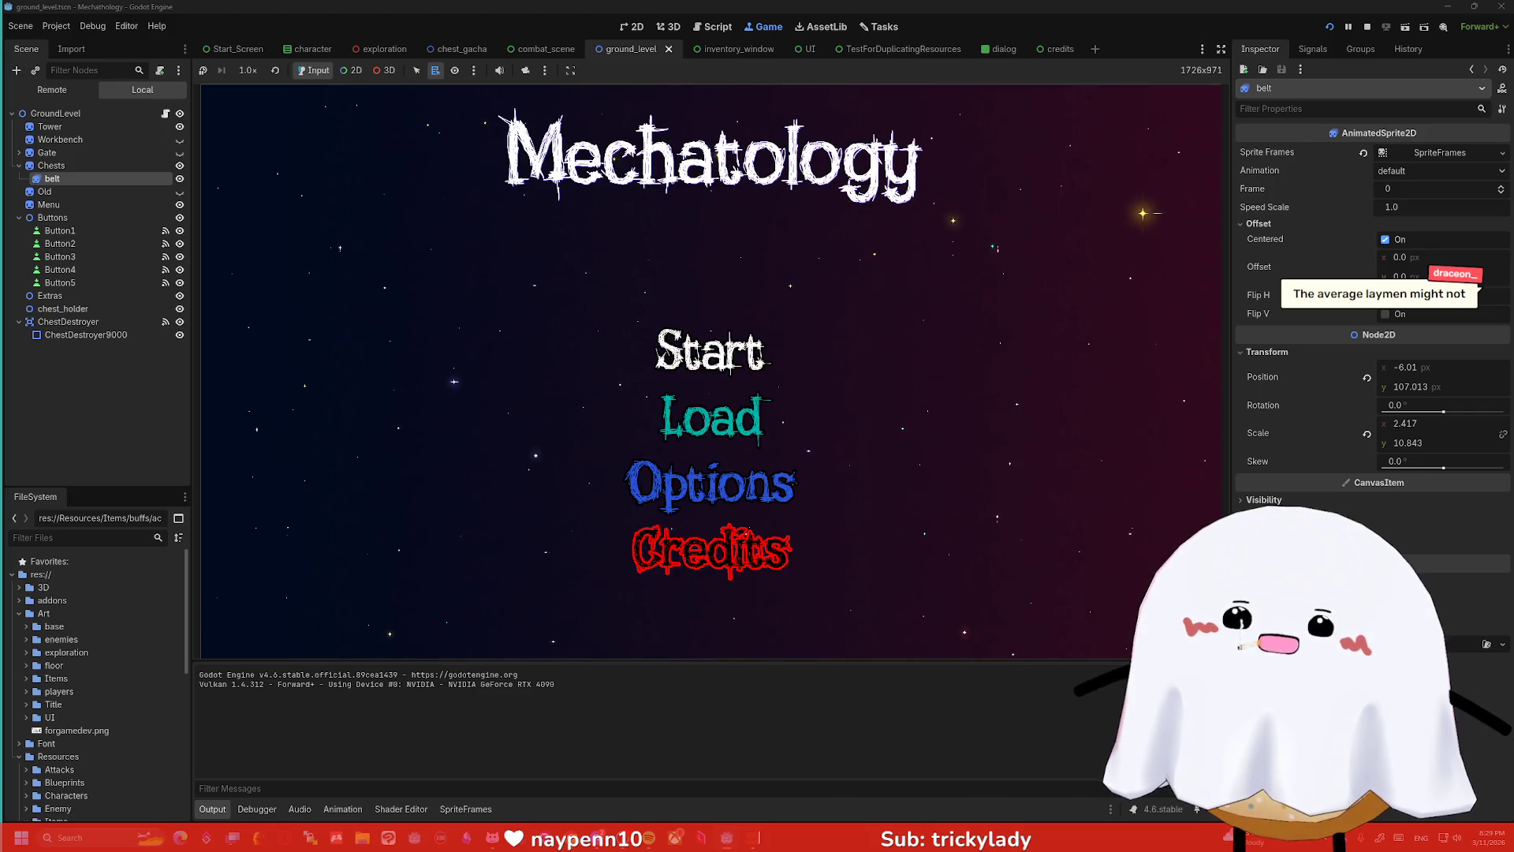
- Click through the title, combat and village screens, then stop the game with F8
click(749, 345)
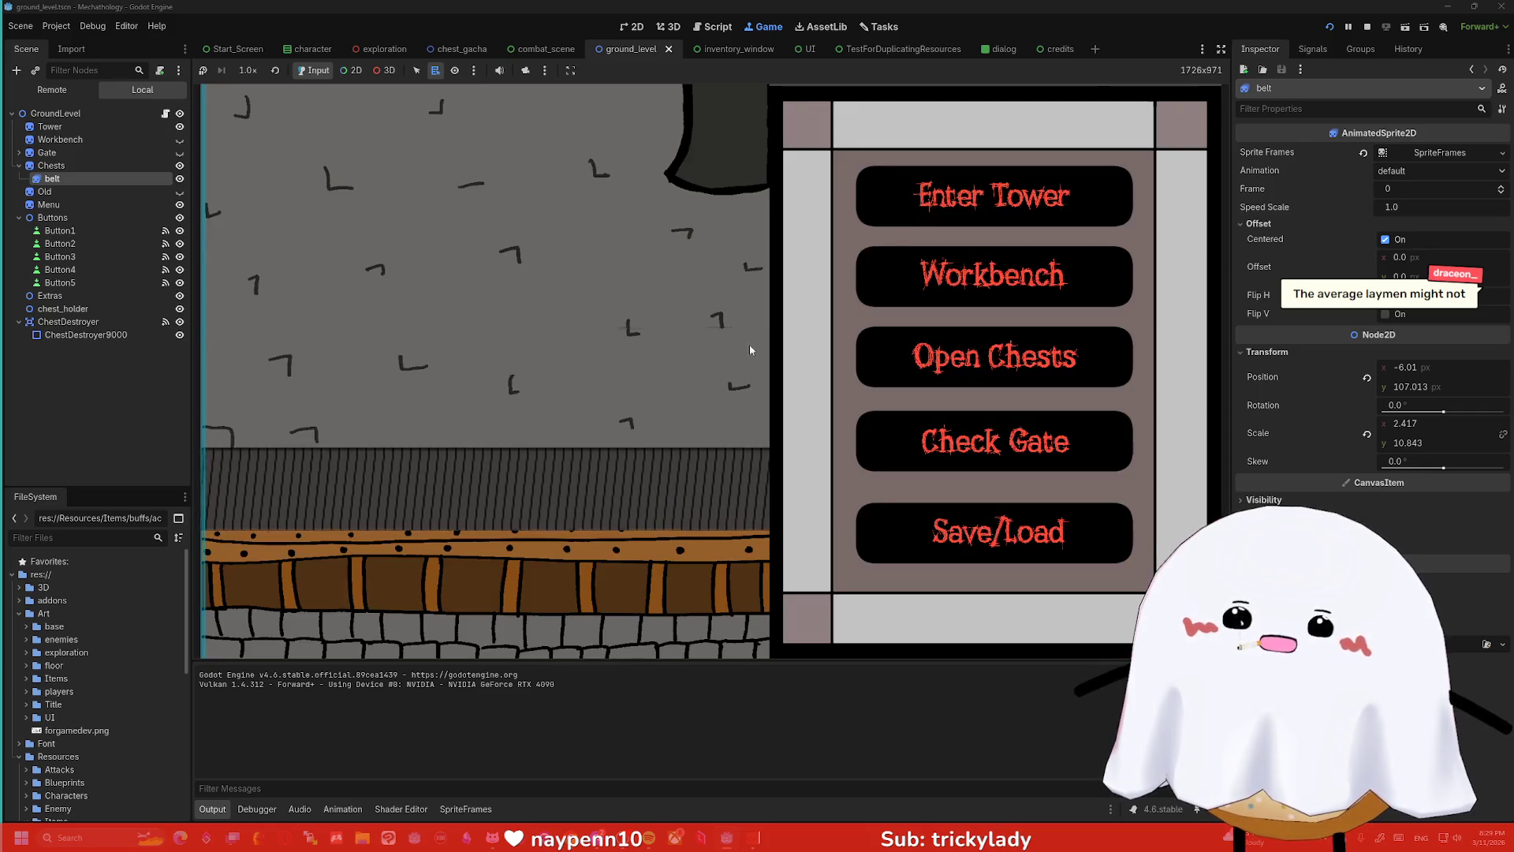
click(1017, 194)
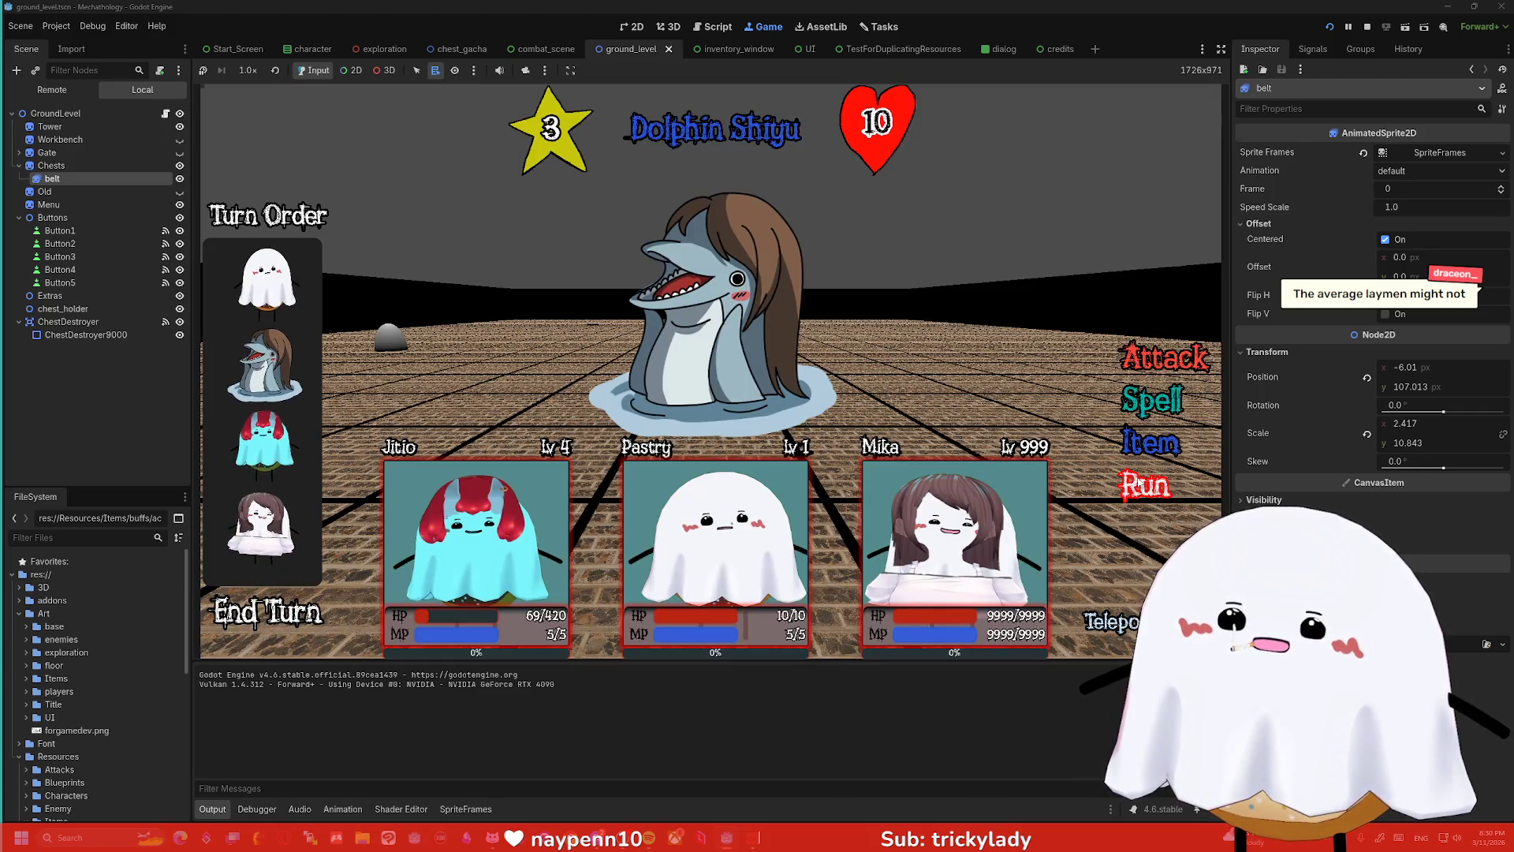
click(1108, 625)
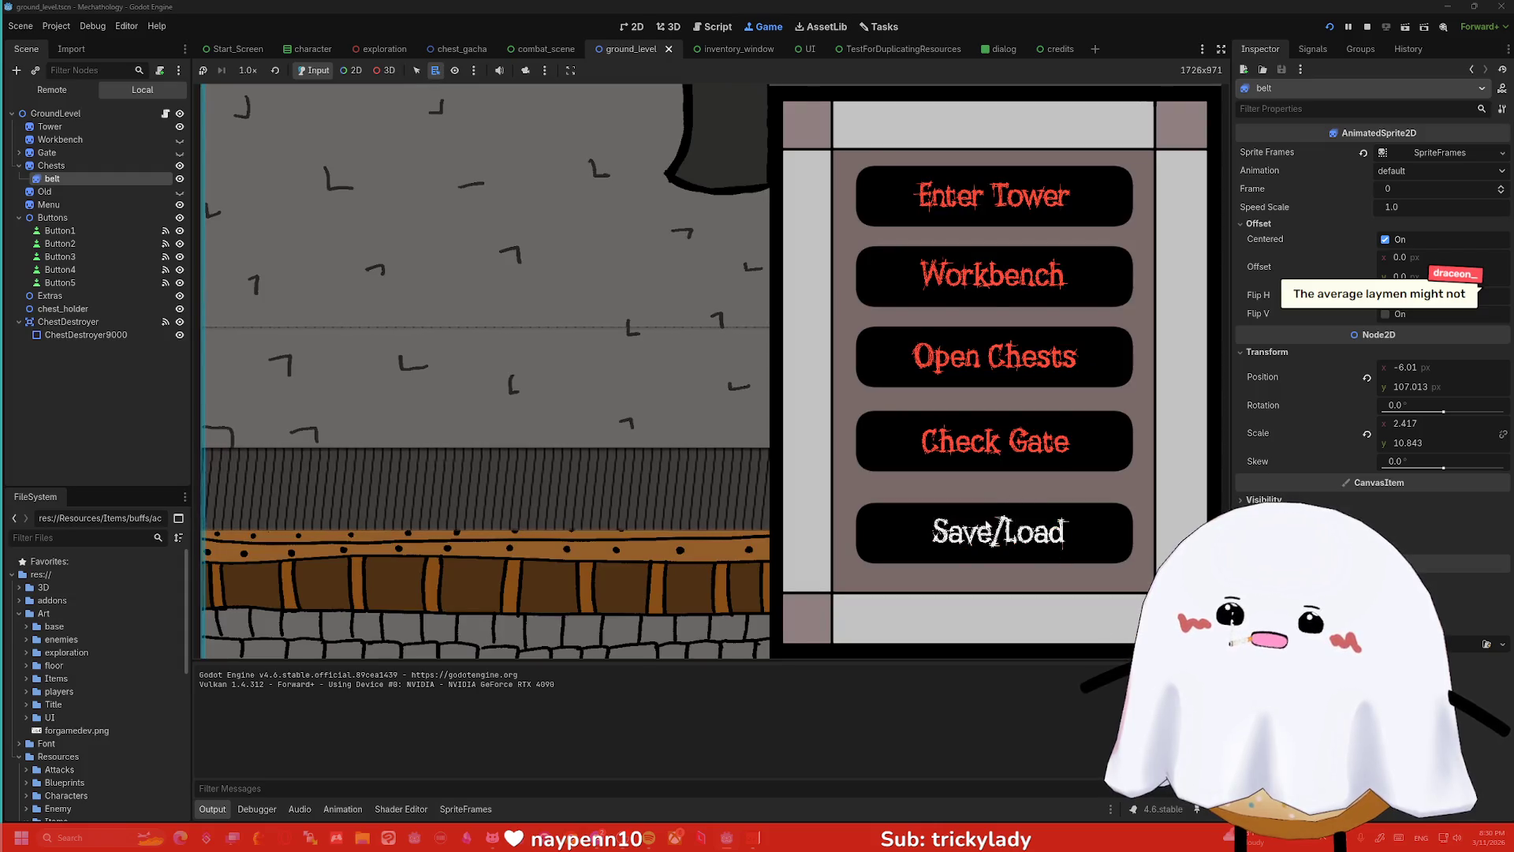
click(995, 442)
click(992, 516)
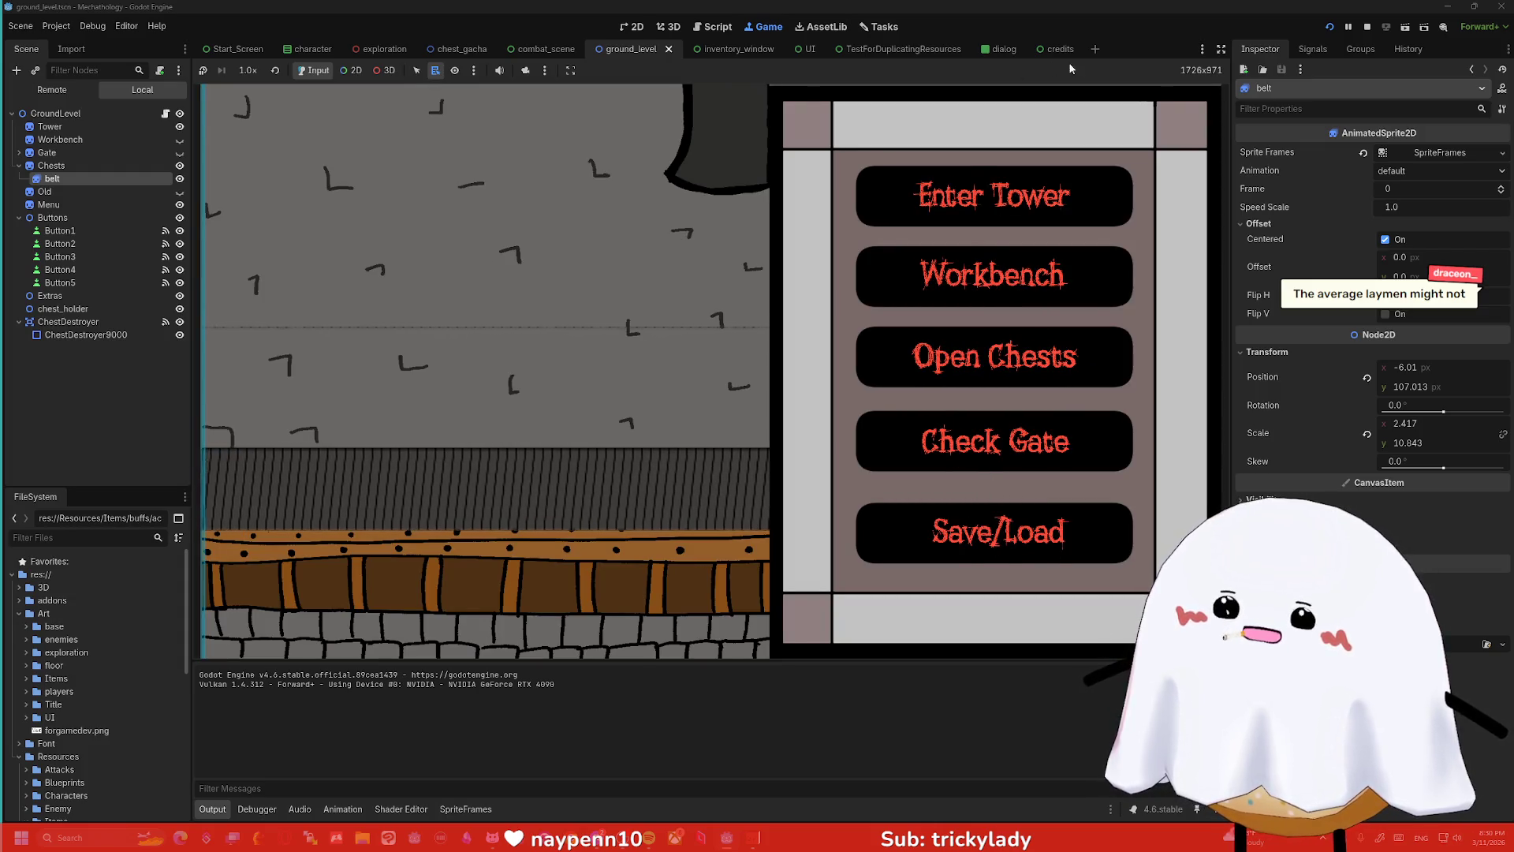
key(F8)
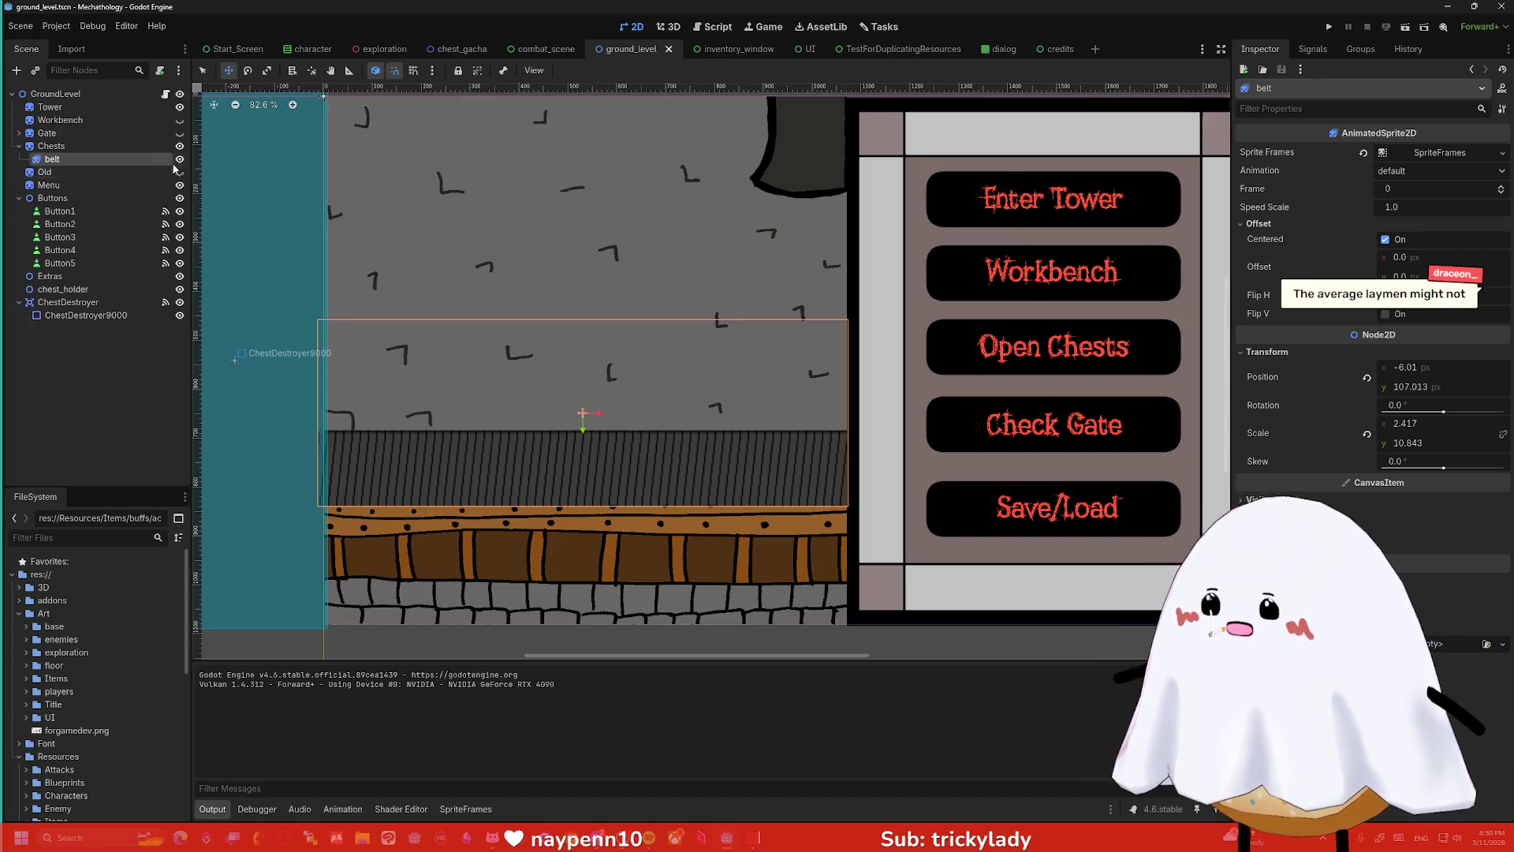
- Hide the Chests layer, save and relaunch with F5, and start from the title screen
click(179, 147)
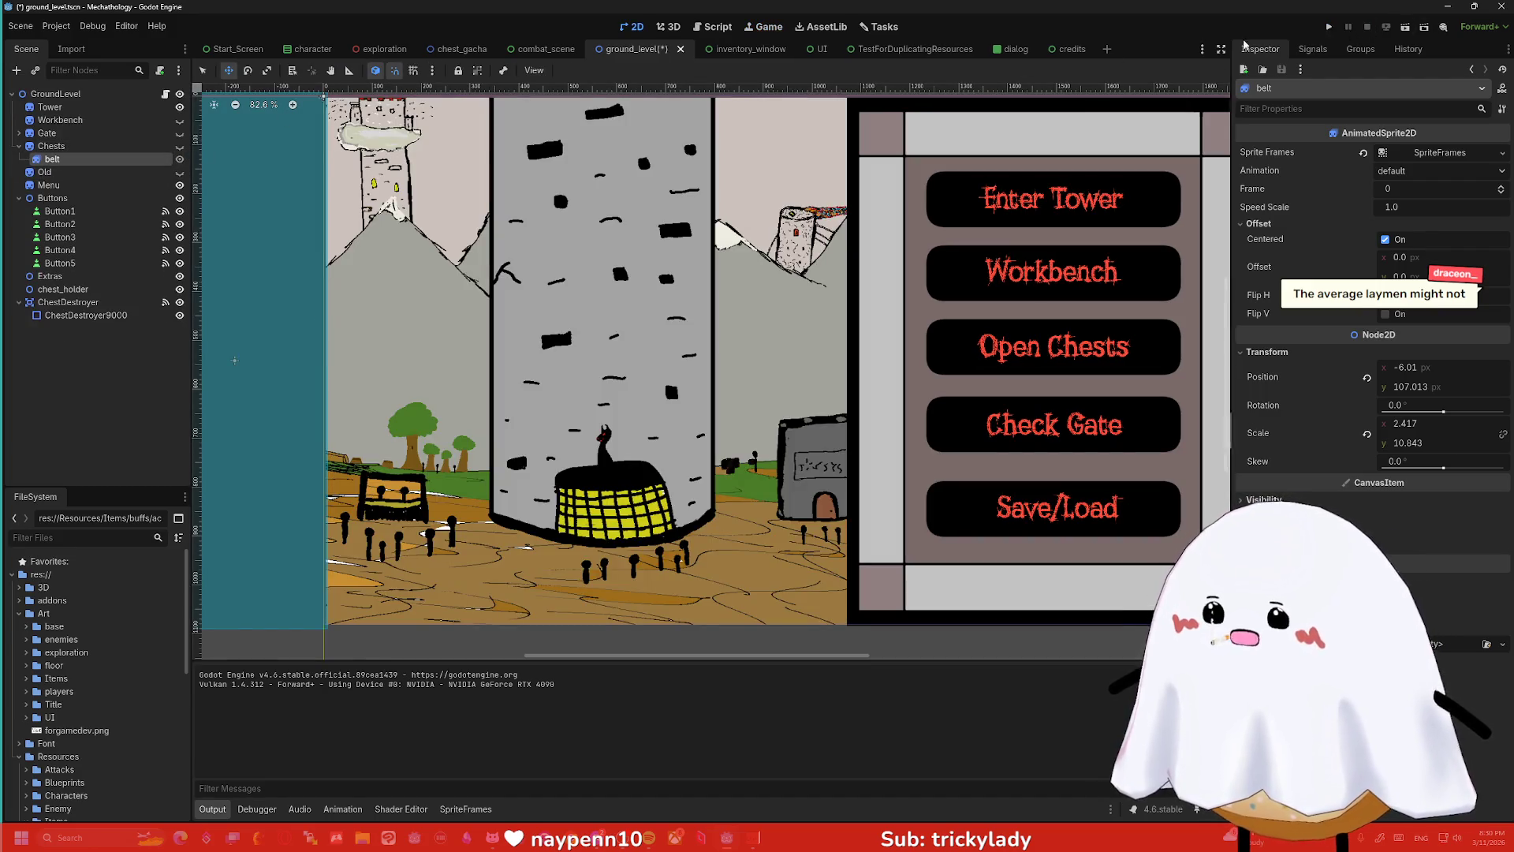
key(F5)
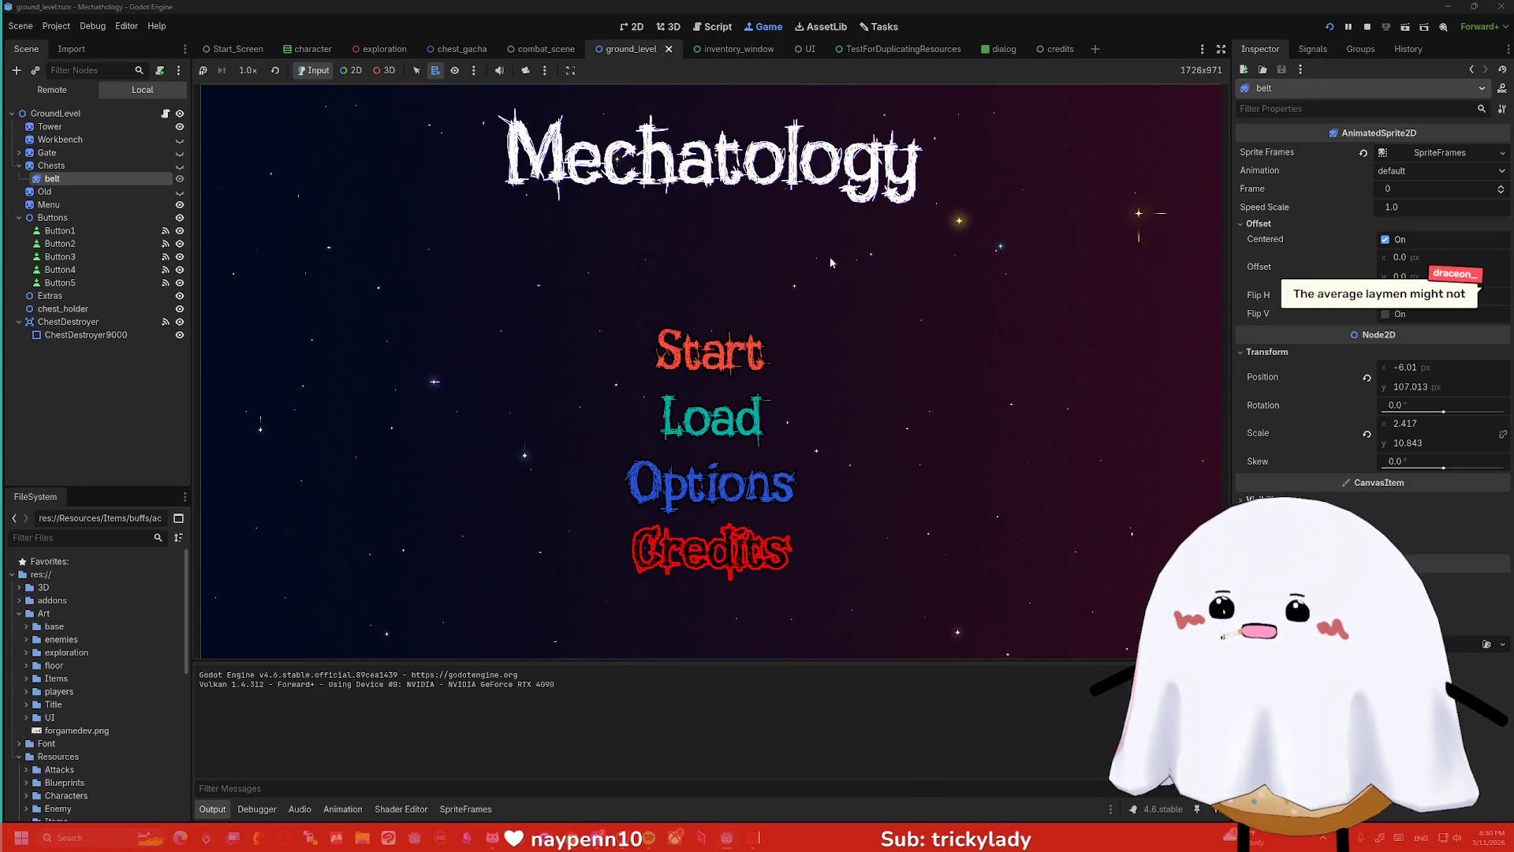
click(710, 347)
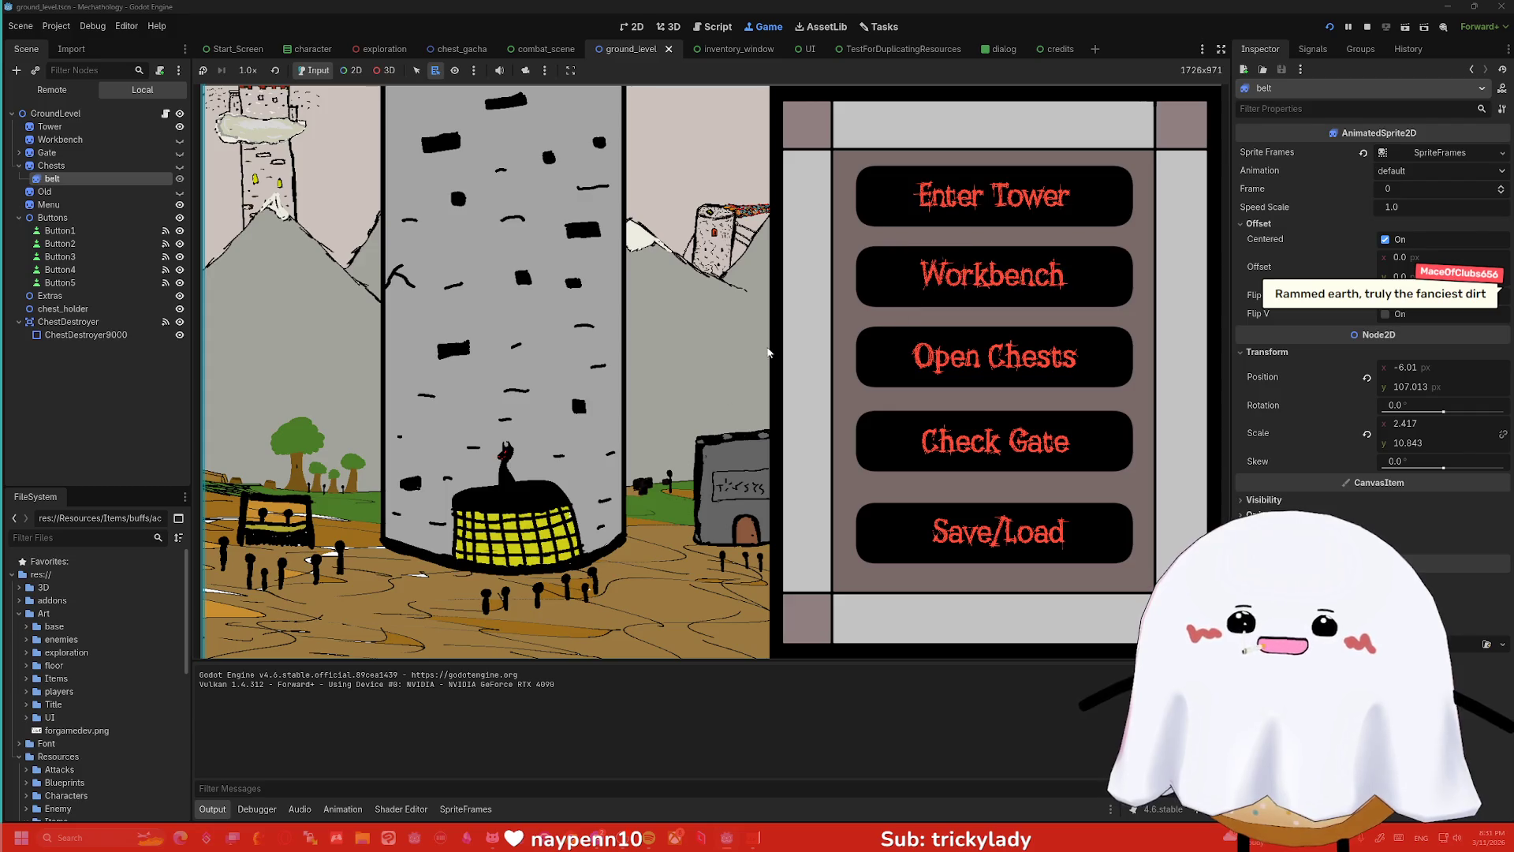
- Open the Workbench screen from the tower menu in the running game
click(952, 313)
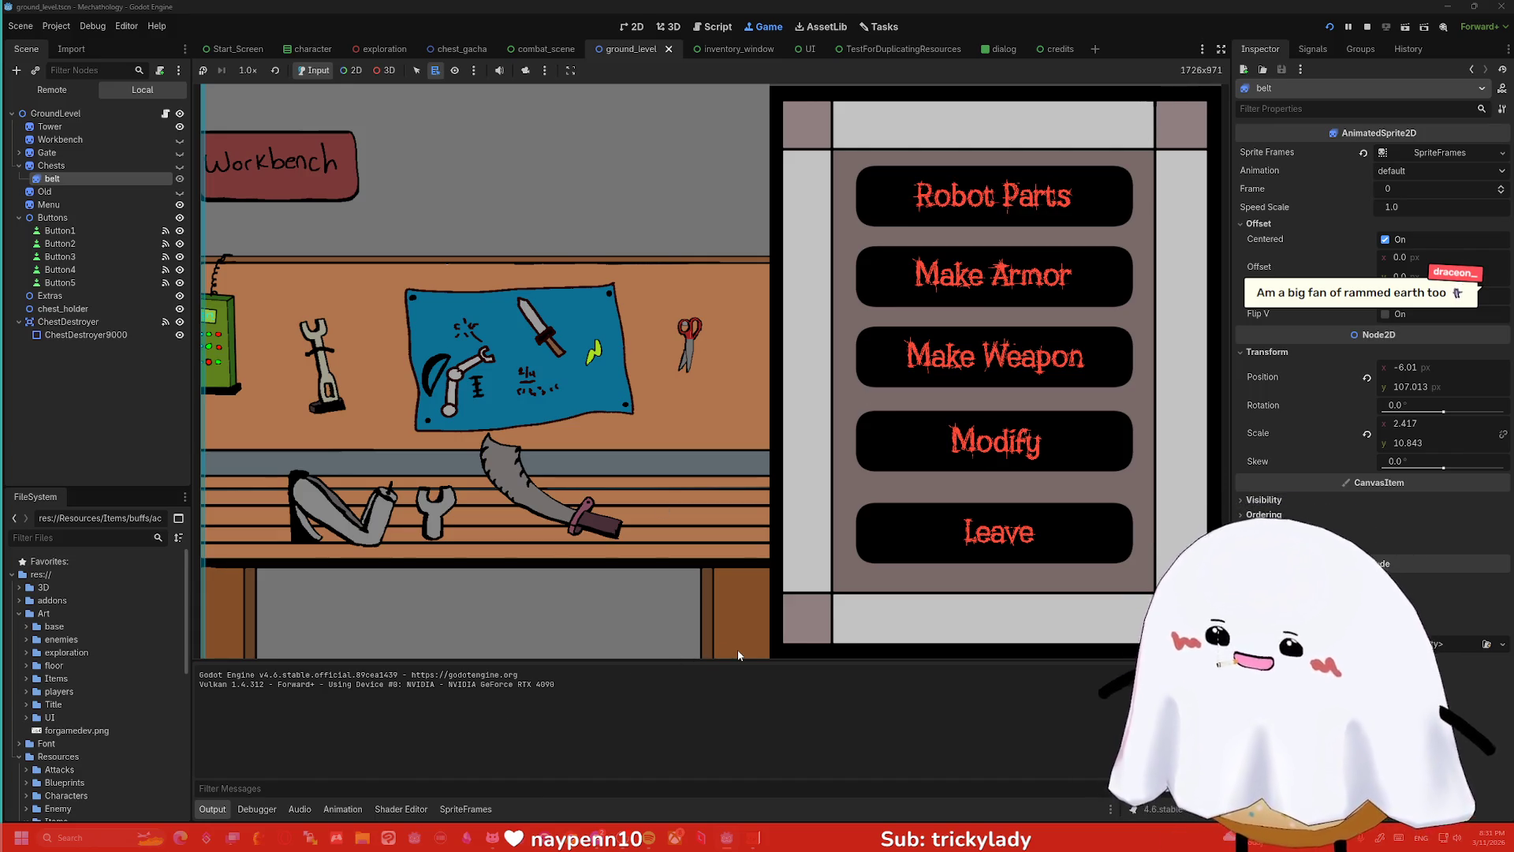
key(super)
text(vintagg)
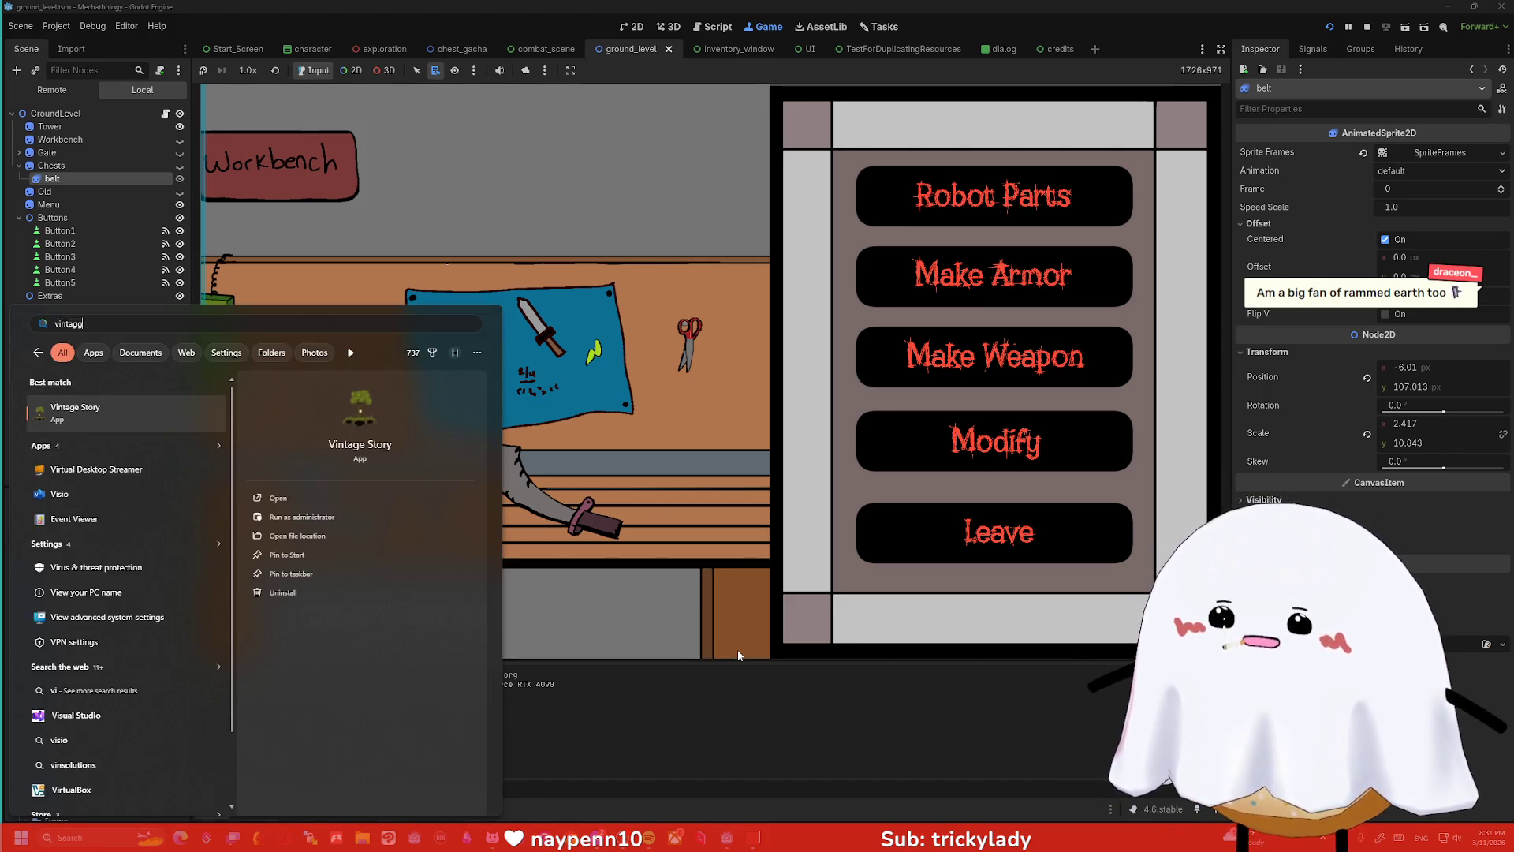
- Launch Vintage Story from Windows search, closing the stray Bing web search window
key(Return)
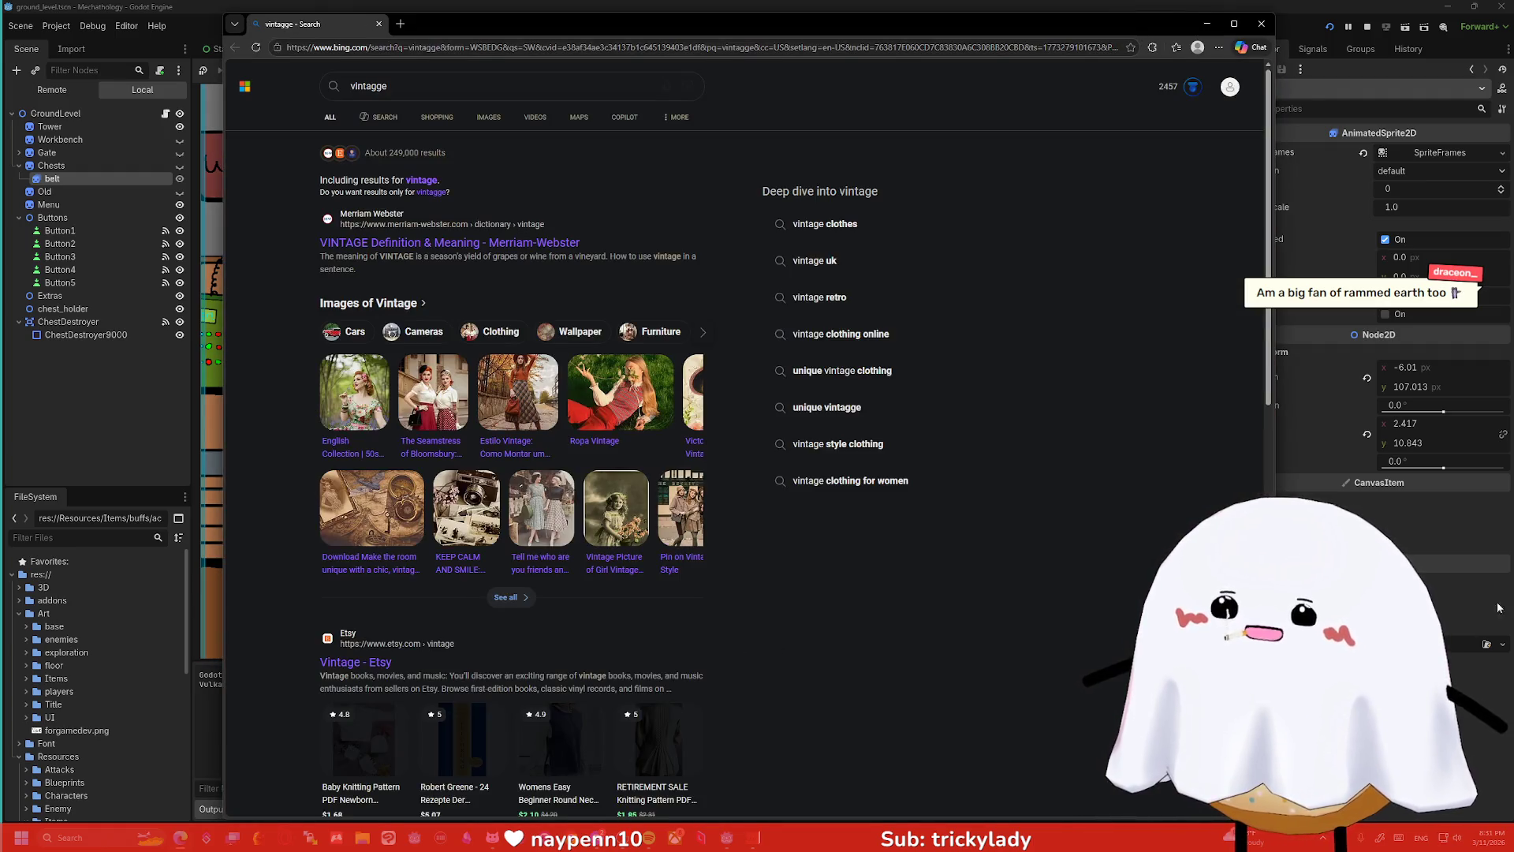
click(1262, 23)
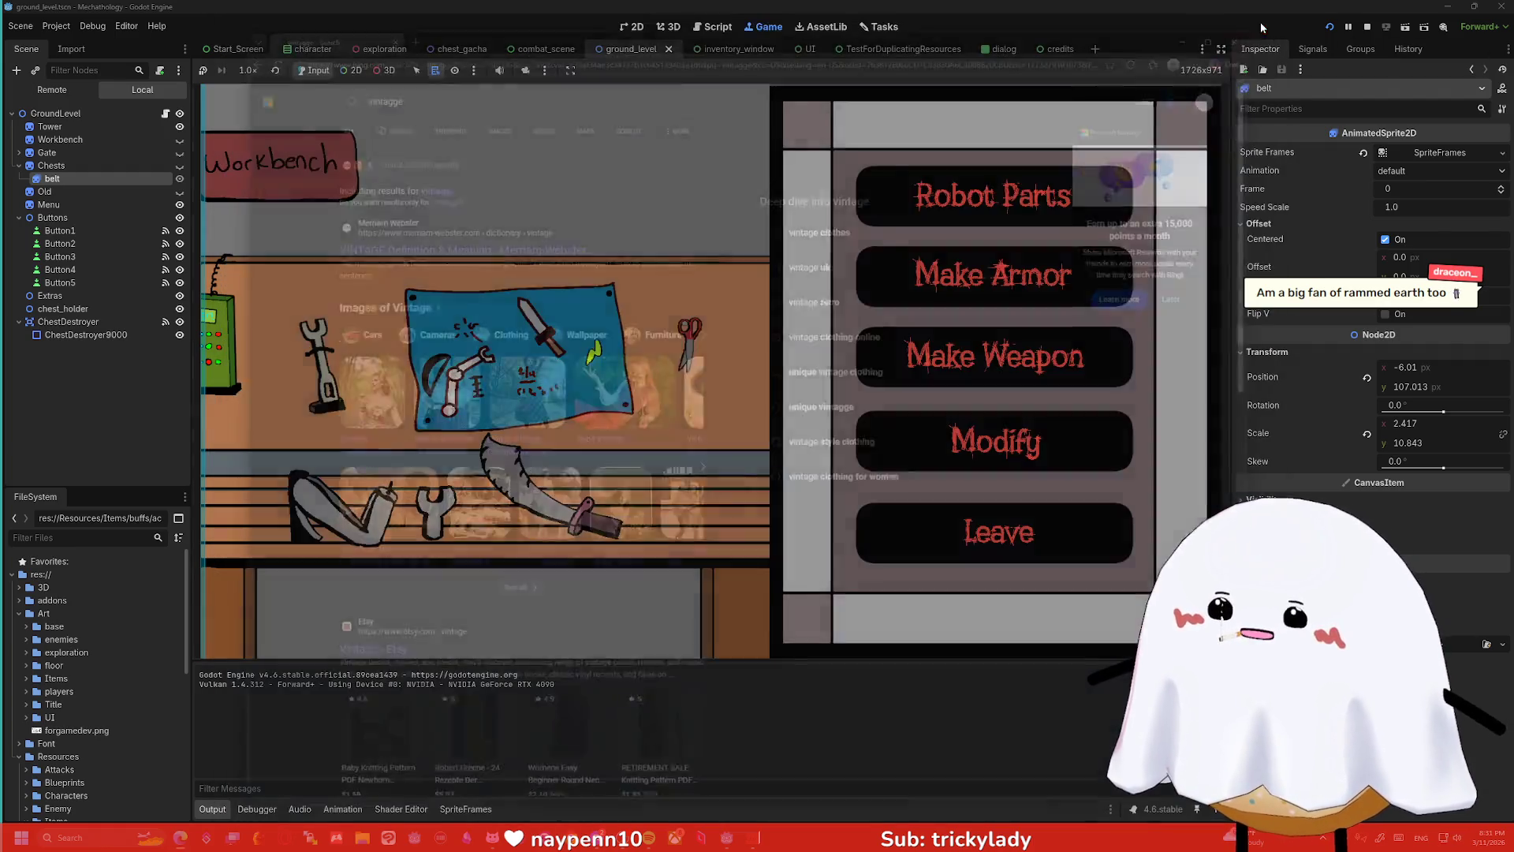
key(super)
text(vintage)
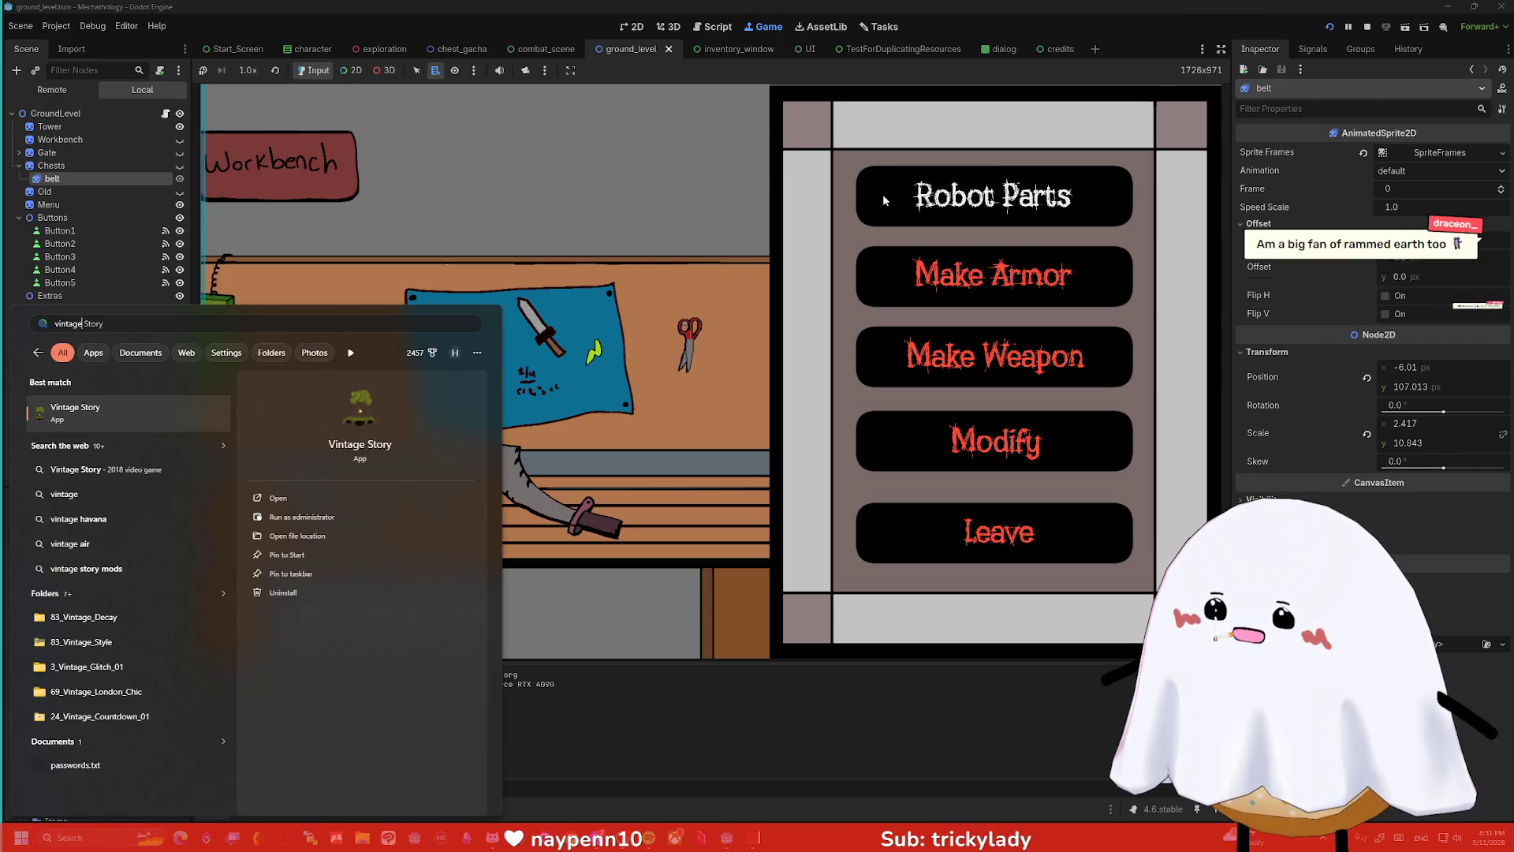
key(Return)
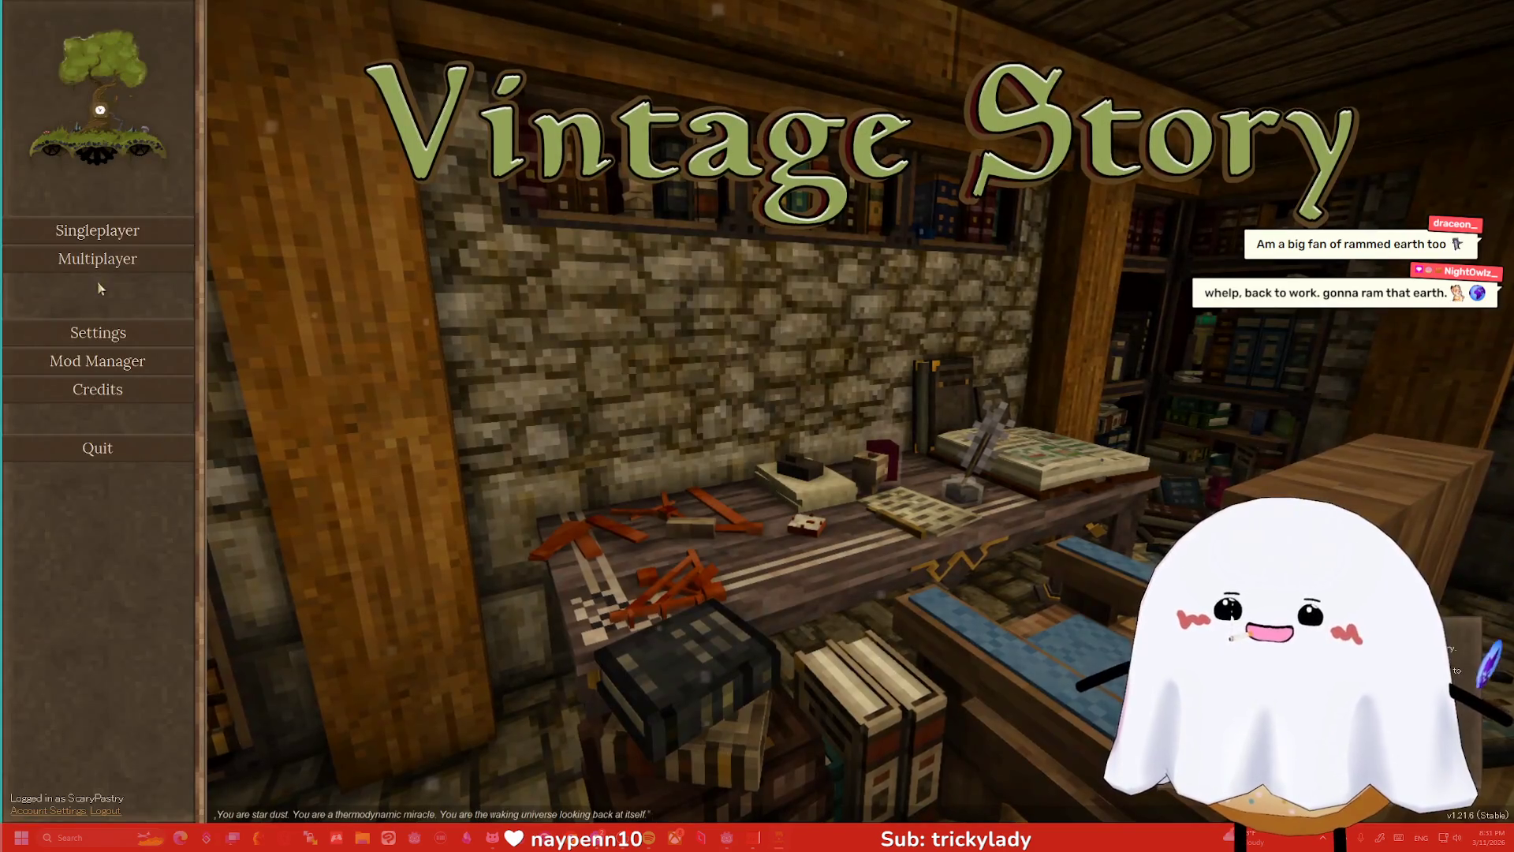
- Join the Twisted Times multiplayer server, walk into the stone corridor and back, then open stats
click(157, 258)
click(665, 98)
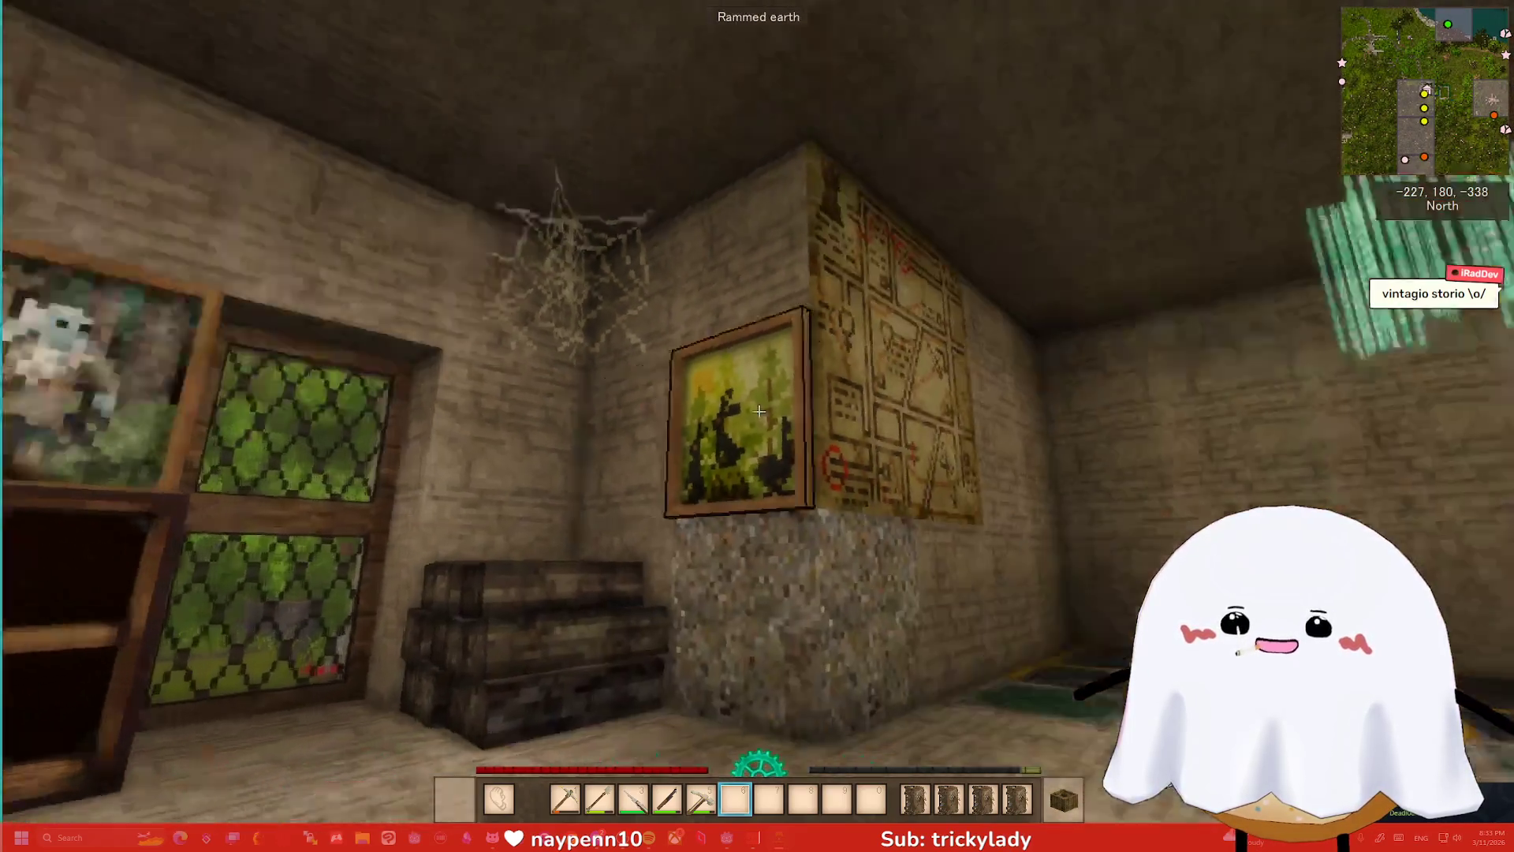
key(w)
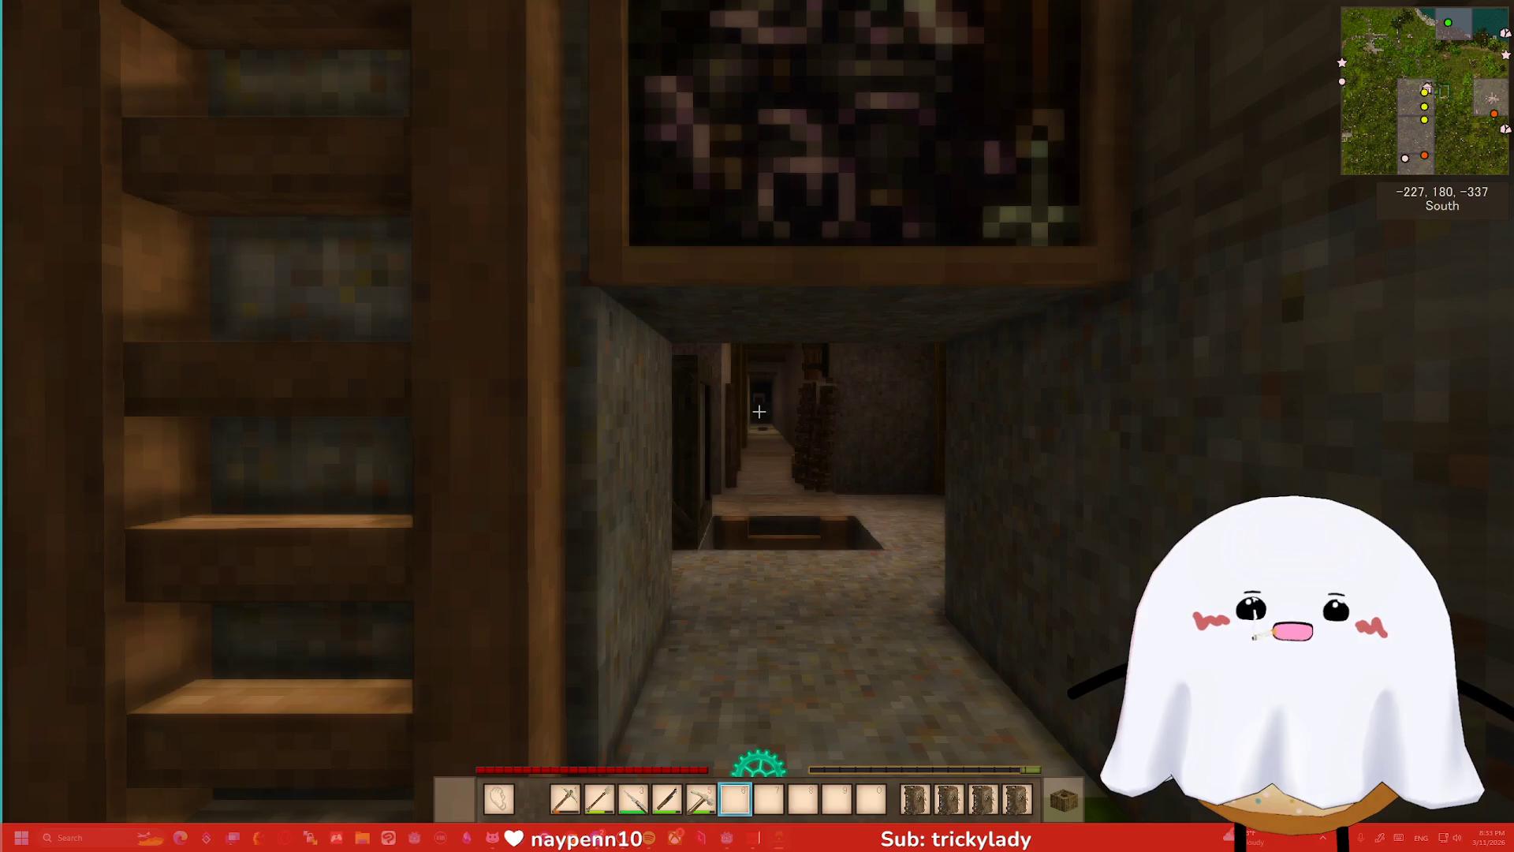
key(s)
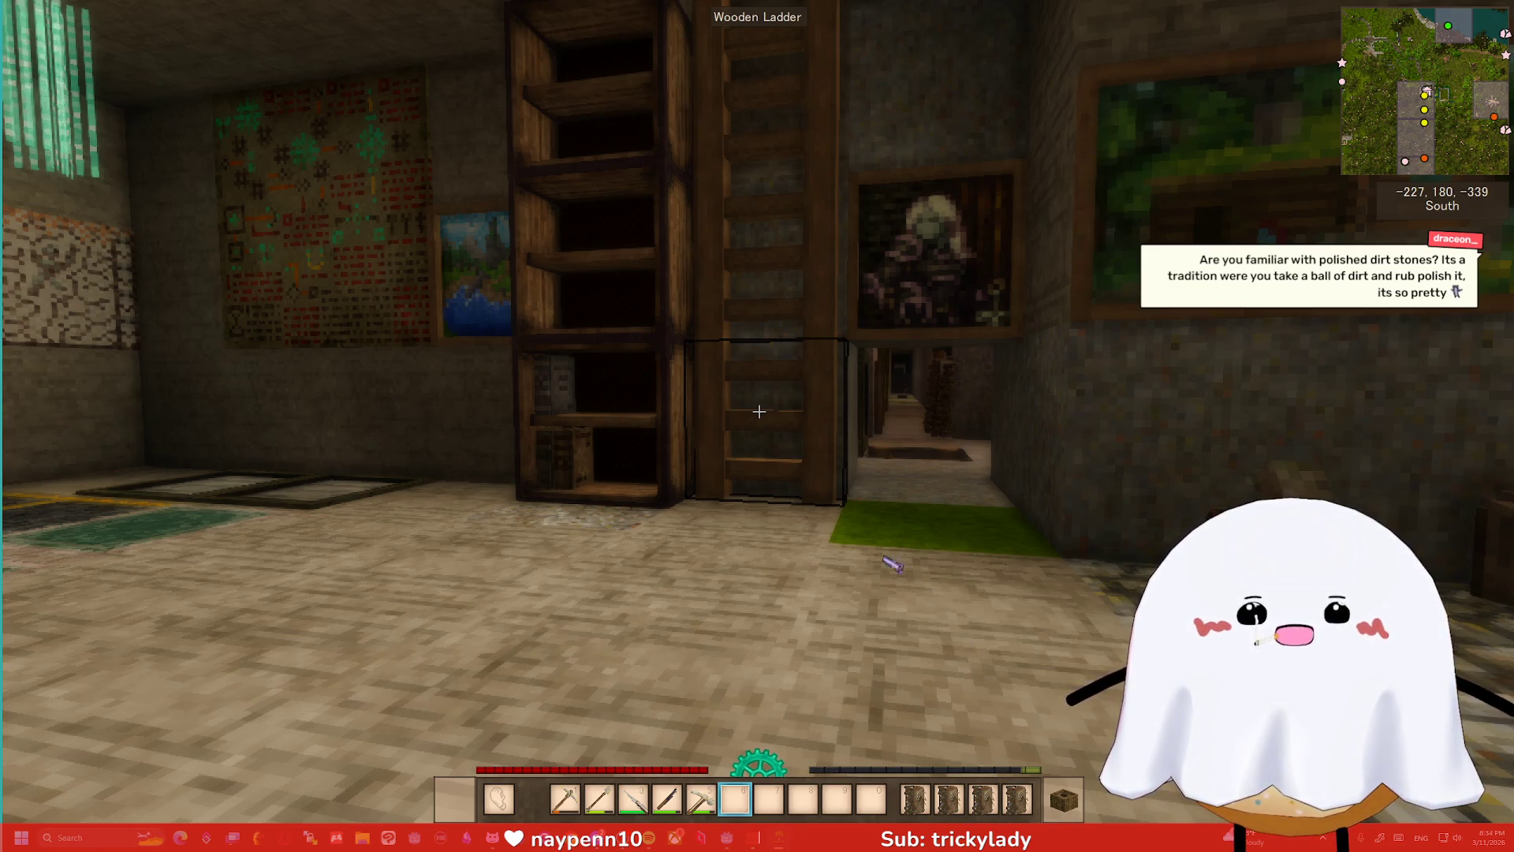
key(c)
key(Escape)
key(h)
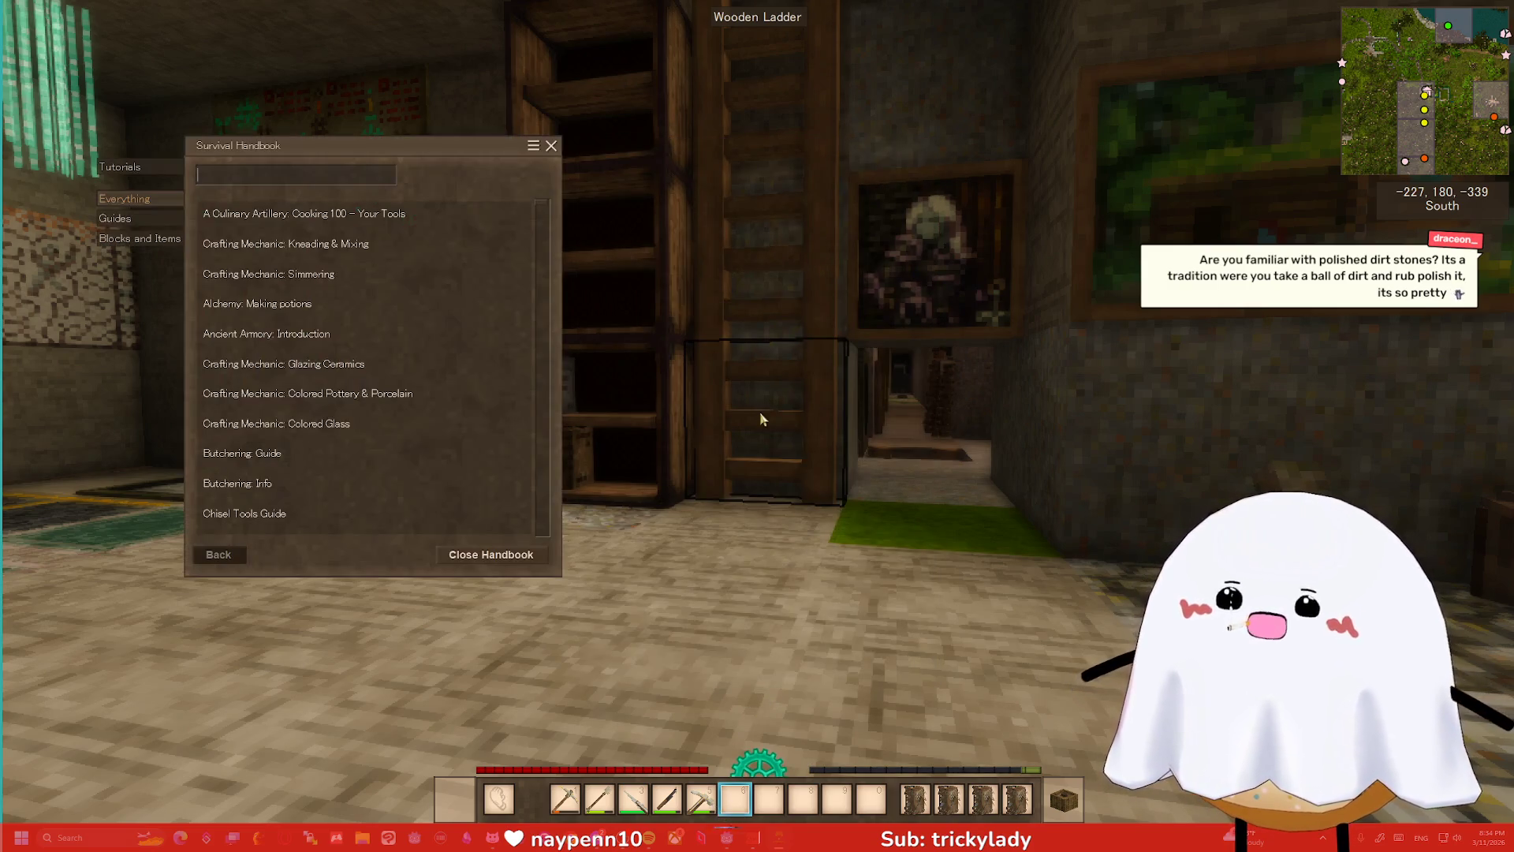
text(po)
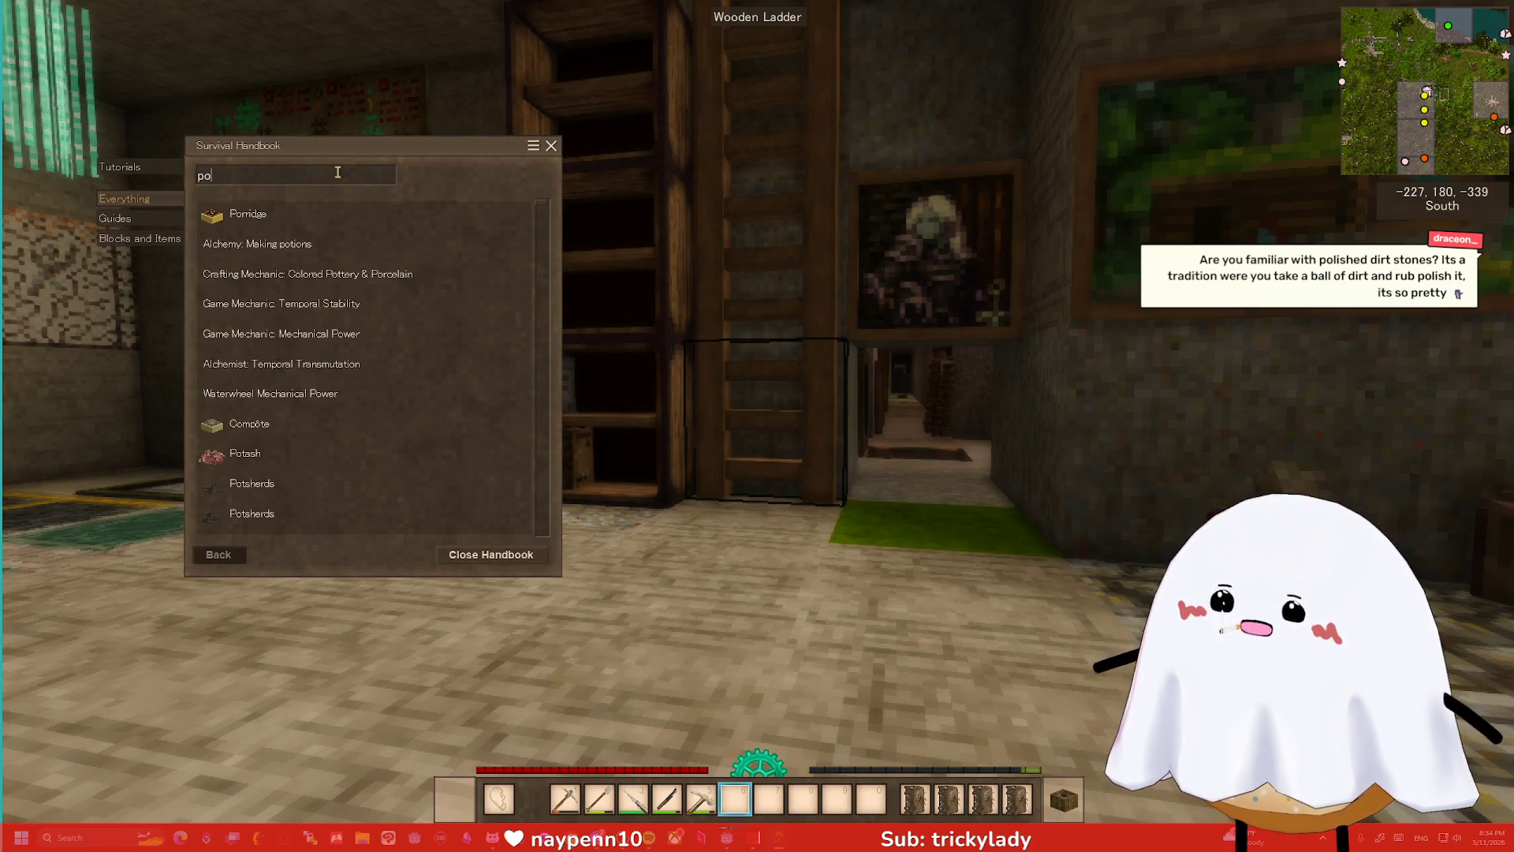
text(lish dir)
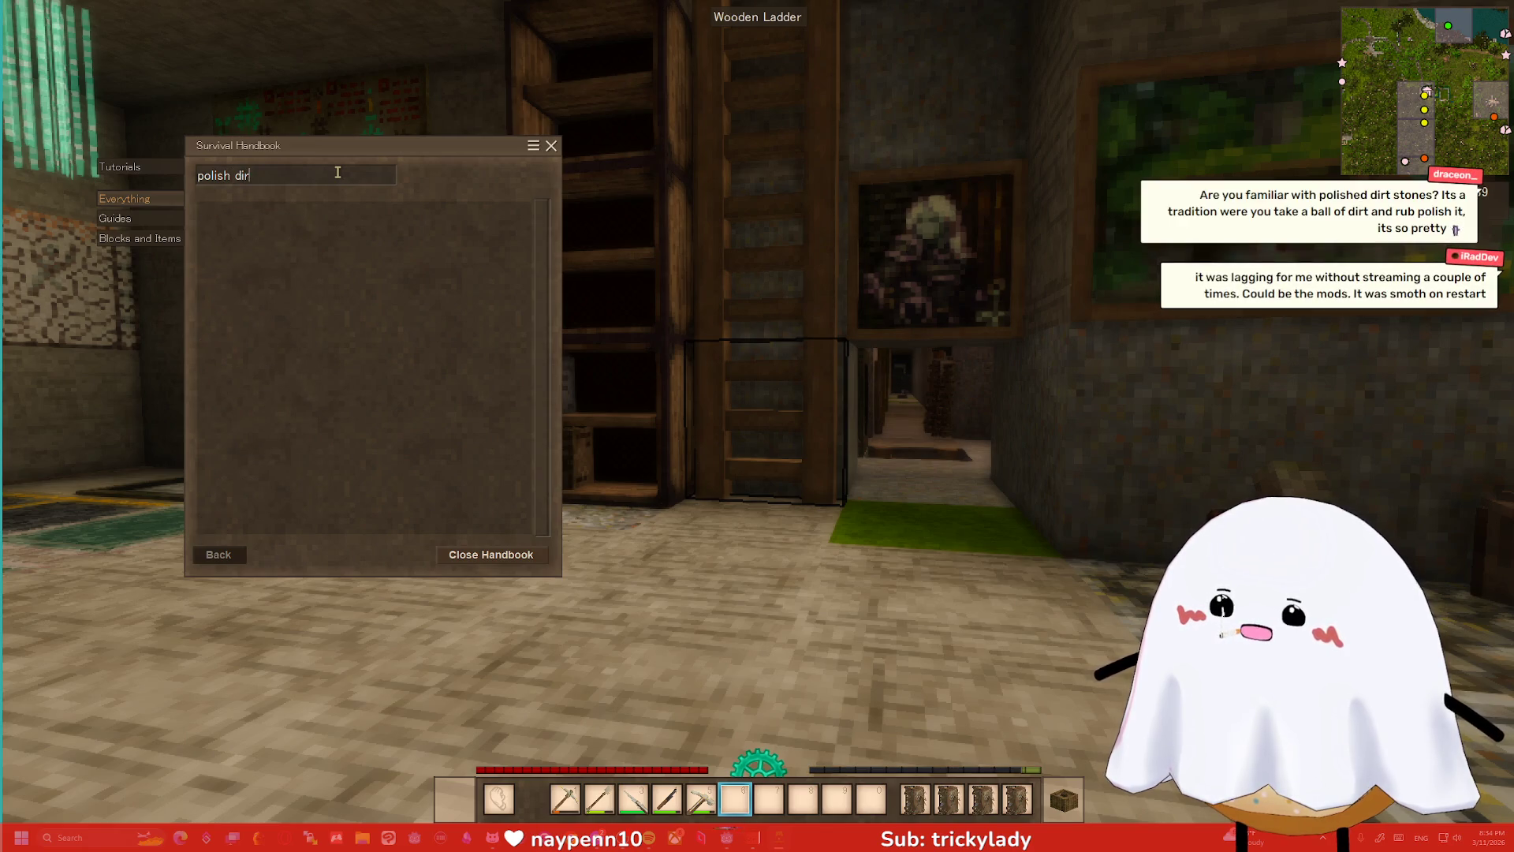
key(ctrl+a)
text(dirt)
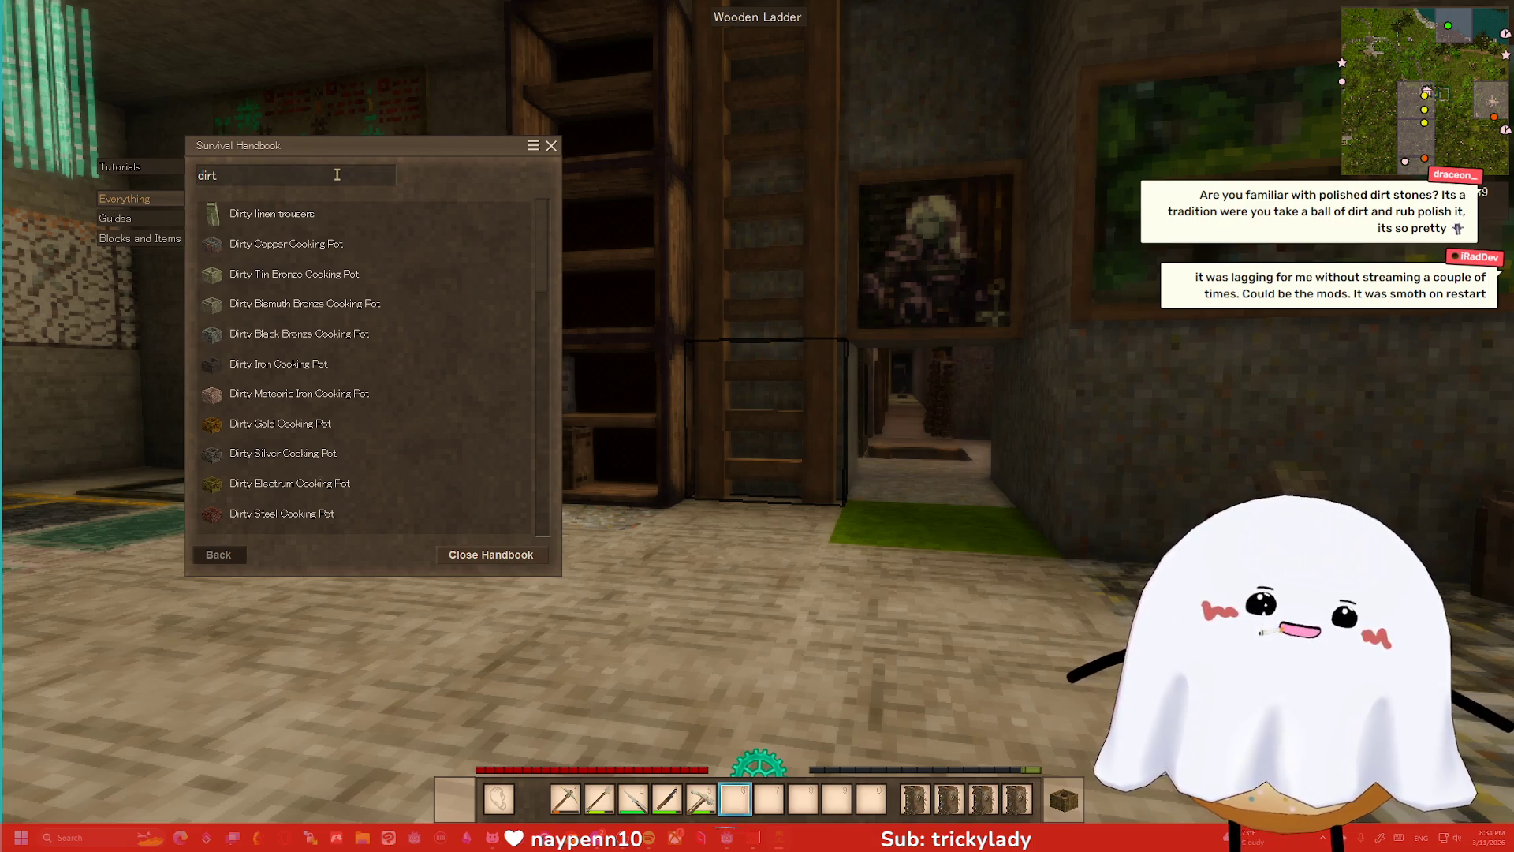
scroll(300, 319, down, 3)
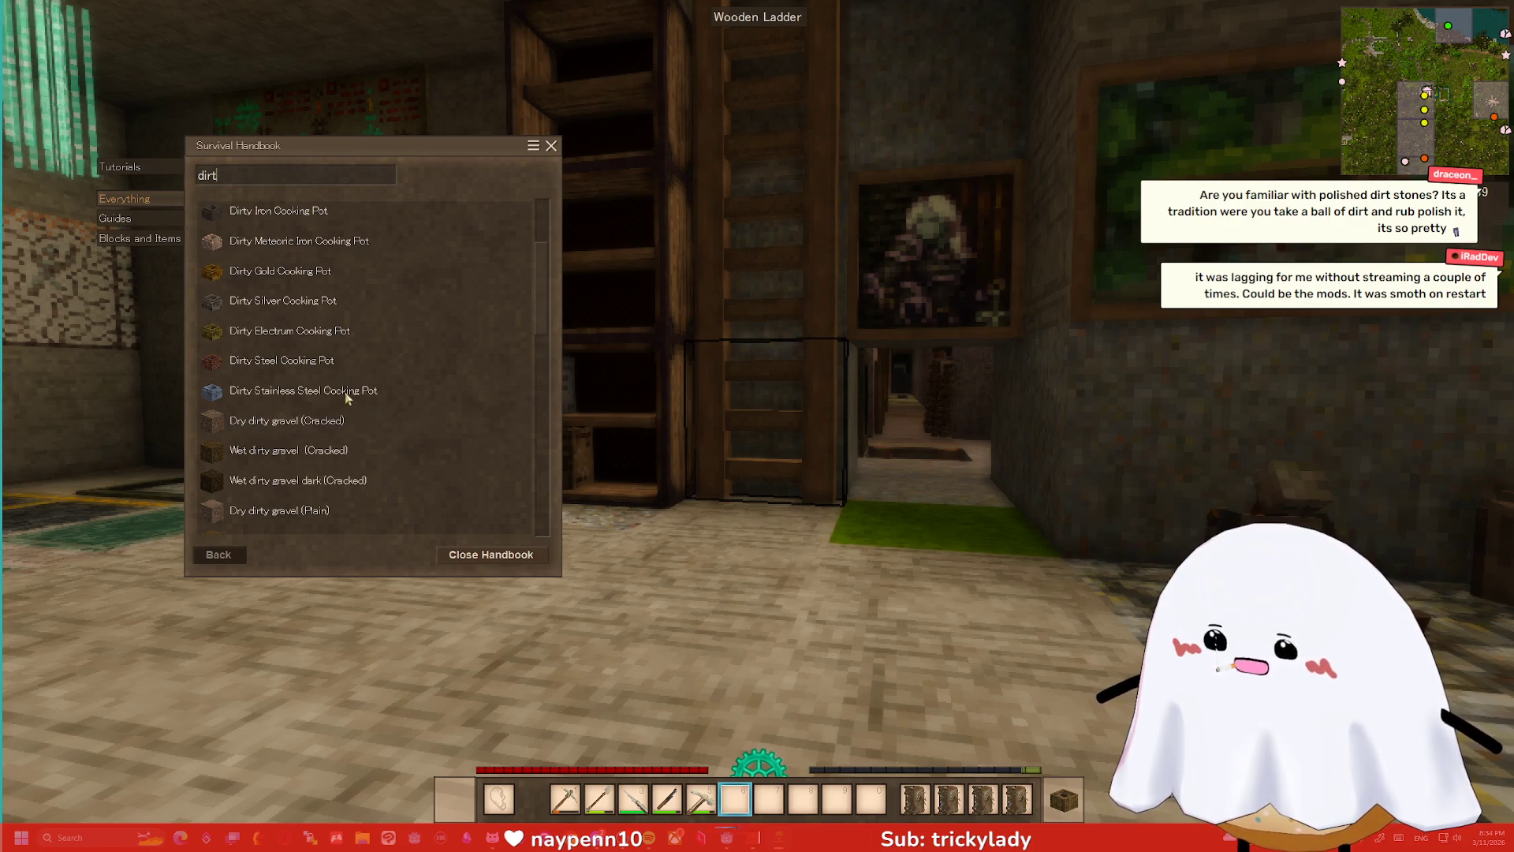
scroll(343, 418, down, 3)
scroll(346, 410, down, 5)
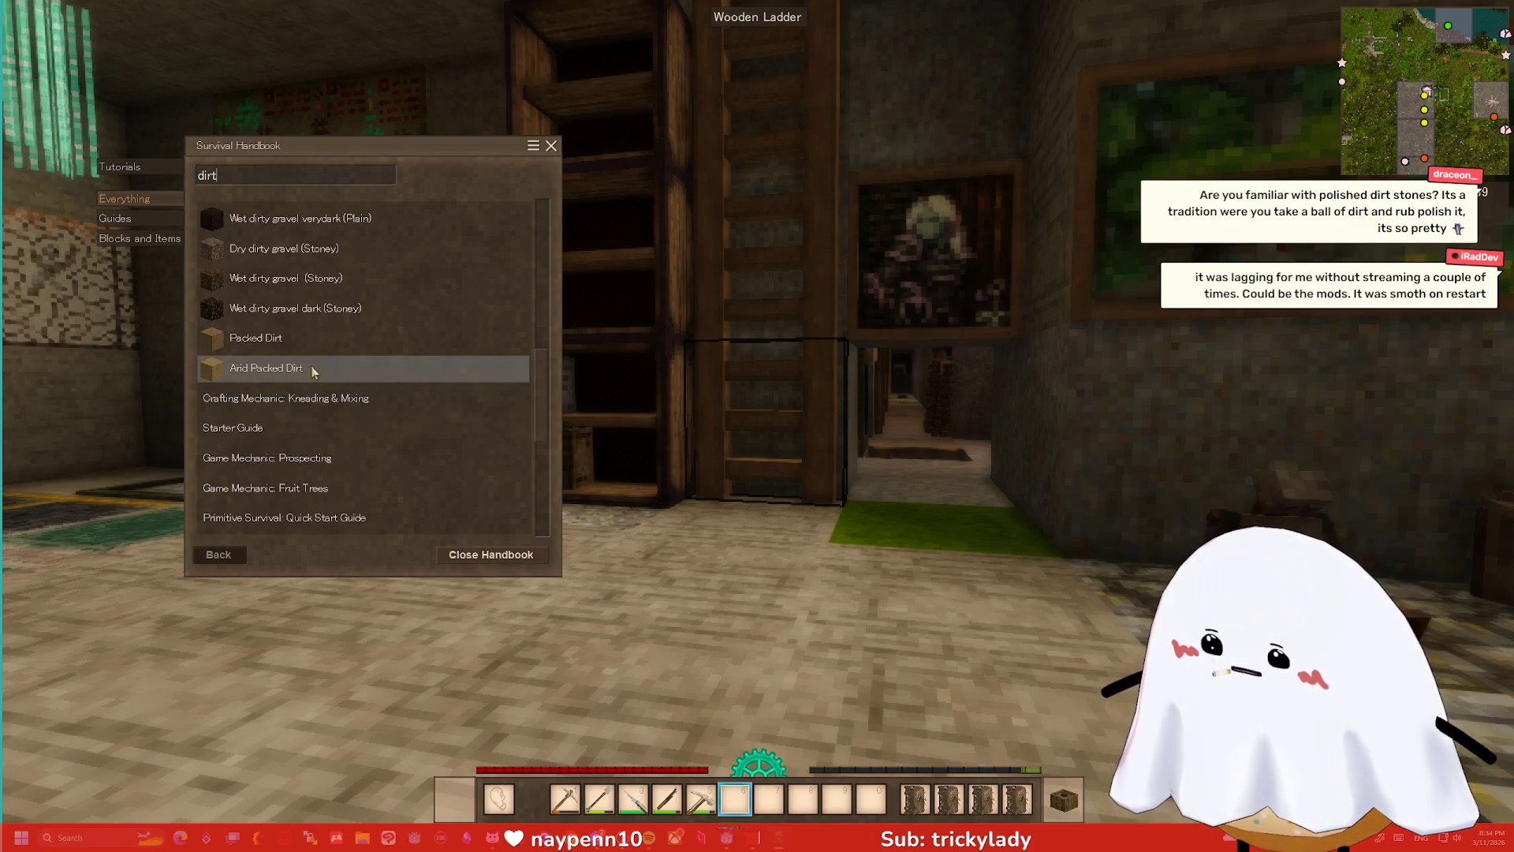
scroll(287, 339, up, 2)
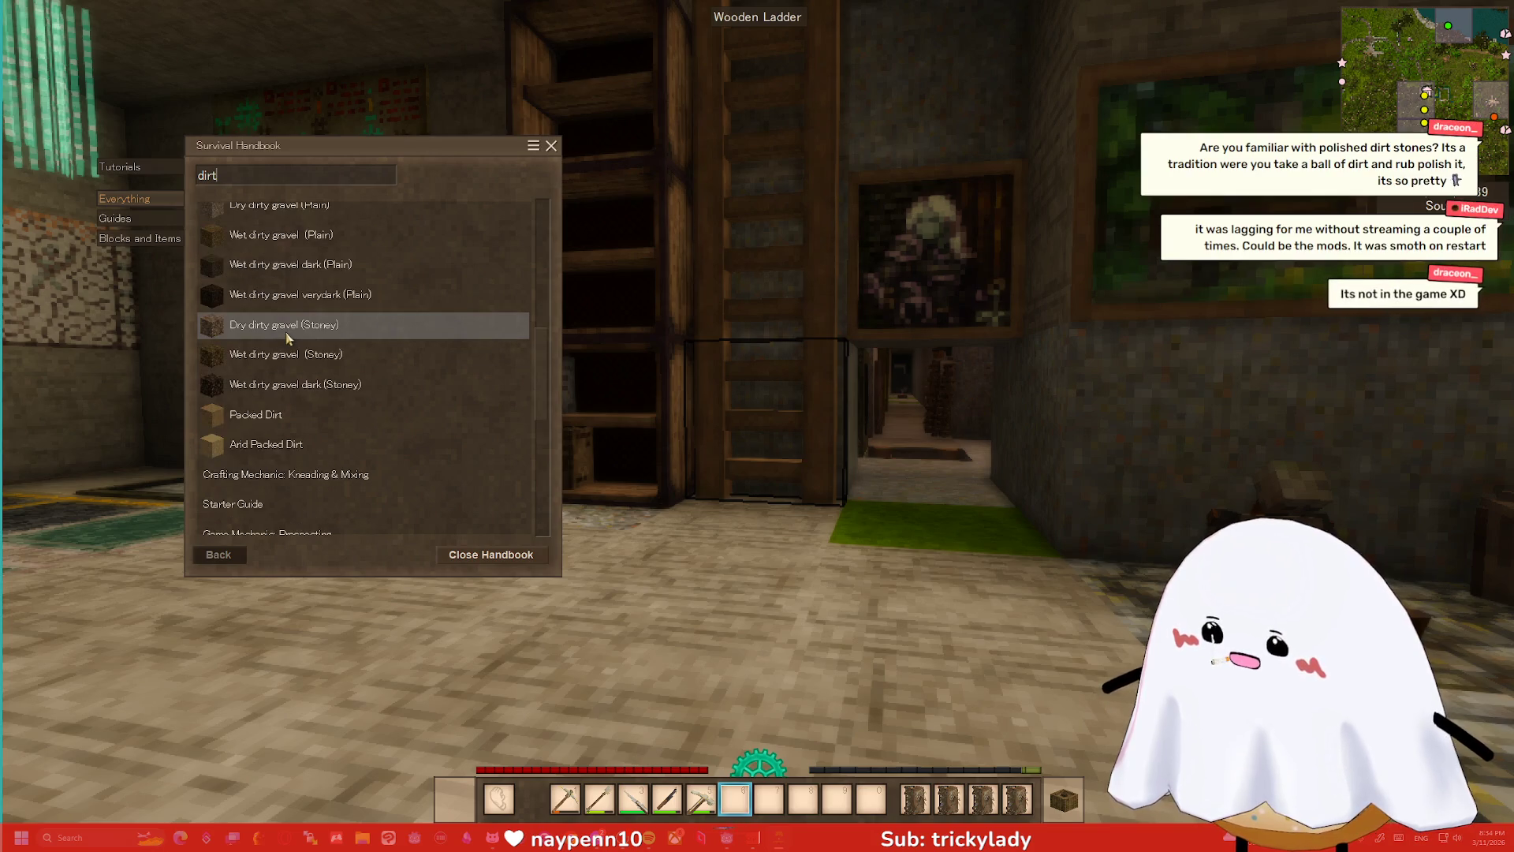
key(Escape)
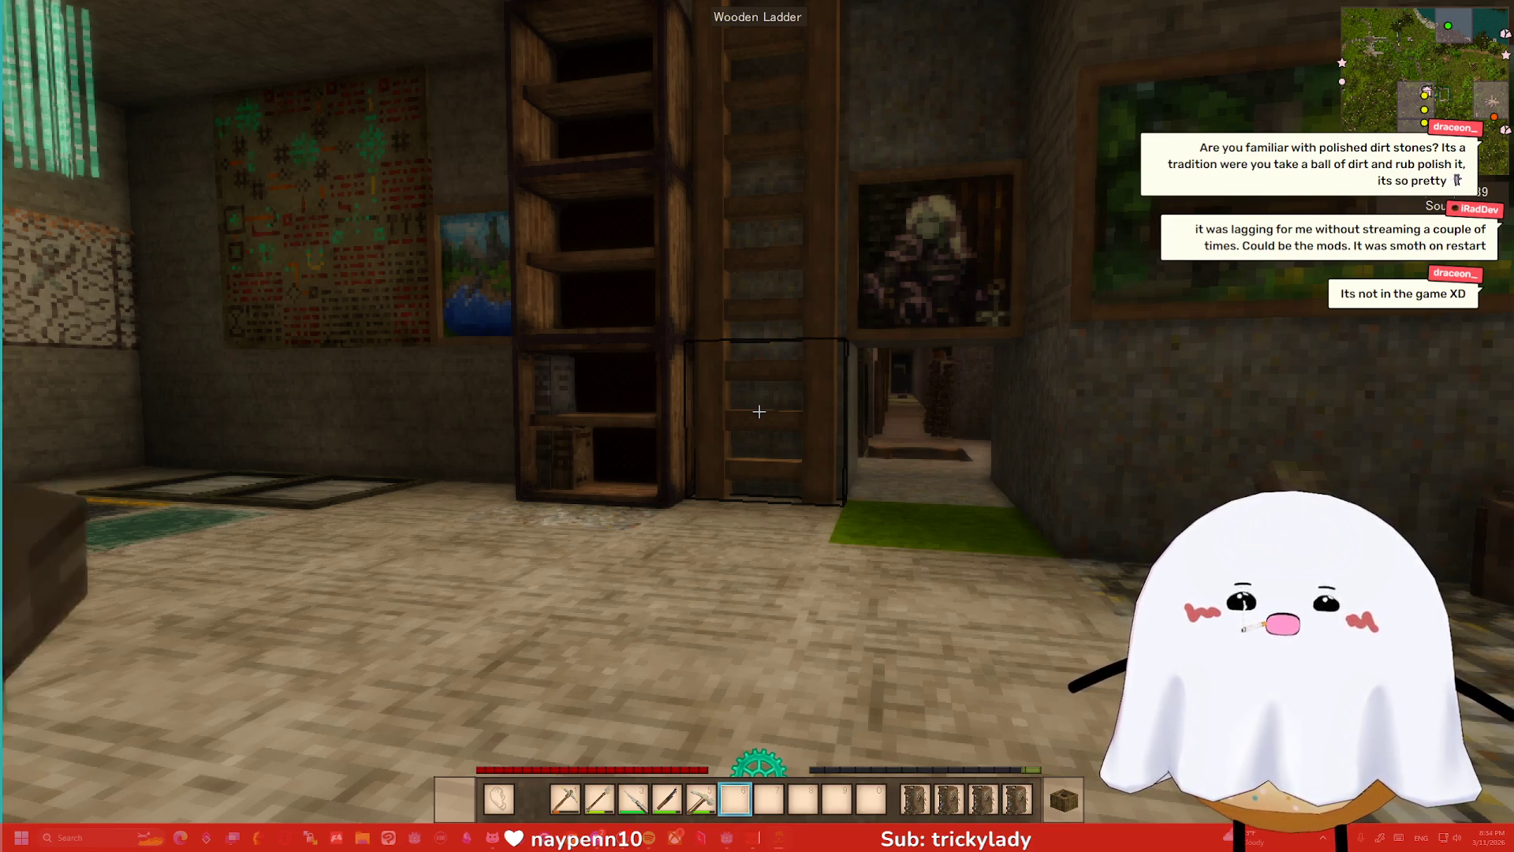
- Bring up the Vintage Story pause menu with Esc
mouse_move(758, 410)
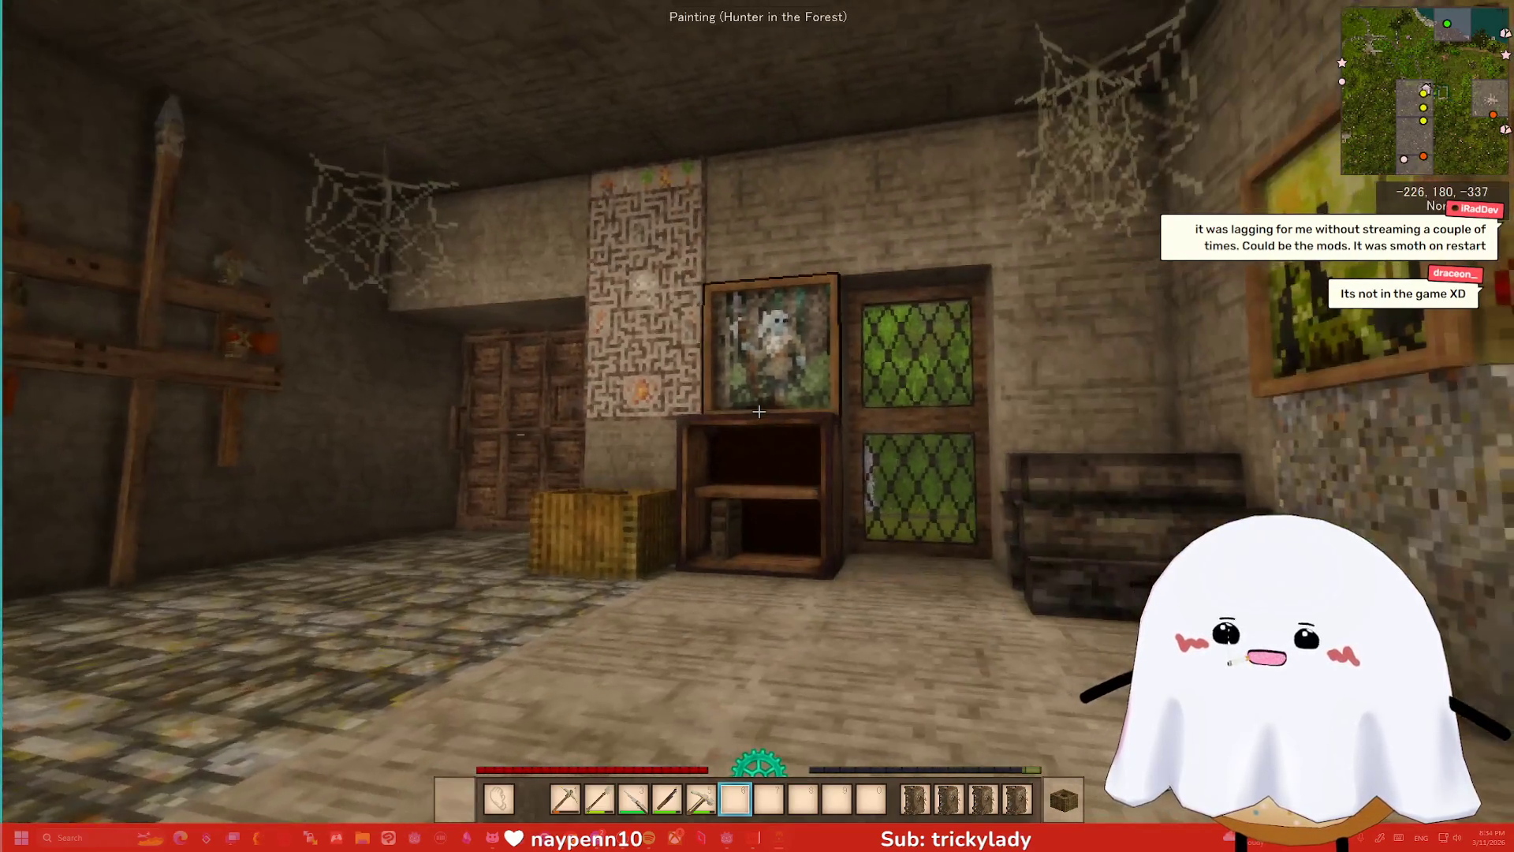
key(Escape)
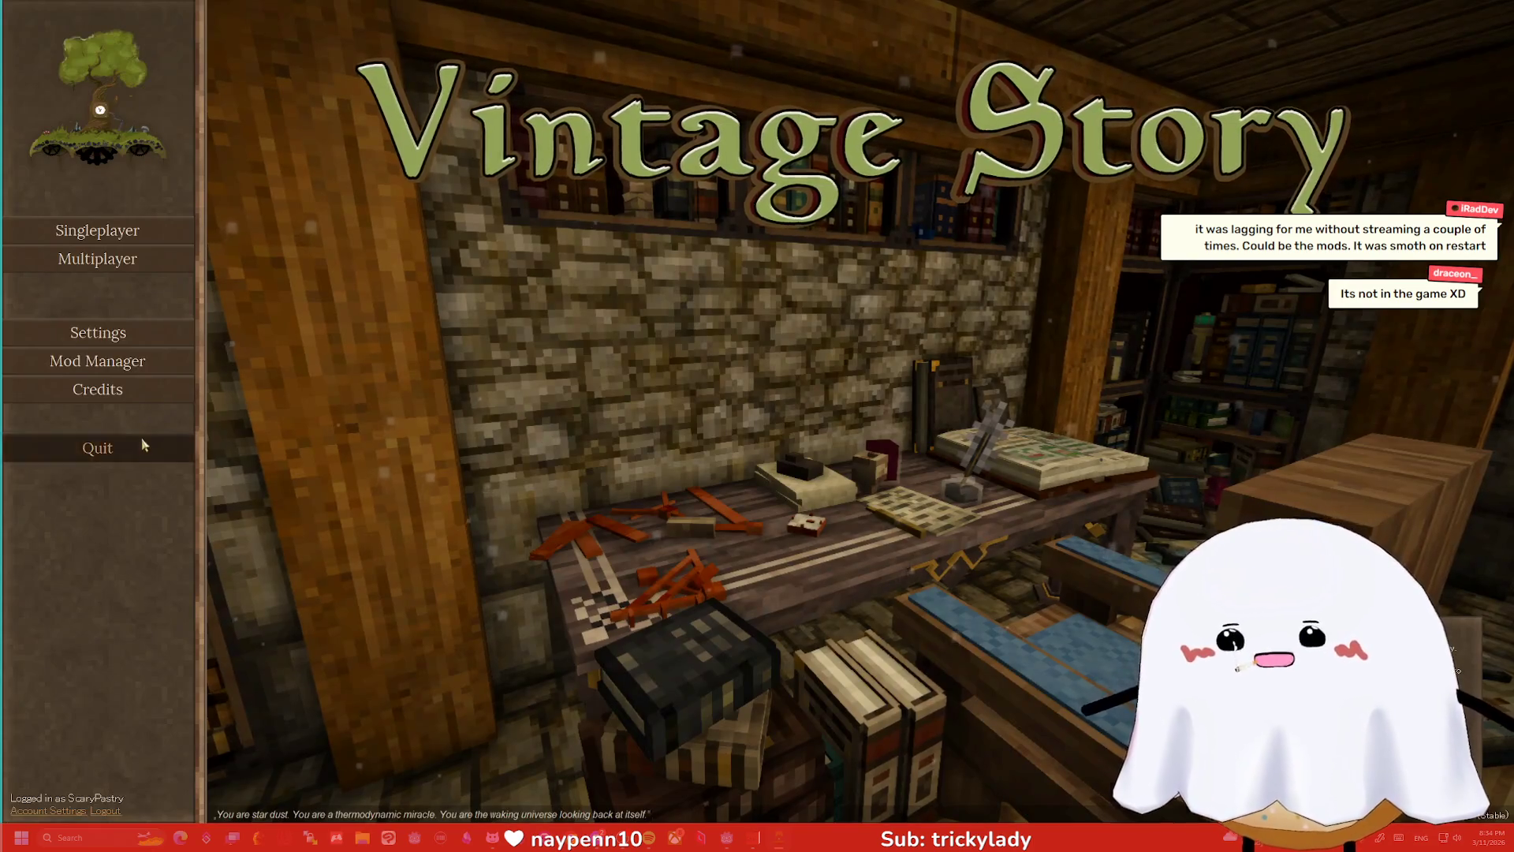
- Leave the world and quit Vintage Story from its menu
click(142, 442)
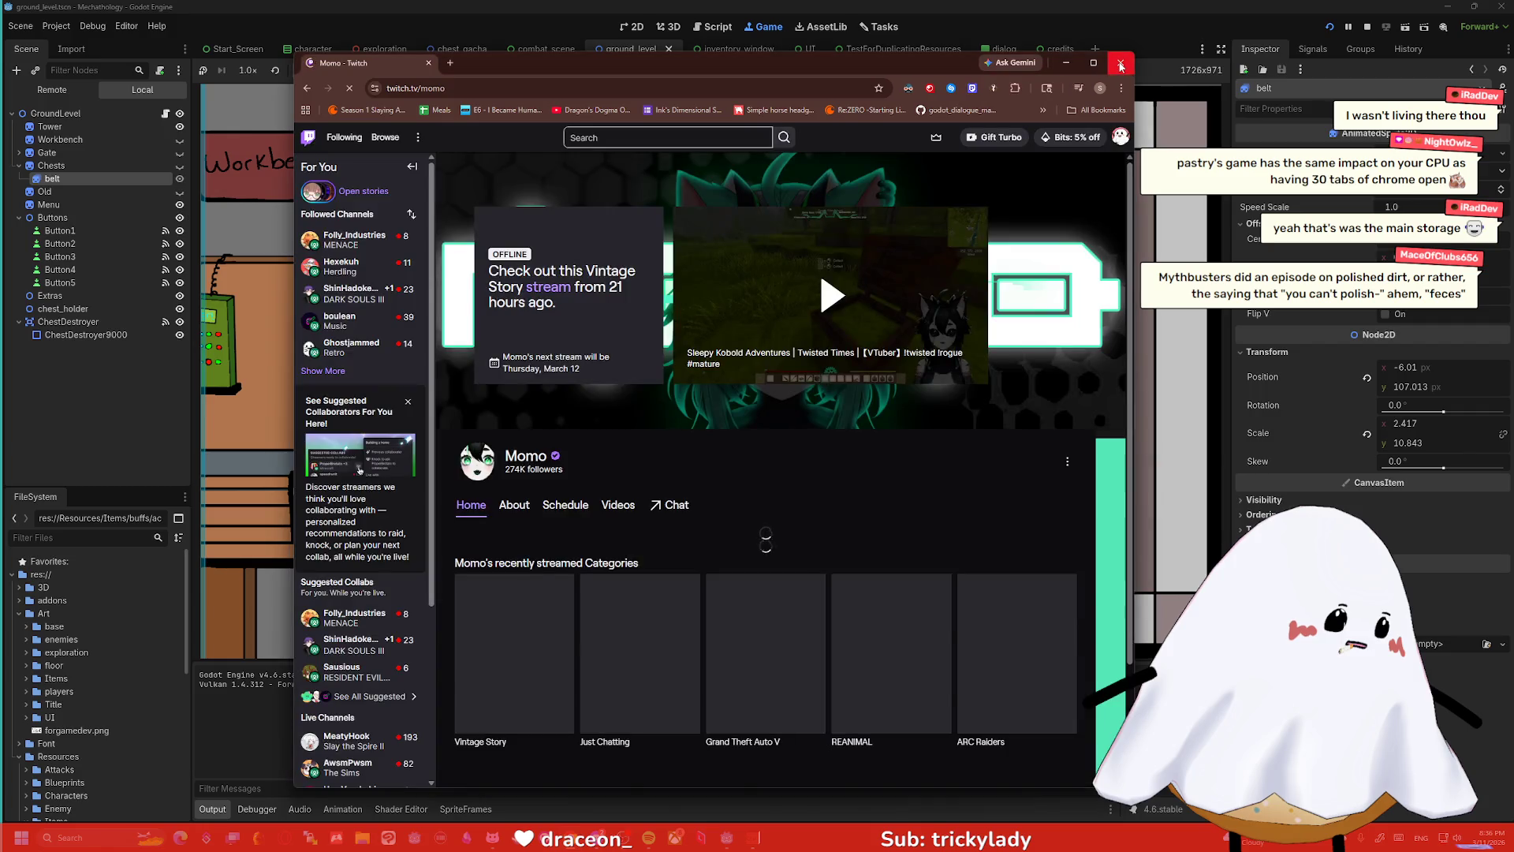
- Close the Chrome window over the editor and the one with Vintage Story chicken search results
click(1118, 61)
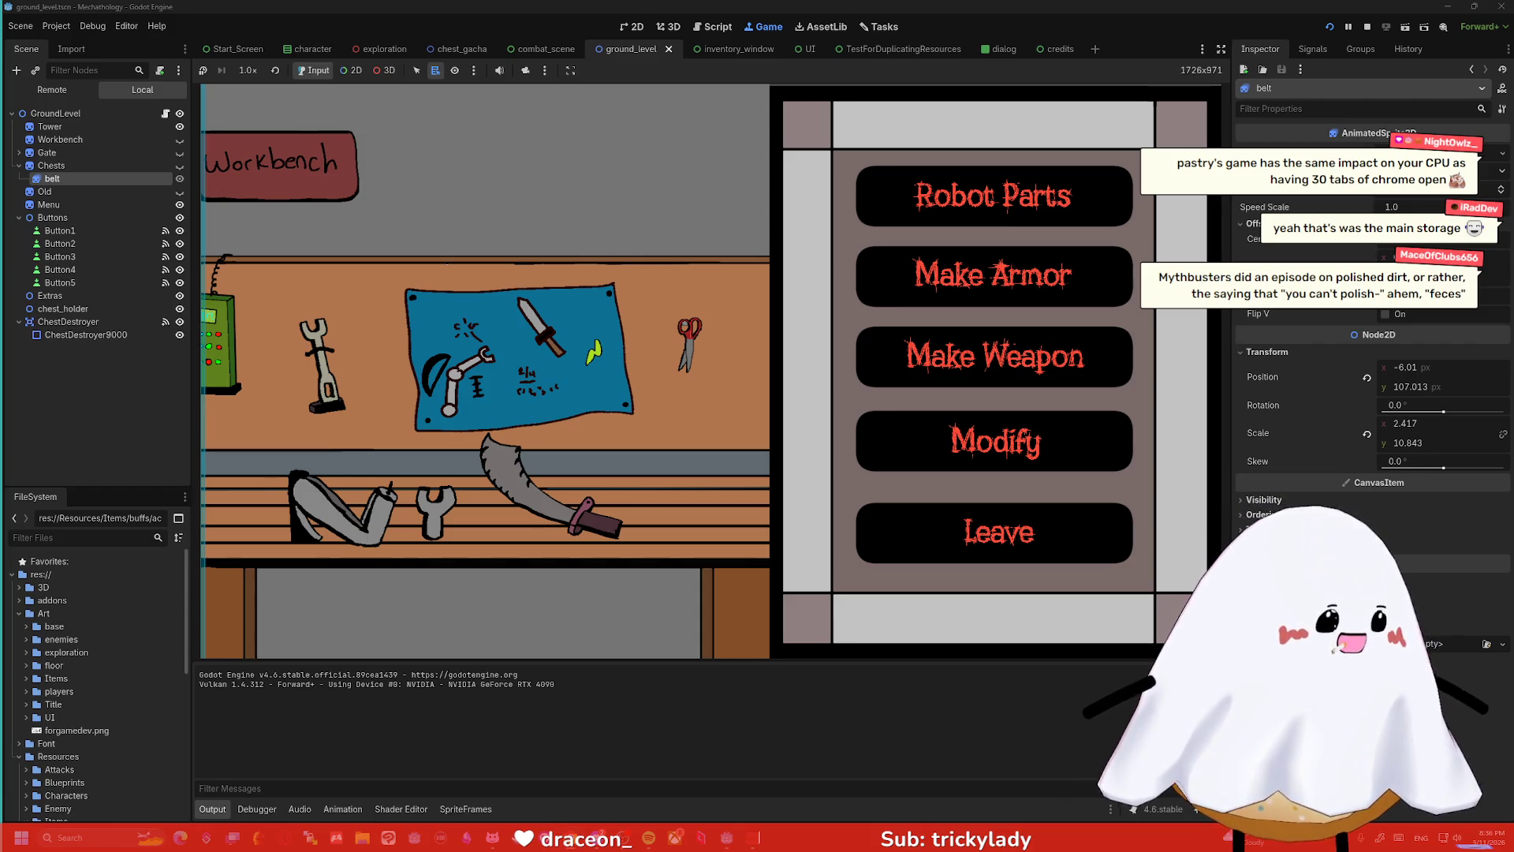
key(alt+Tab)
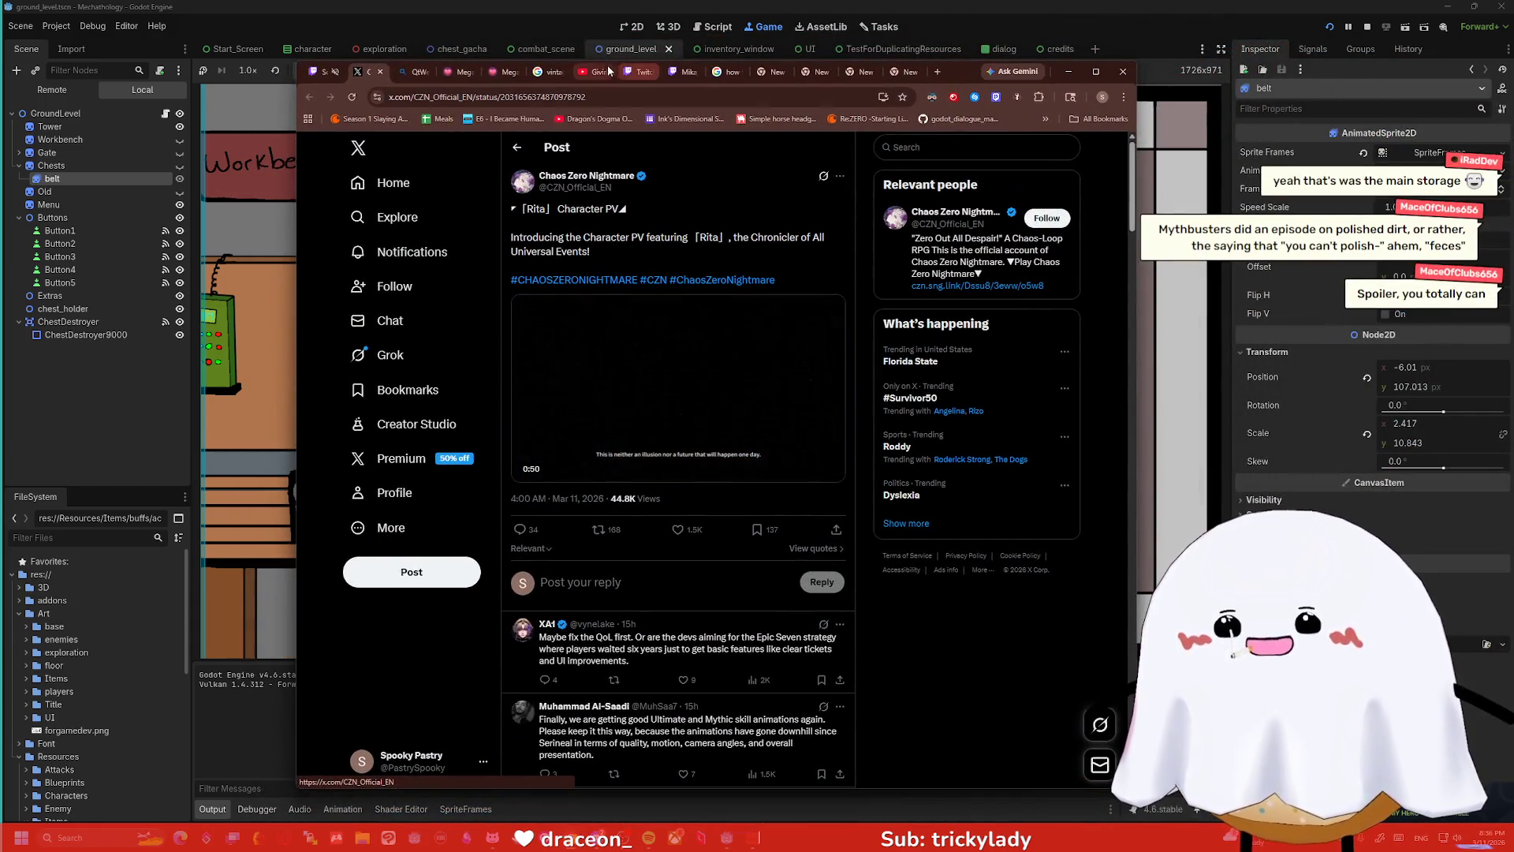
click(552, 73)
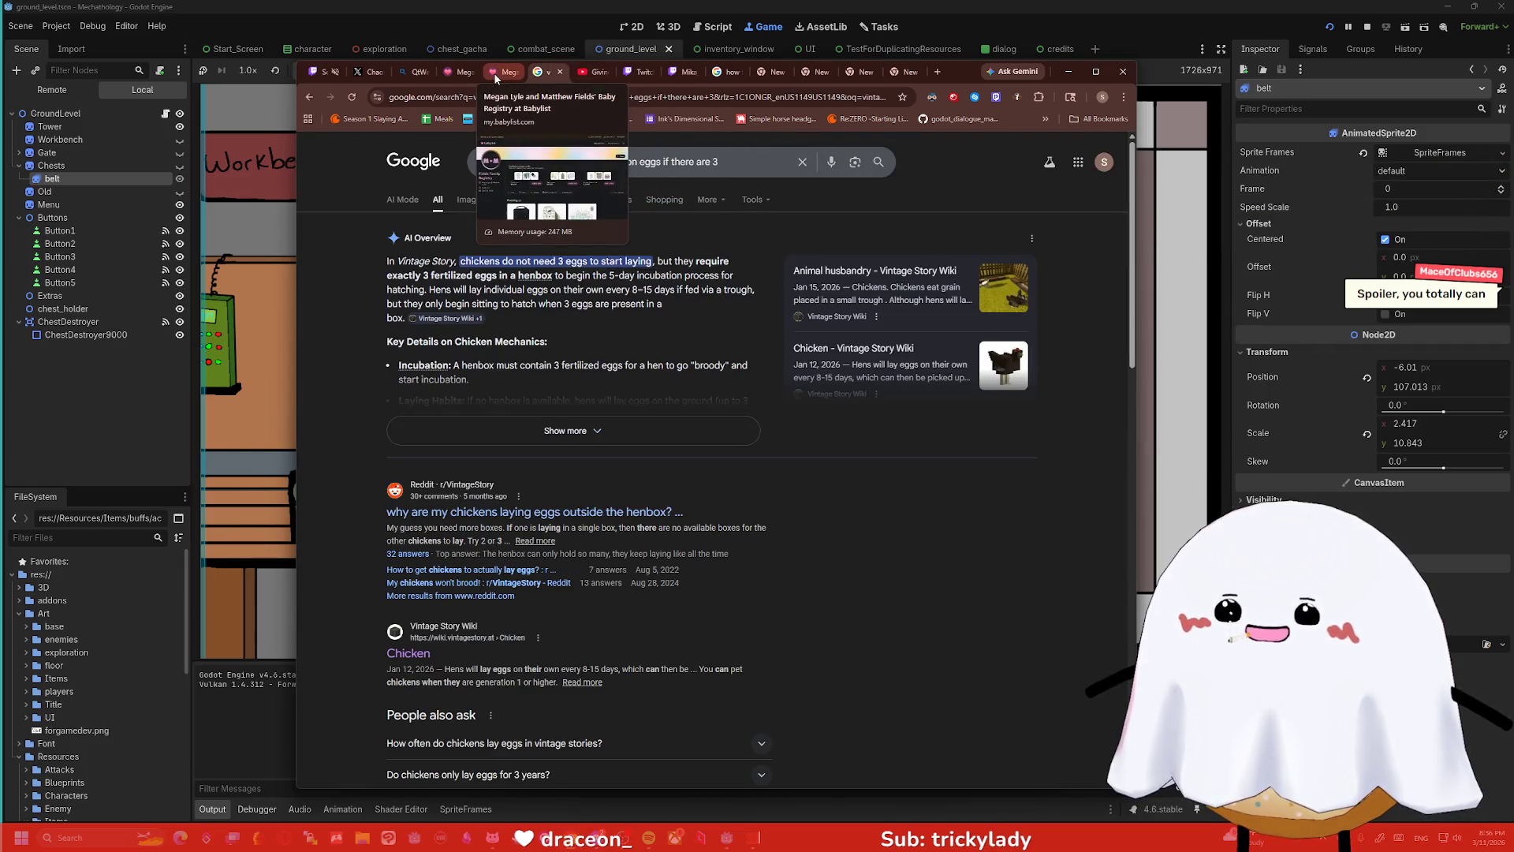
click(1120, 75)
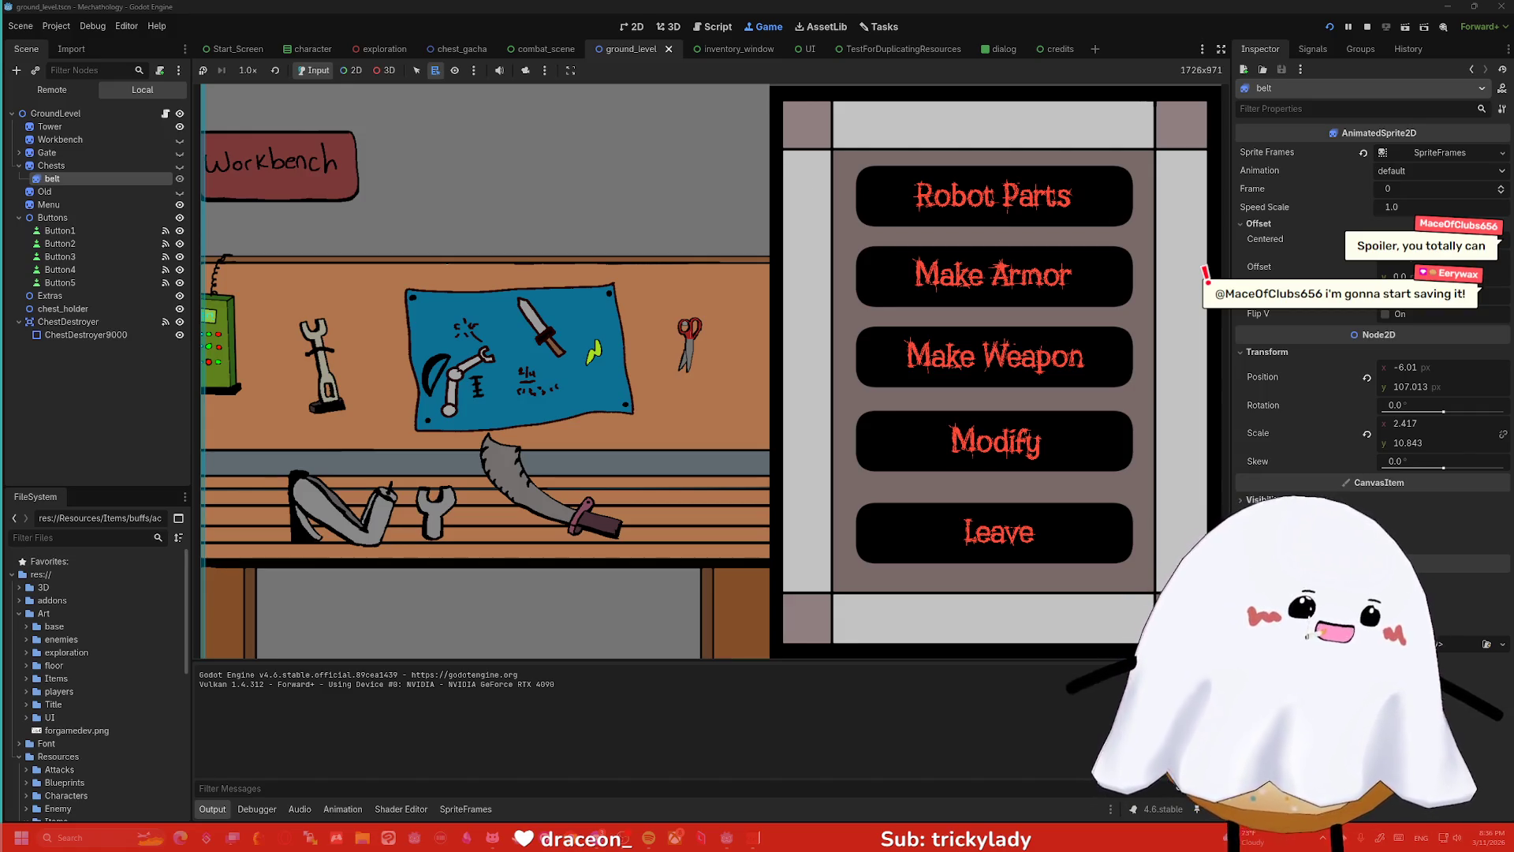
- Bring back the remaining Chrome windows and close them, uncovering Godot's Game view
key(alt+Tab)
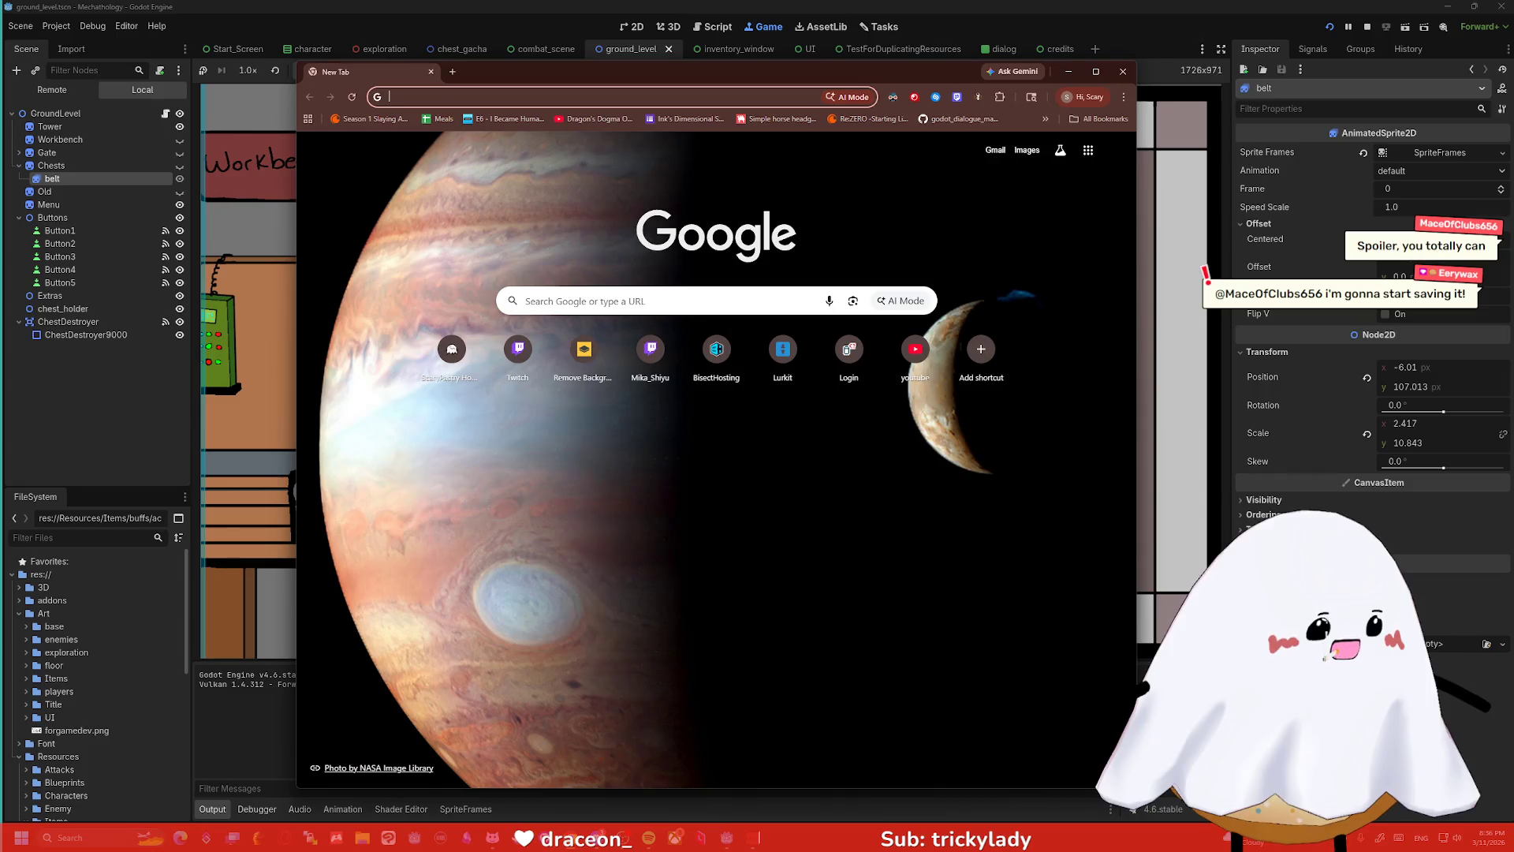
key(alt+Tab)
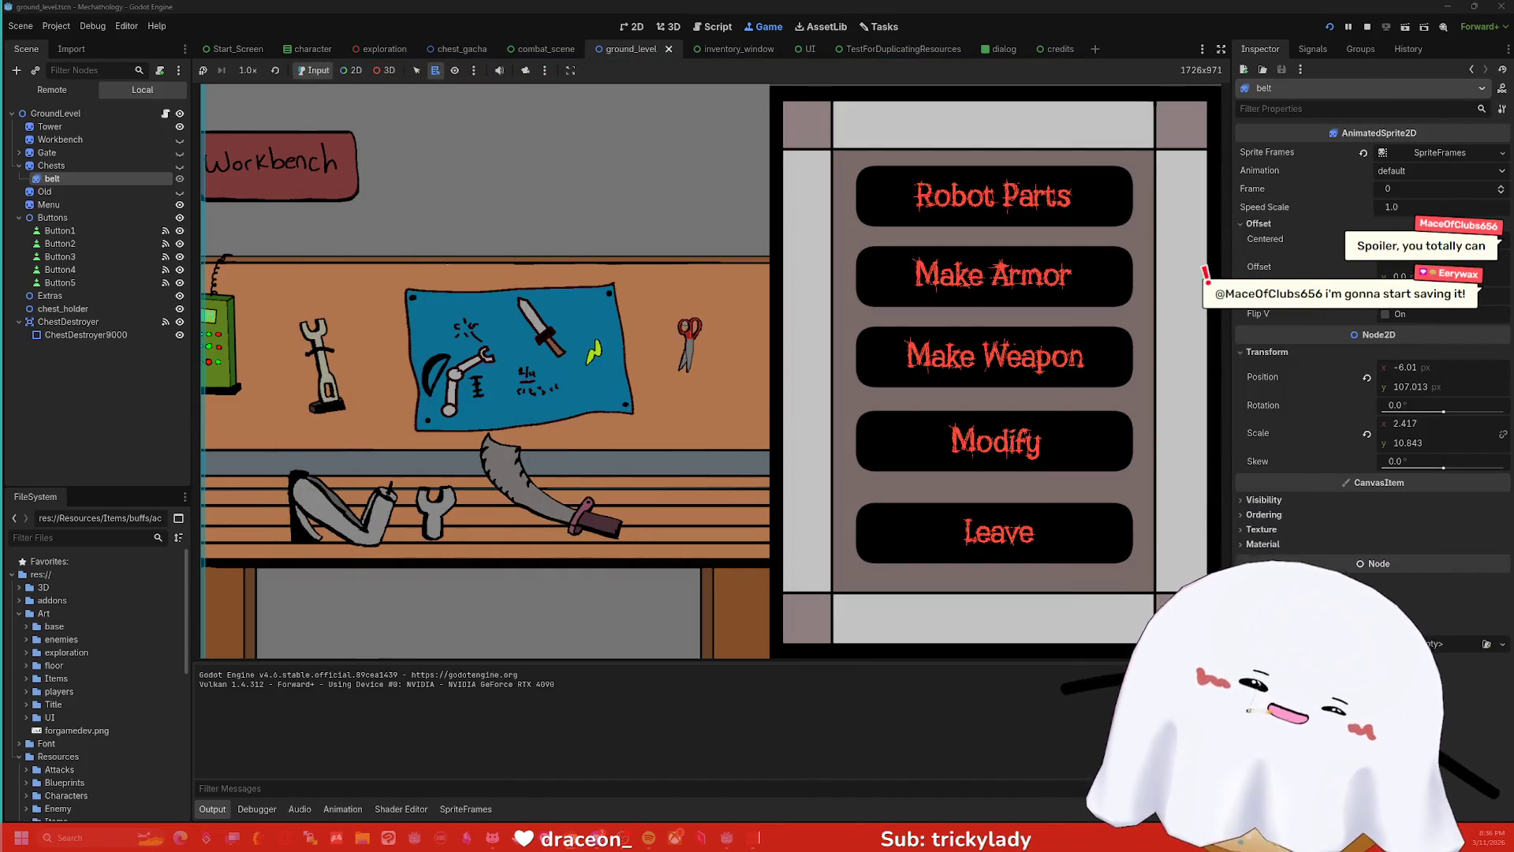
key(alt+Tab)
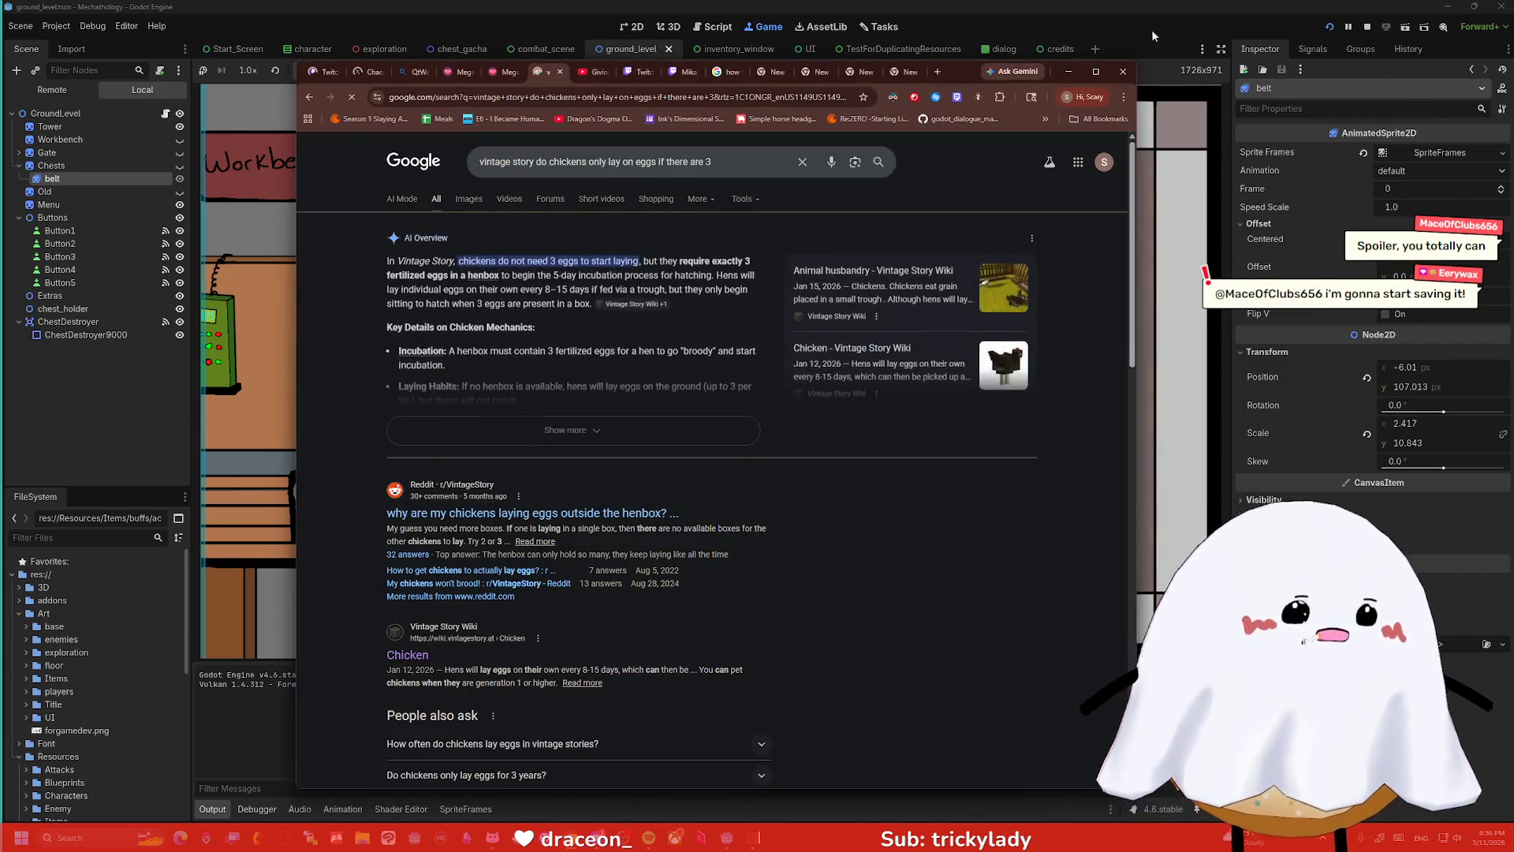
click(1121, 72)
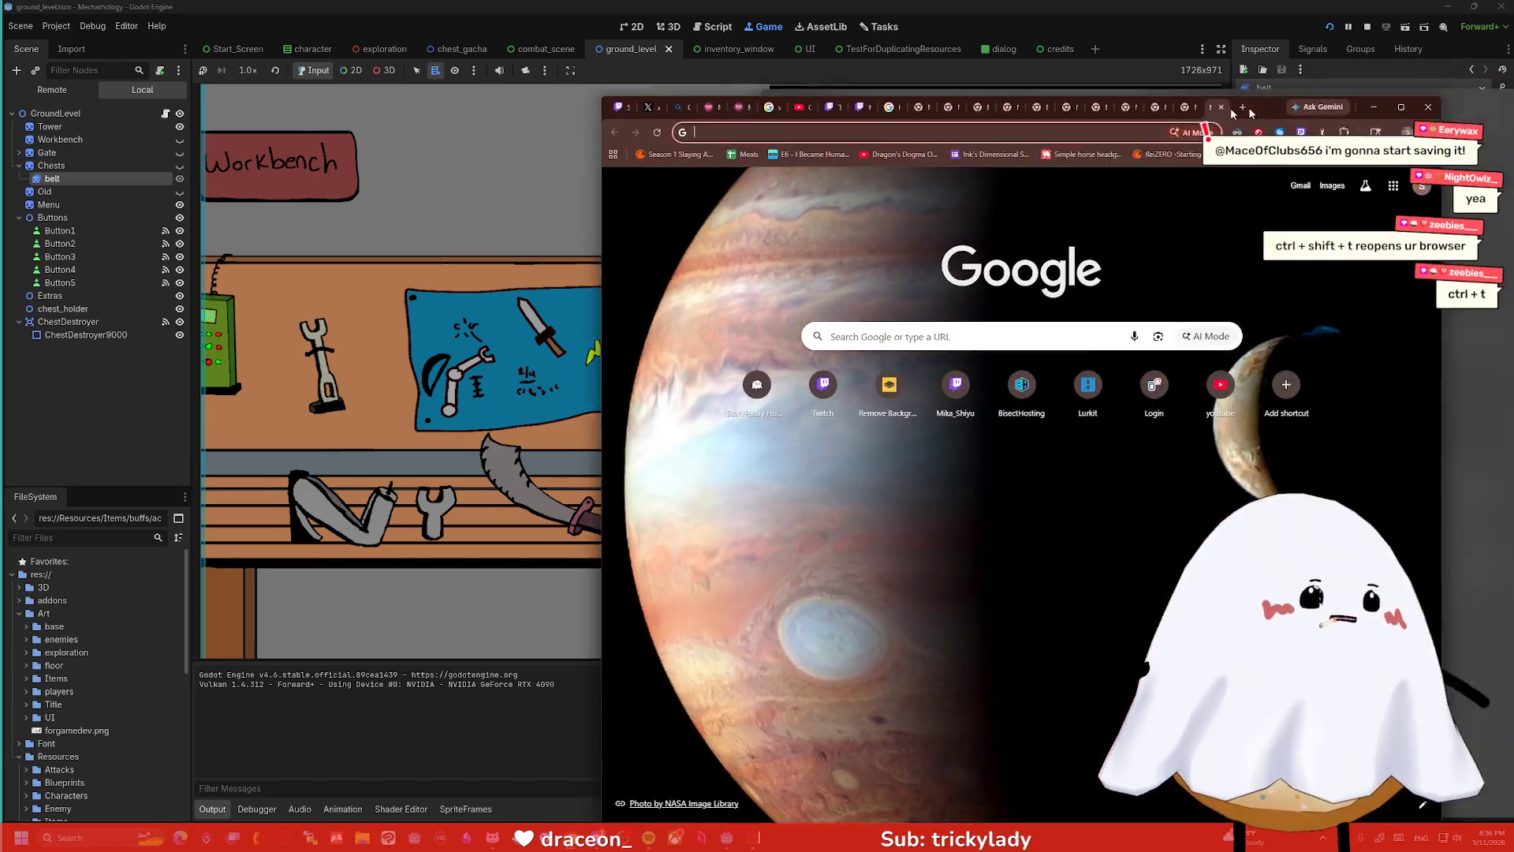
mouse_move(1268, 63)
mouse_down()
mouse_move(762, 63)
mouse_move(933, 64)
mouse_up()
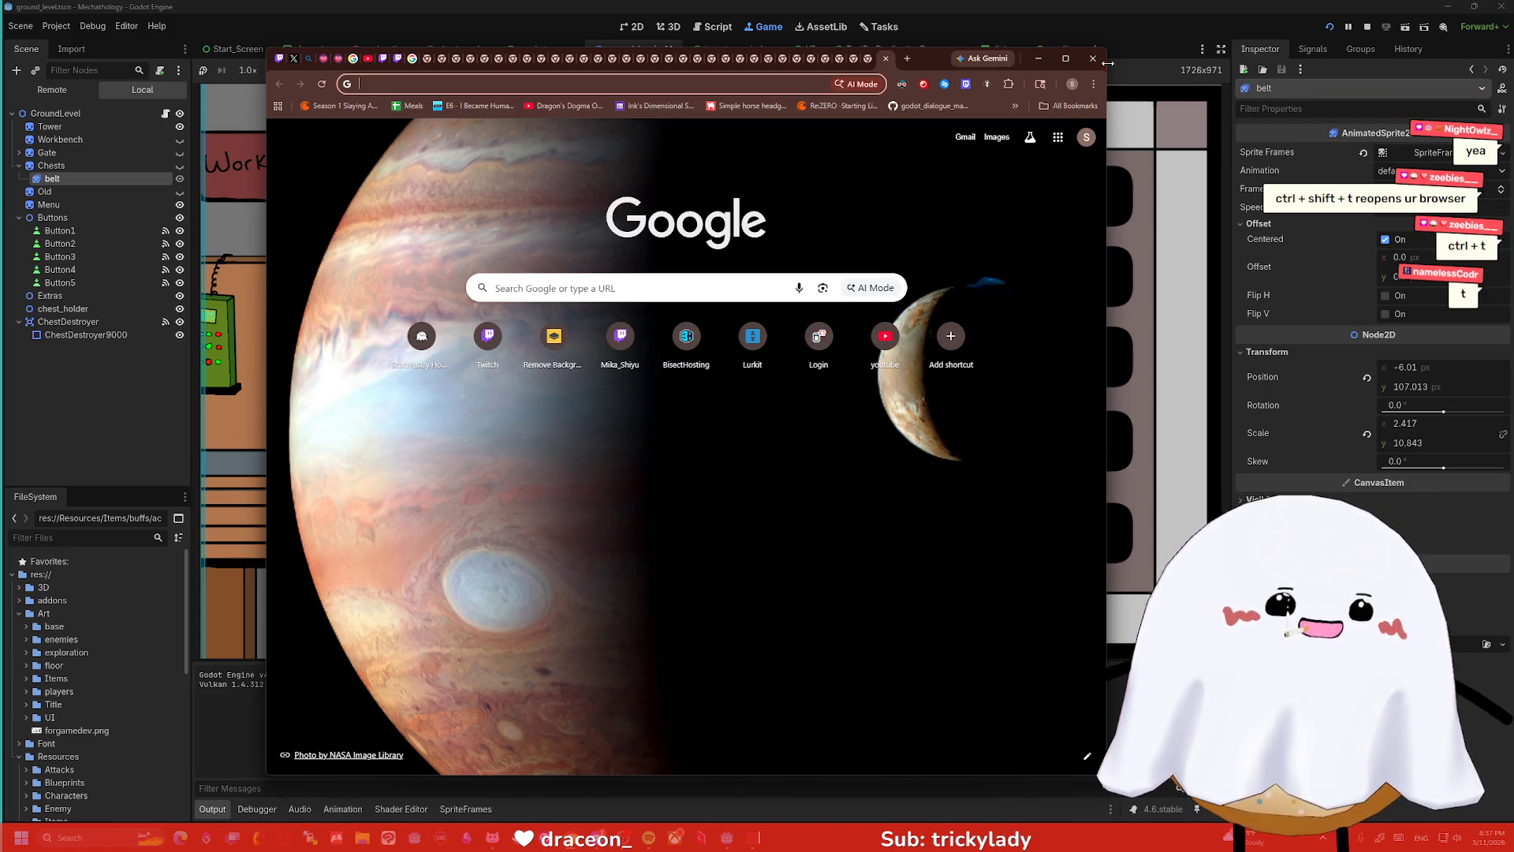
click(1093, 66)
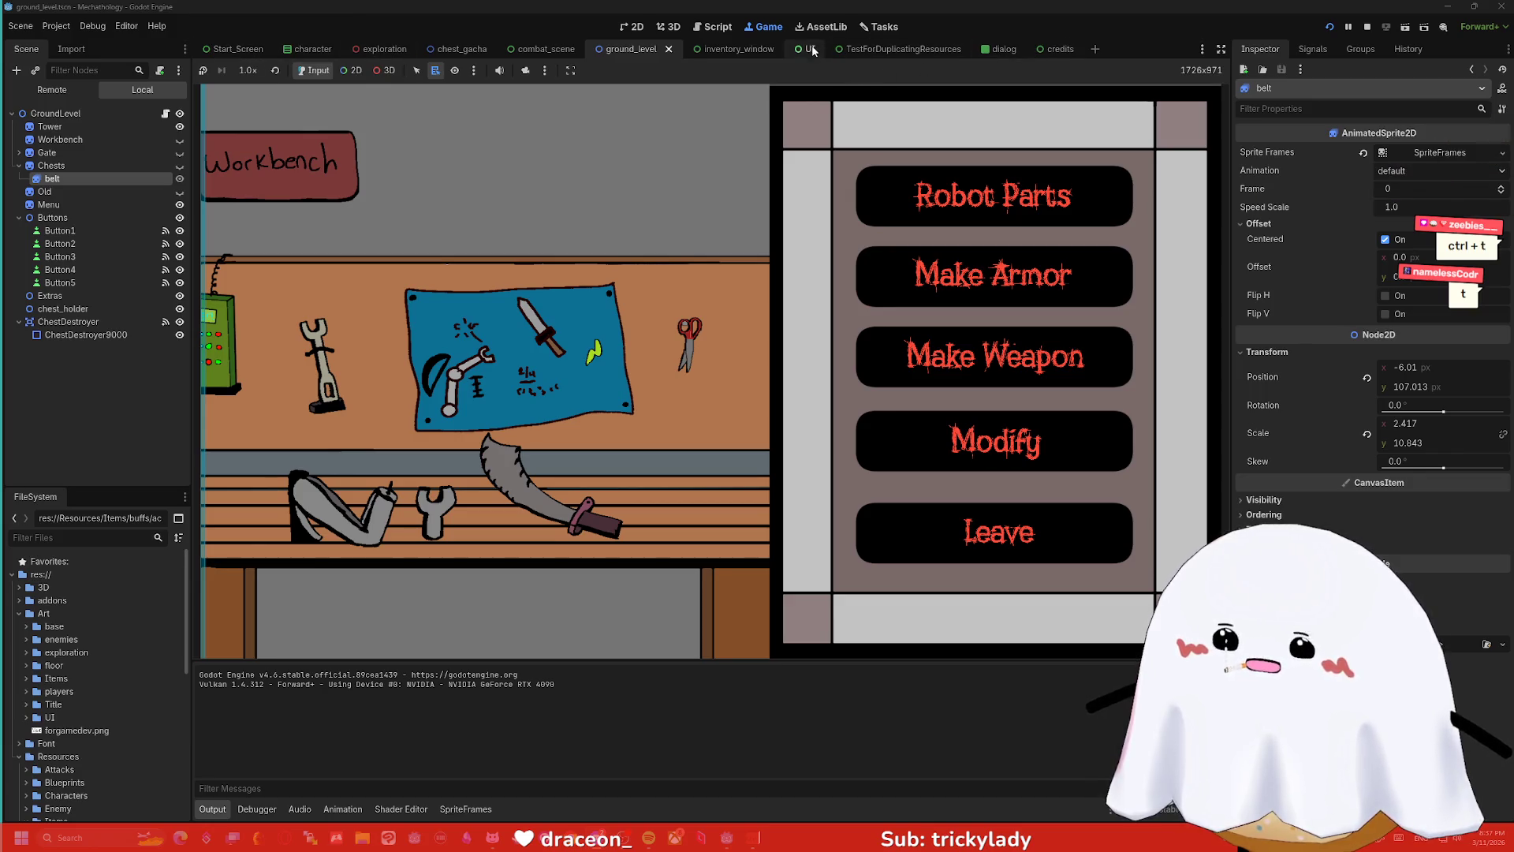
- Browse the TestForDuplicatingResources, dialog, credits, inventory_window and chest_gacha scene tabs
click(876, 50)
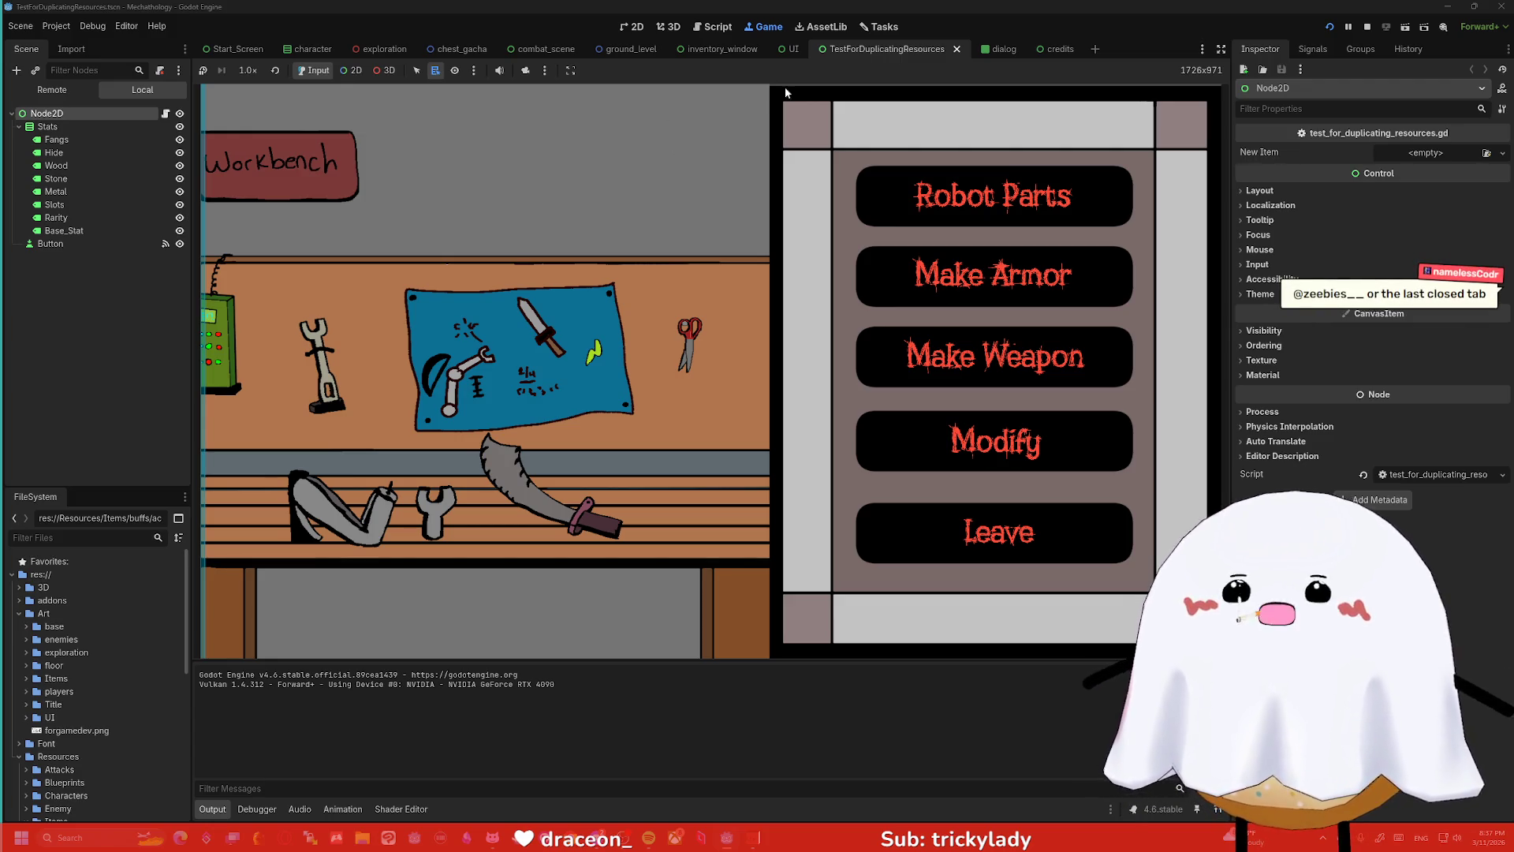
click(1008, 54)
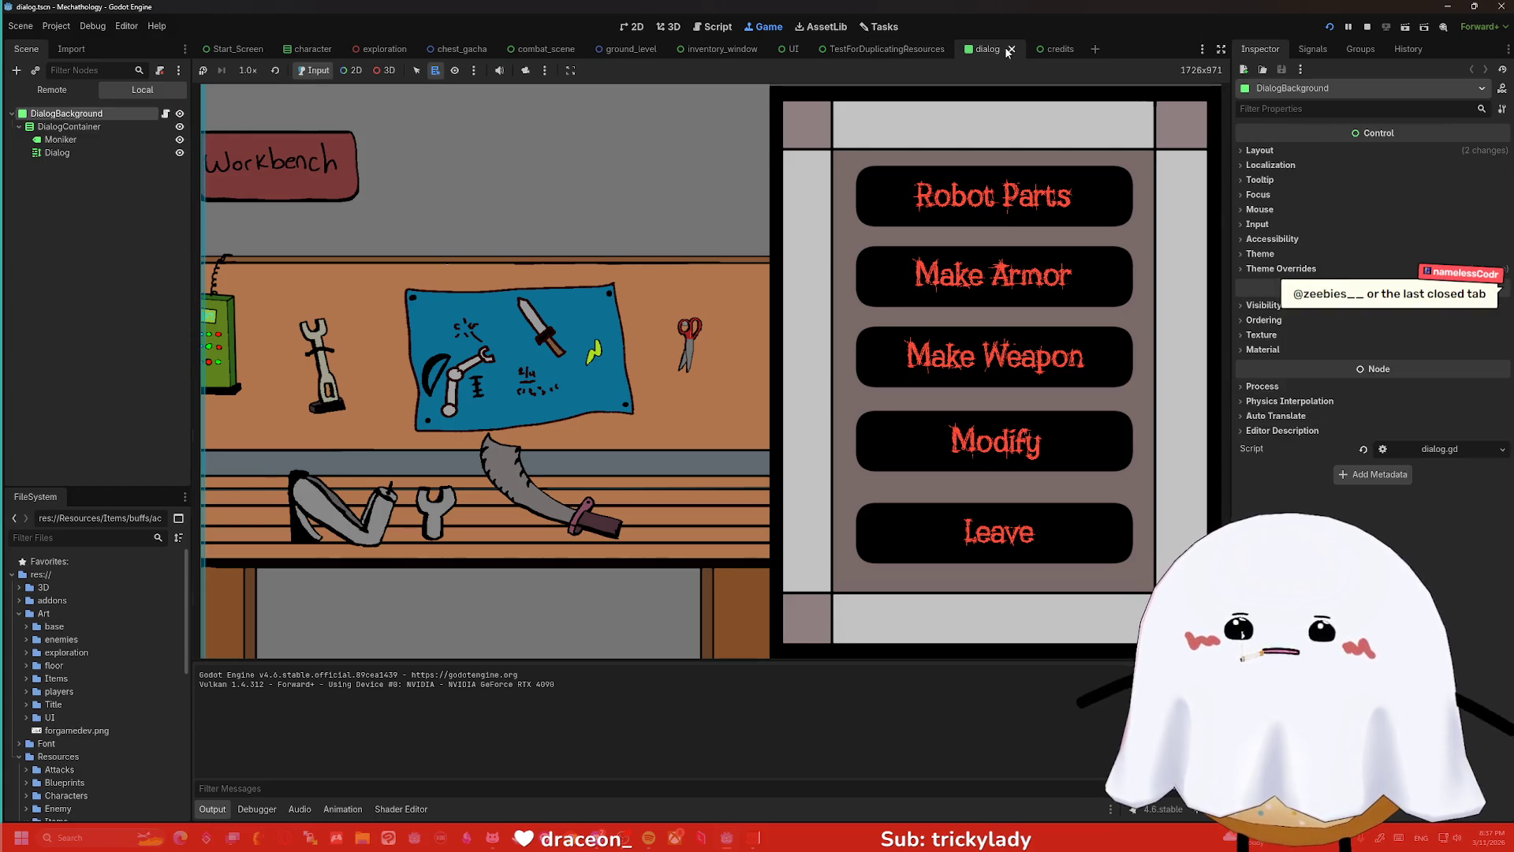
click(1058, 52)
click(733, 52)
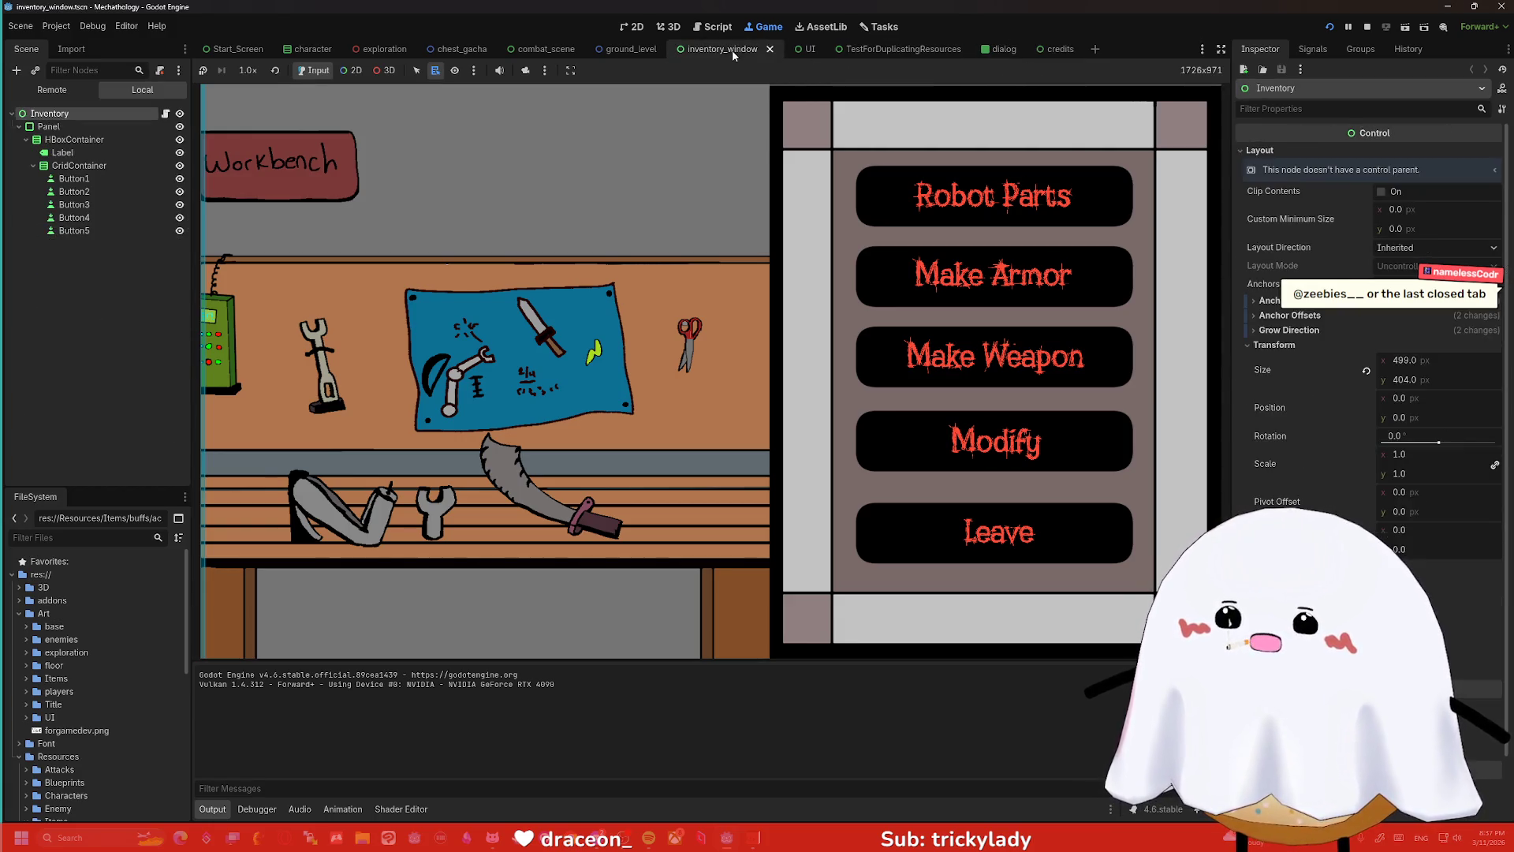
click(593, 52)
click(458, 52)
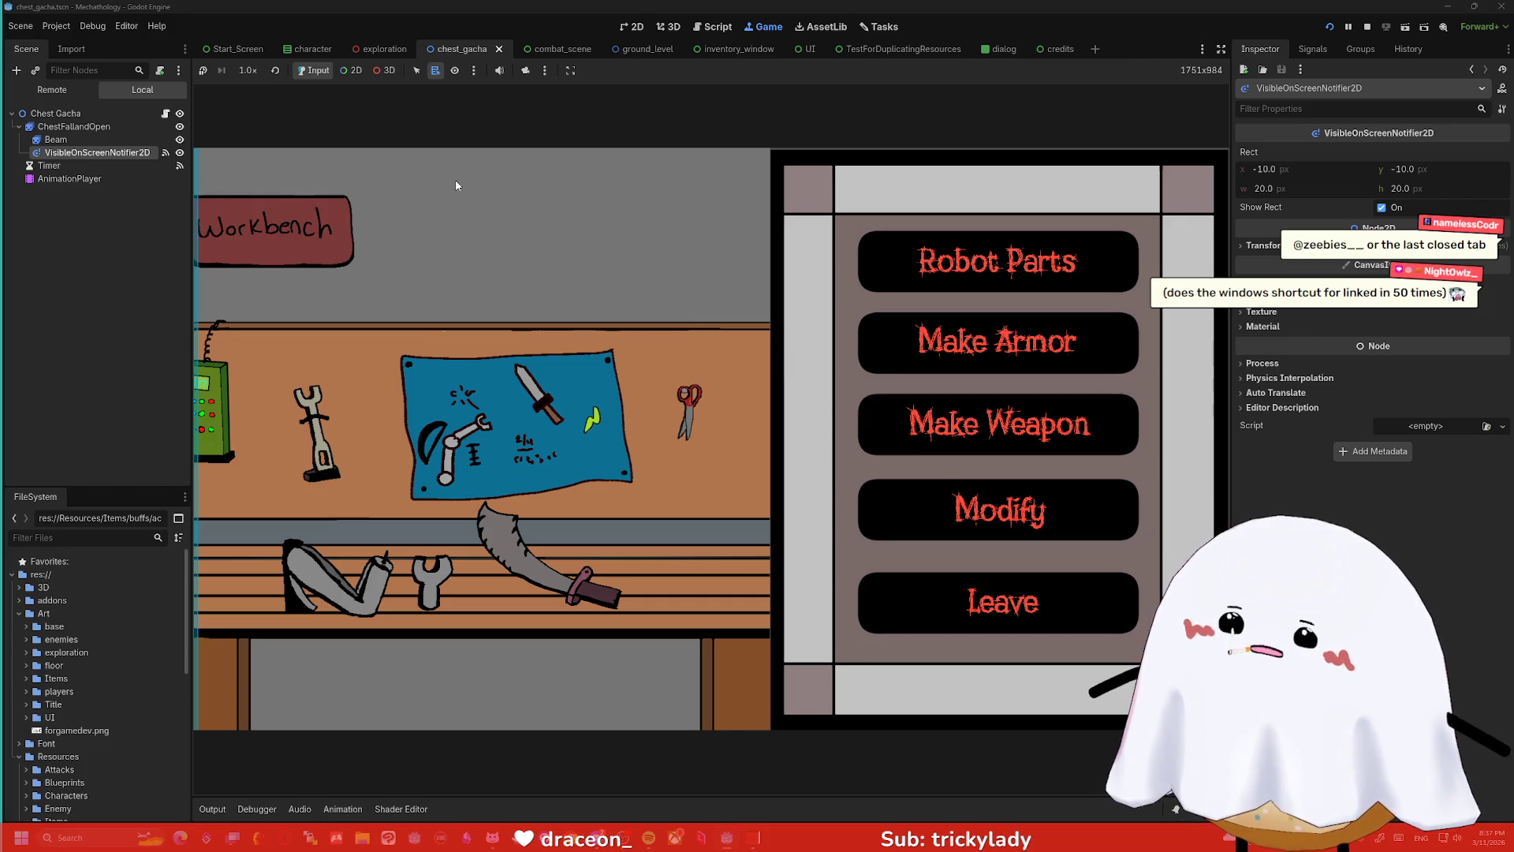
- Inspect chest_gacha's Timer, AnimationPlayer and ChestFallandOpen nodes, then switch to the character scene
click(84, 166)
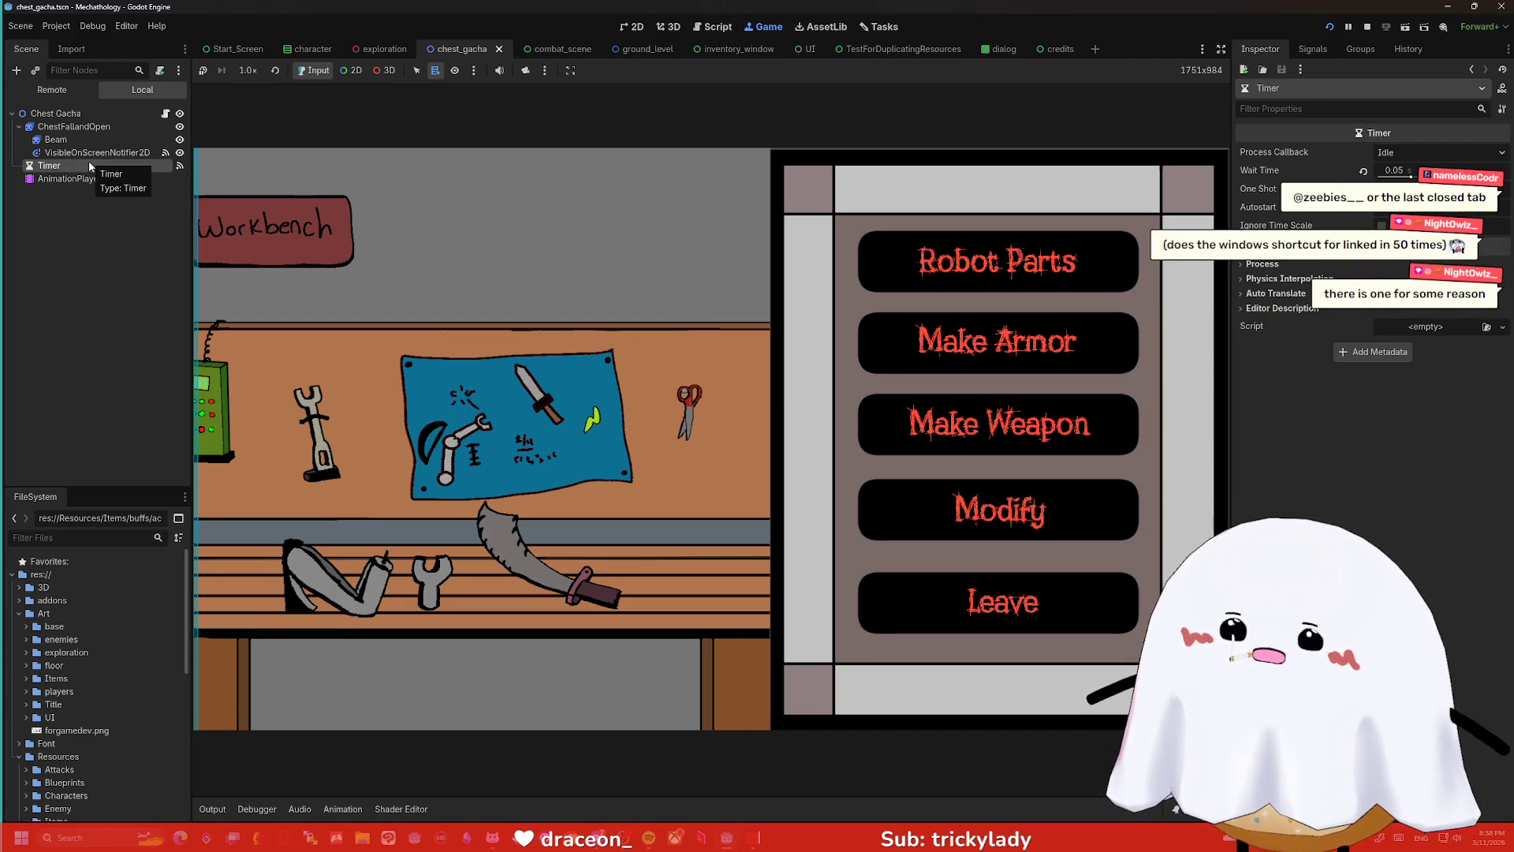
click(70, 178)
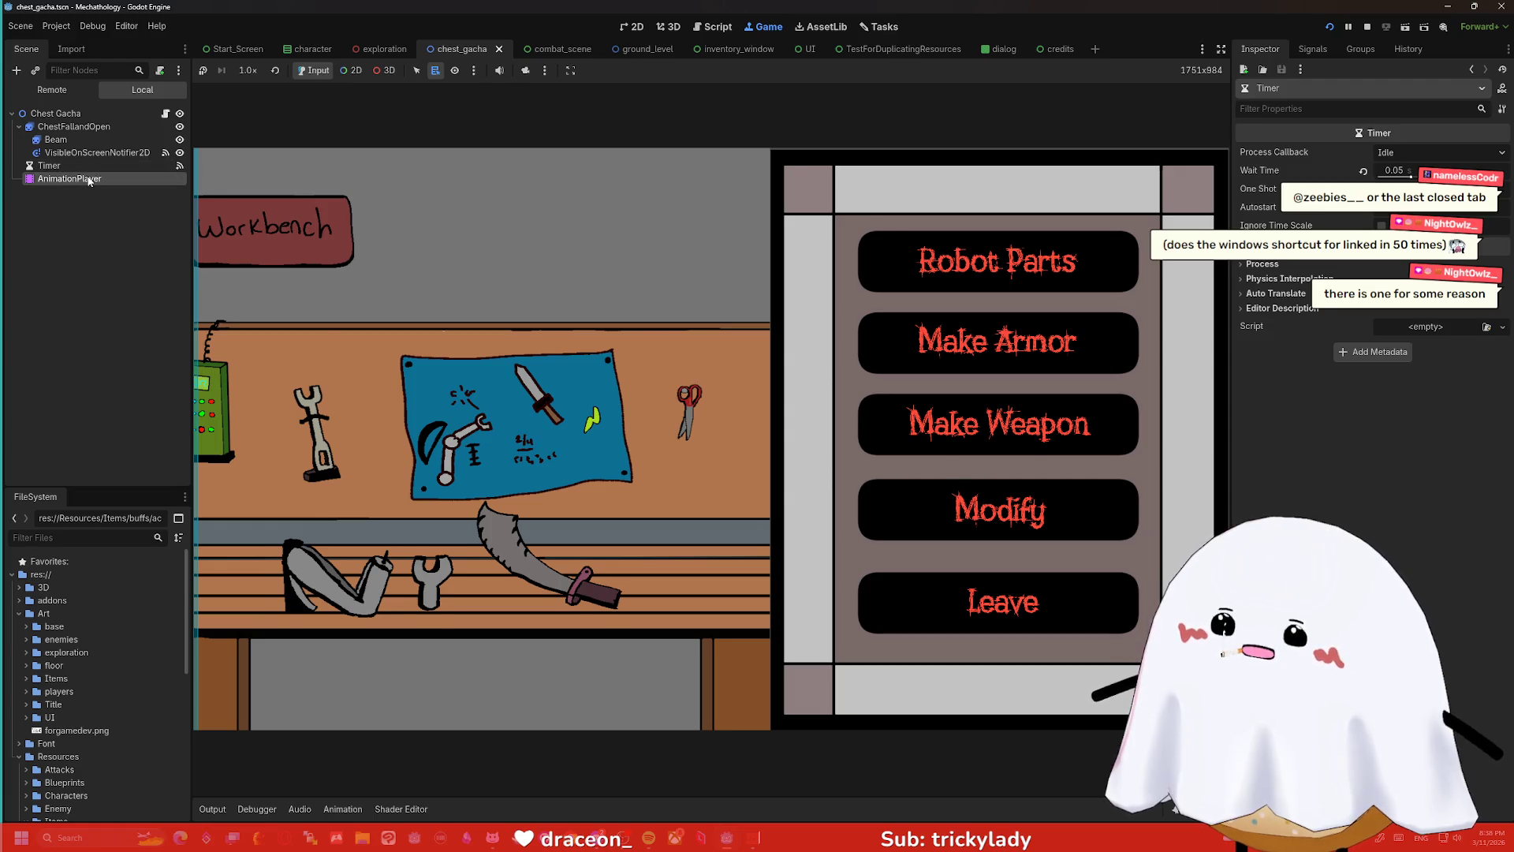
click(73, 126)
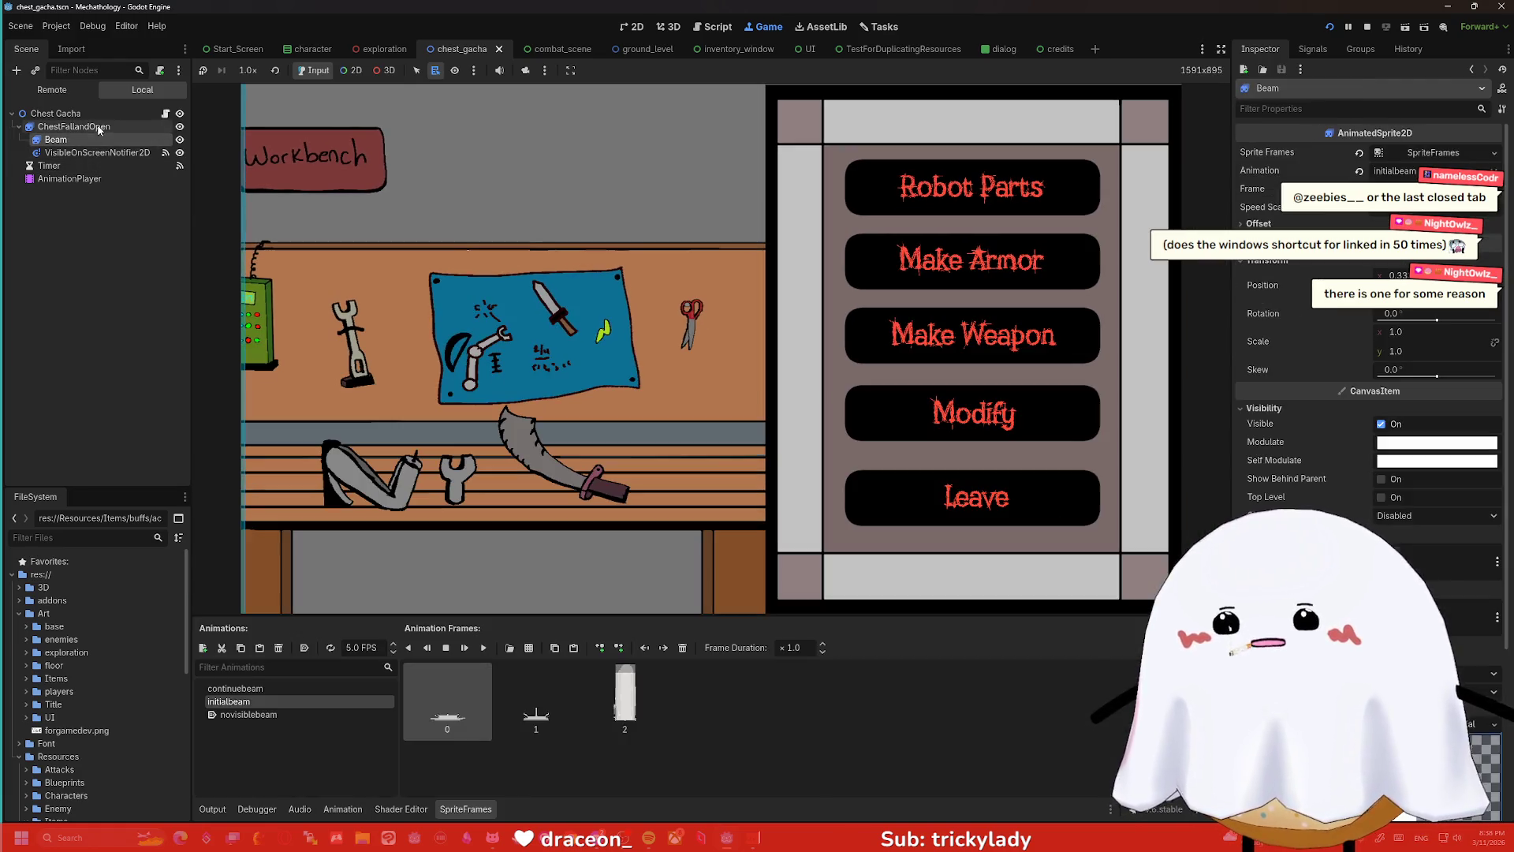
click(236, 49)
click(328, 49)
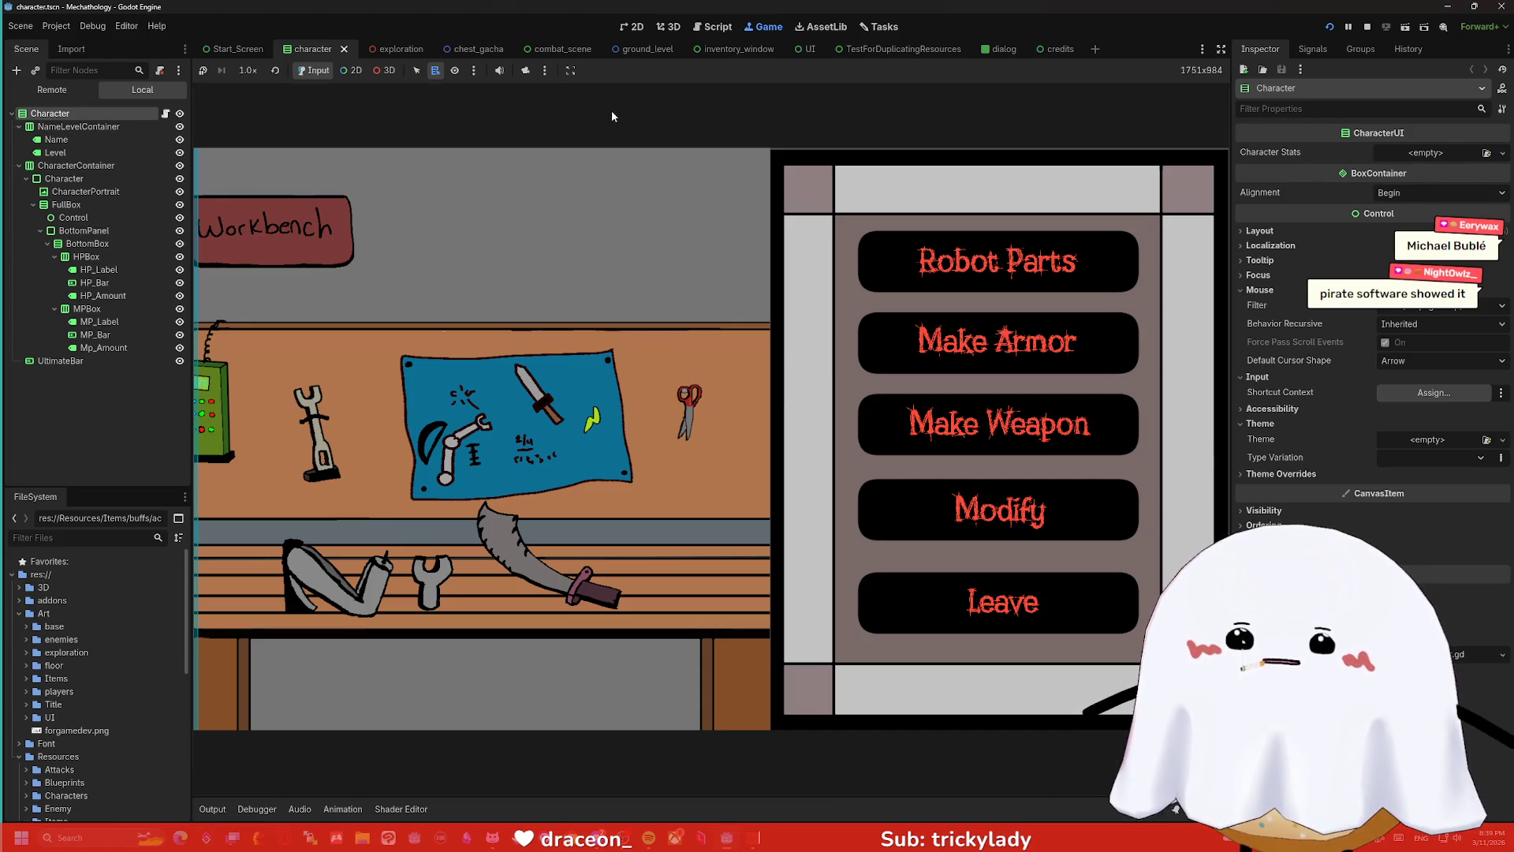
- Cycle through inventory_window, exploration and character tabs to Start_Screen, then restart the running game
click(698, 49)
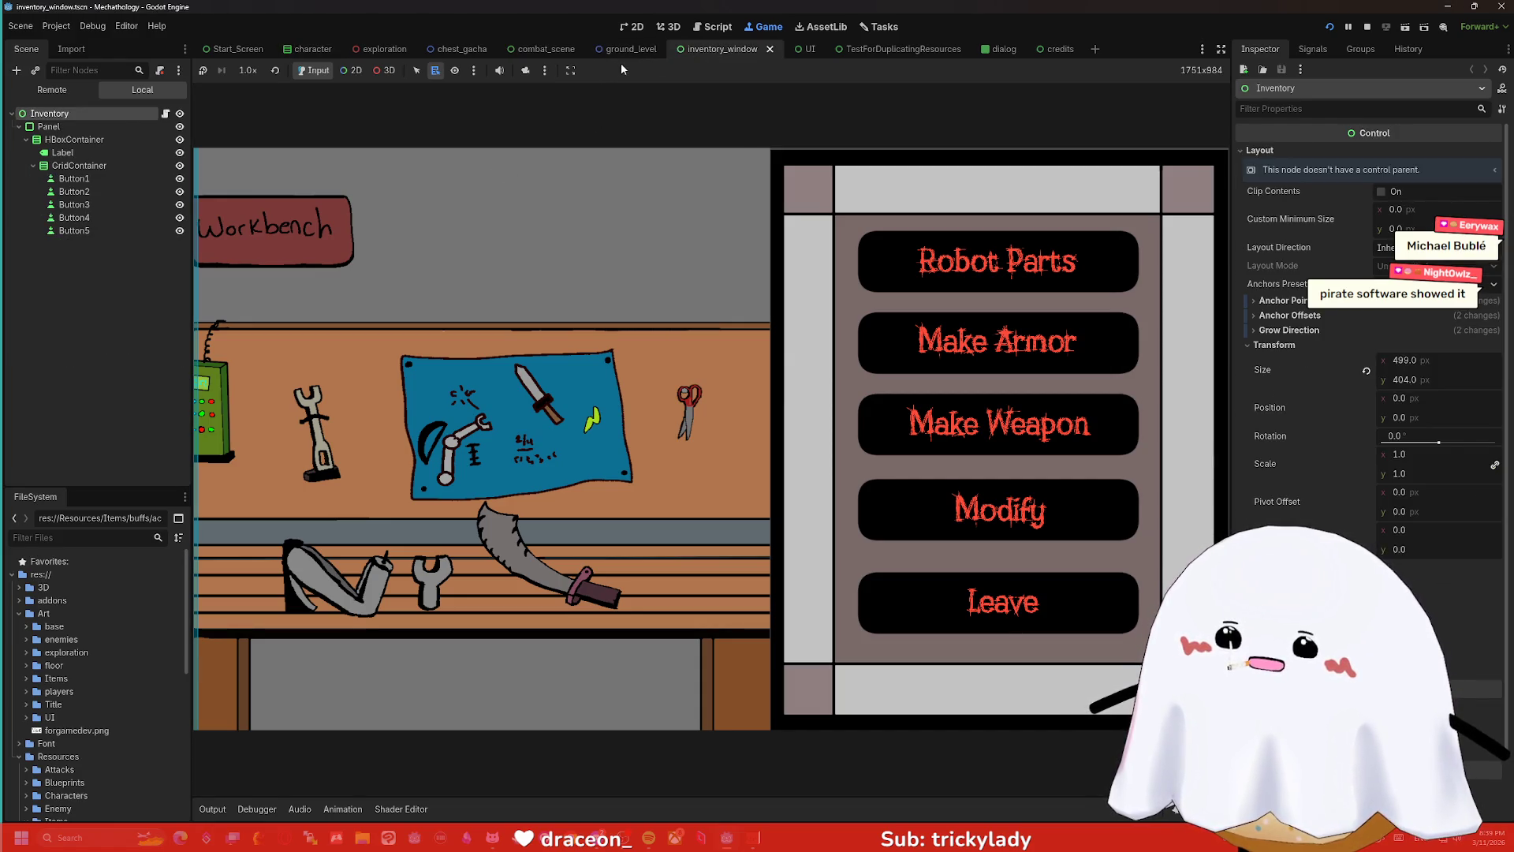
click(382, 49)
click(332, 50)
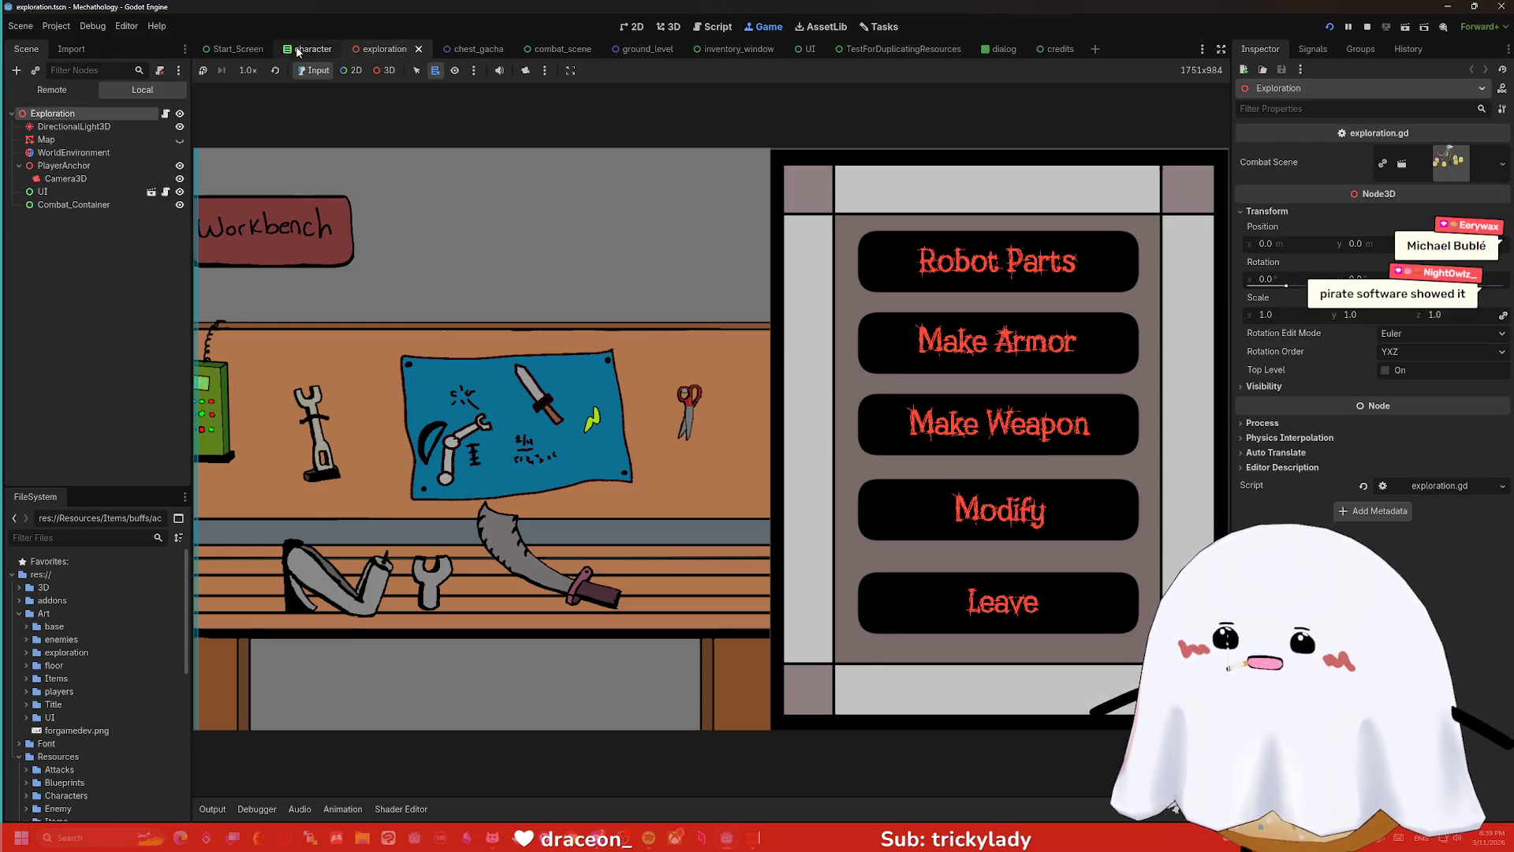
click(249, 57)
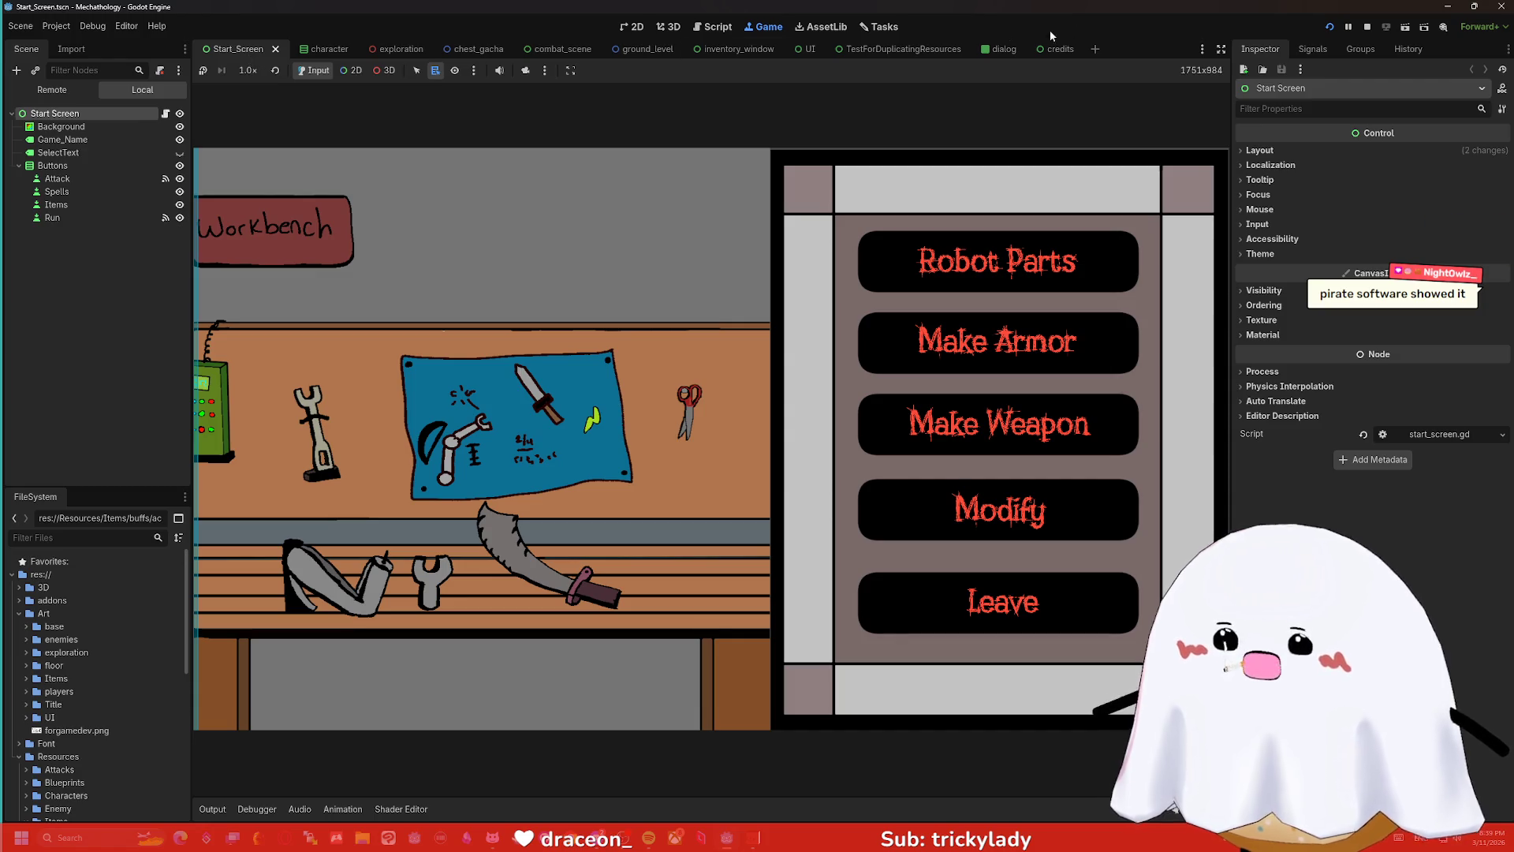
click(1329, 27)
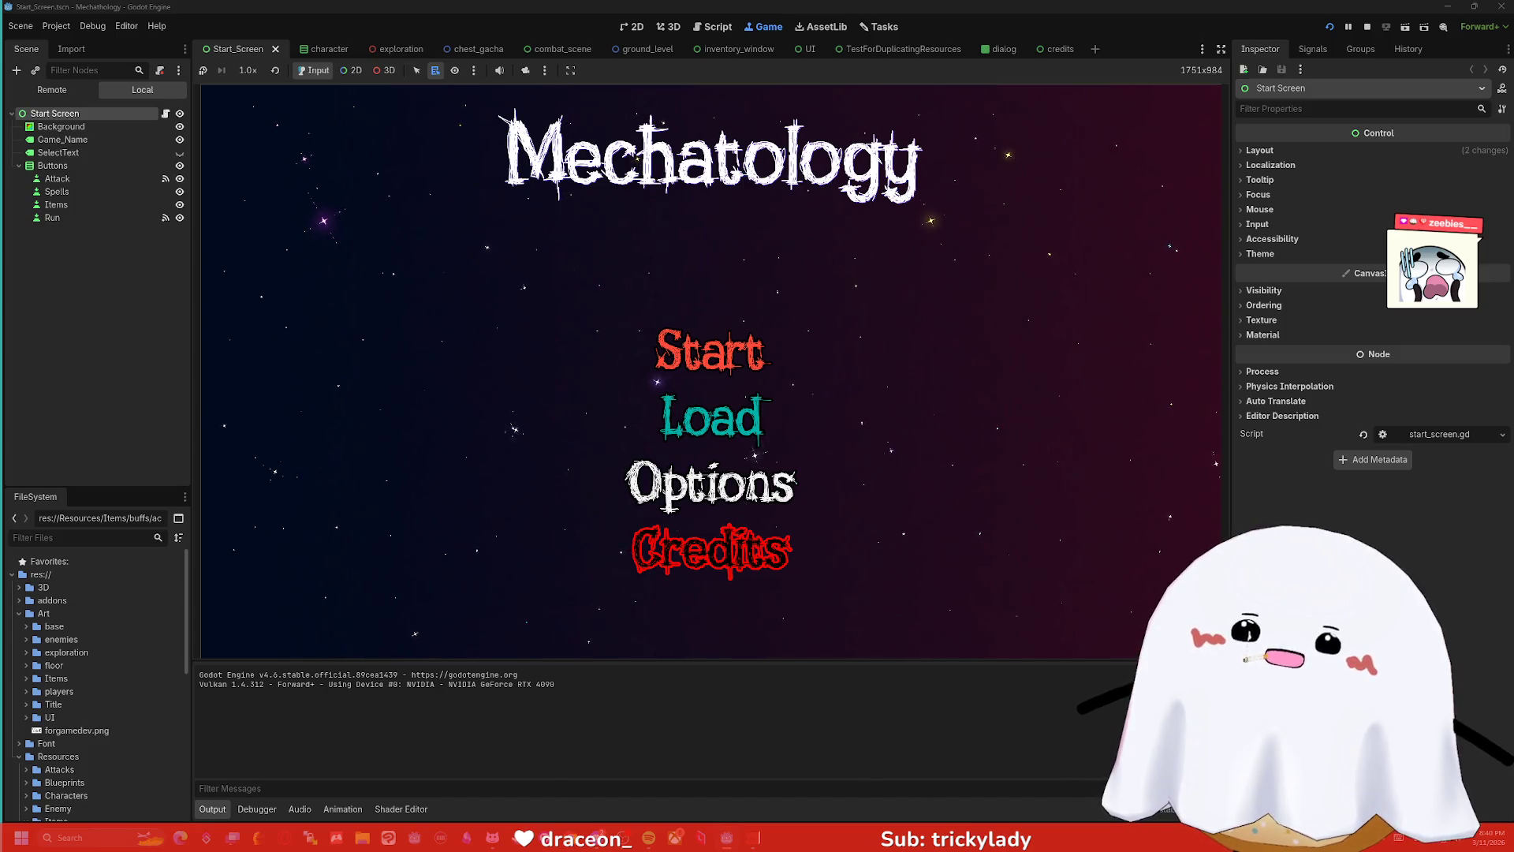
- Start the game from the Mechatology title screen to reach the tower hub menu
click(744, 506)
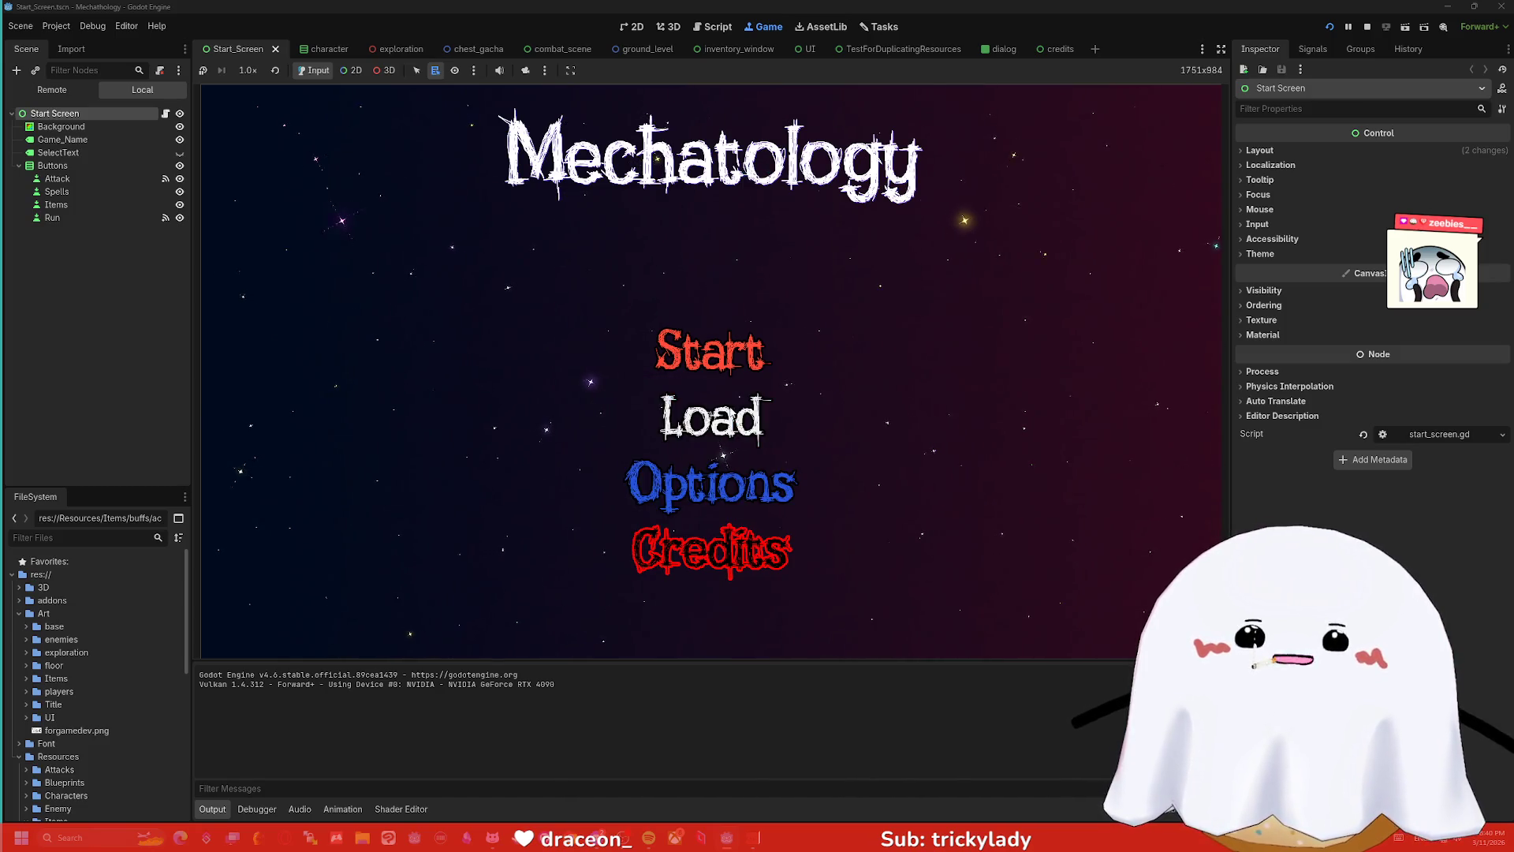
click(738, 355)
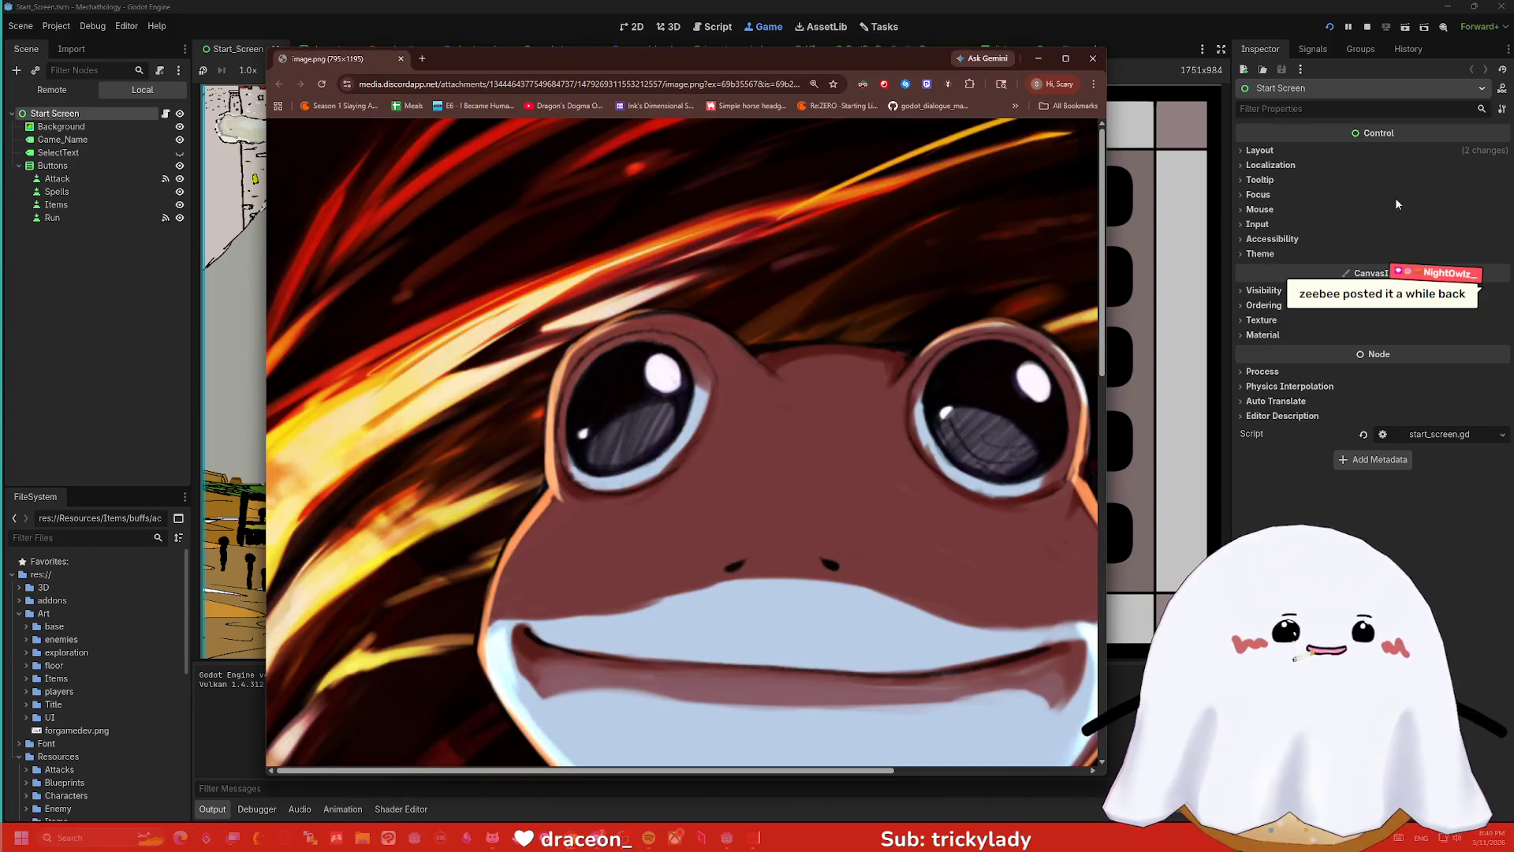
- Zoom out the frog image, nudge its Chrome window right, then close it
key(ctrl+minus)
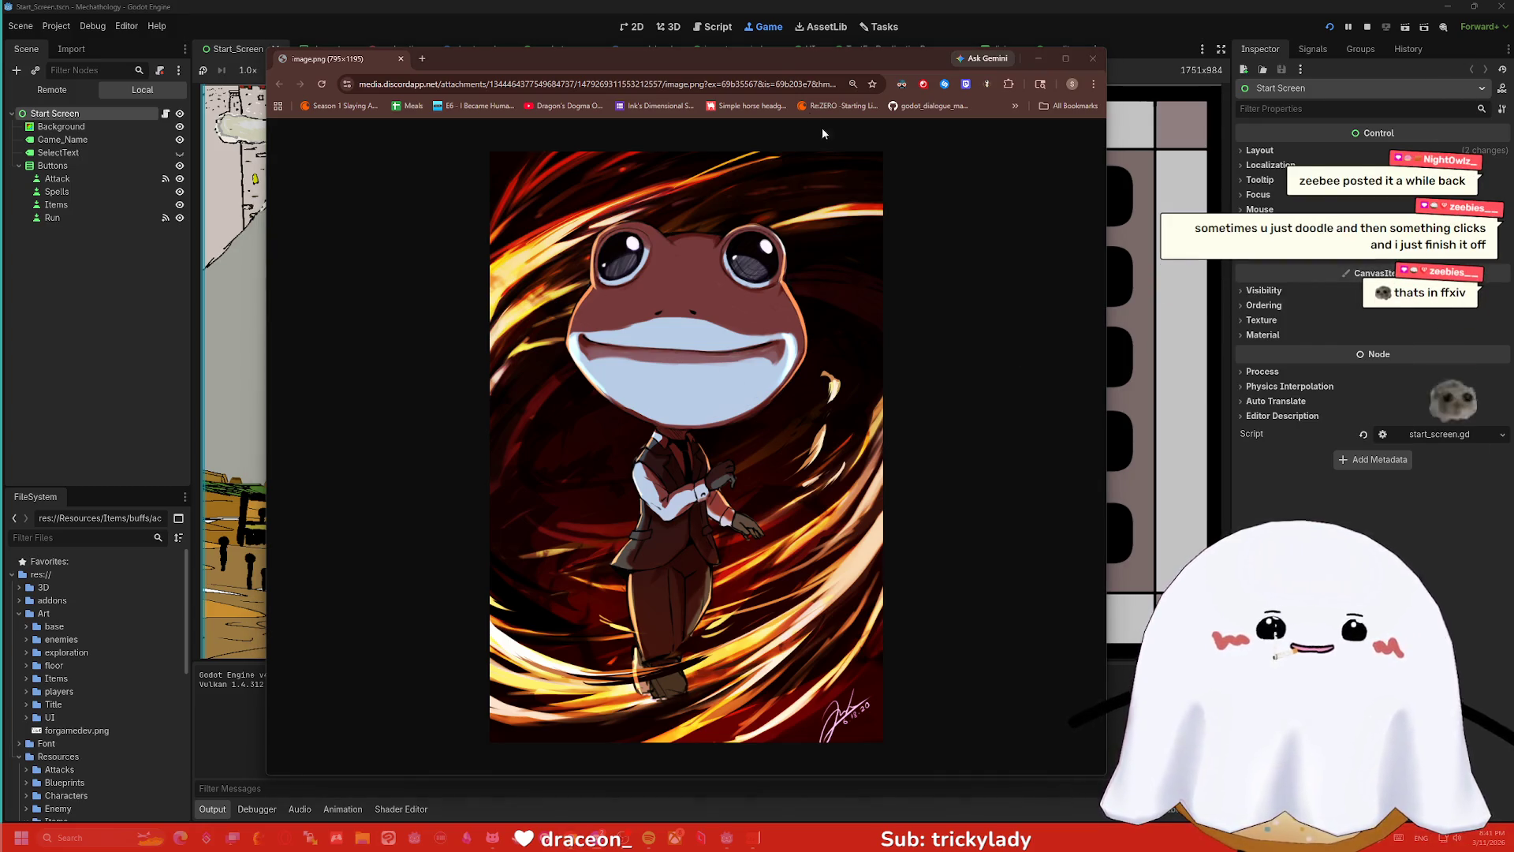
drag(839, 54, 877, 55)
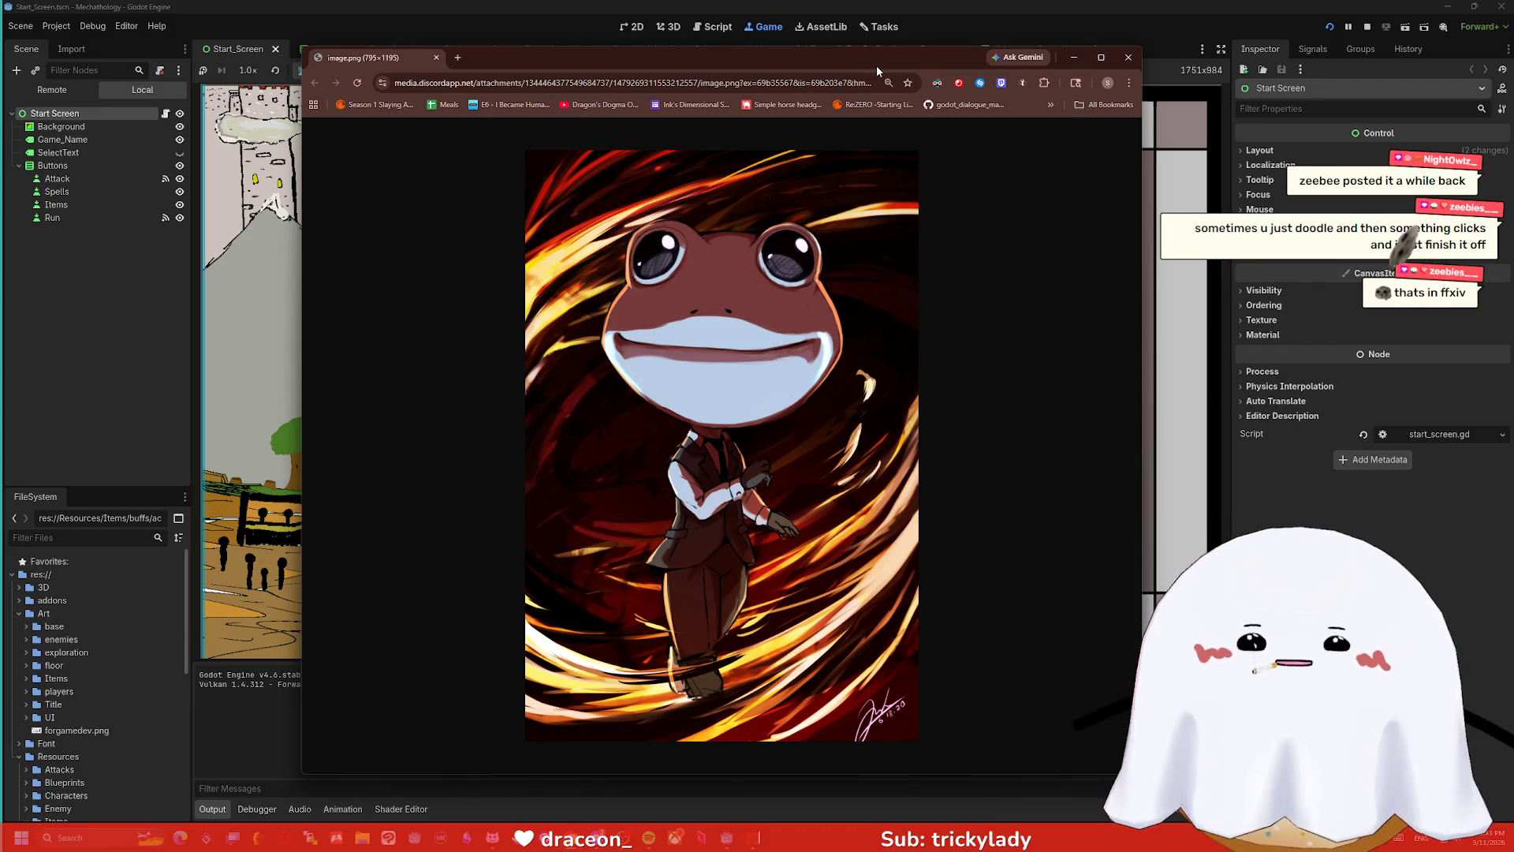
click(1125, 62)
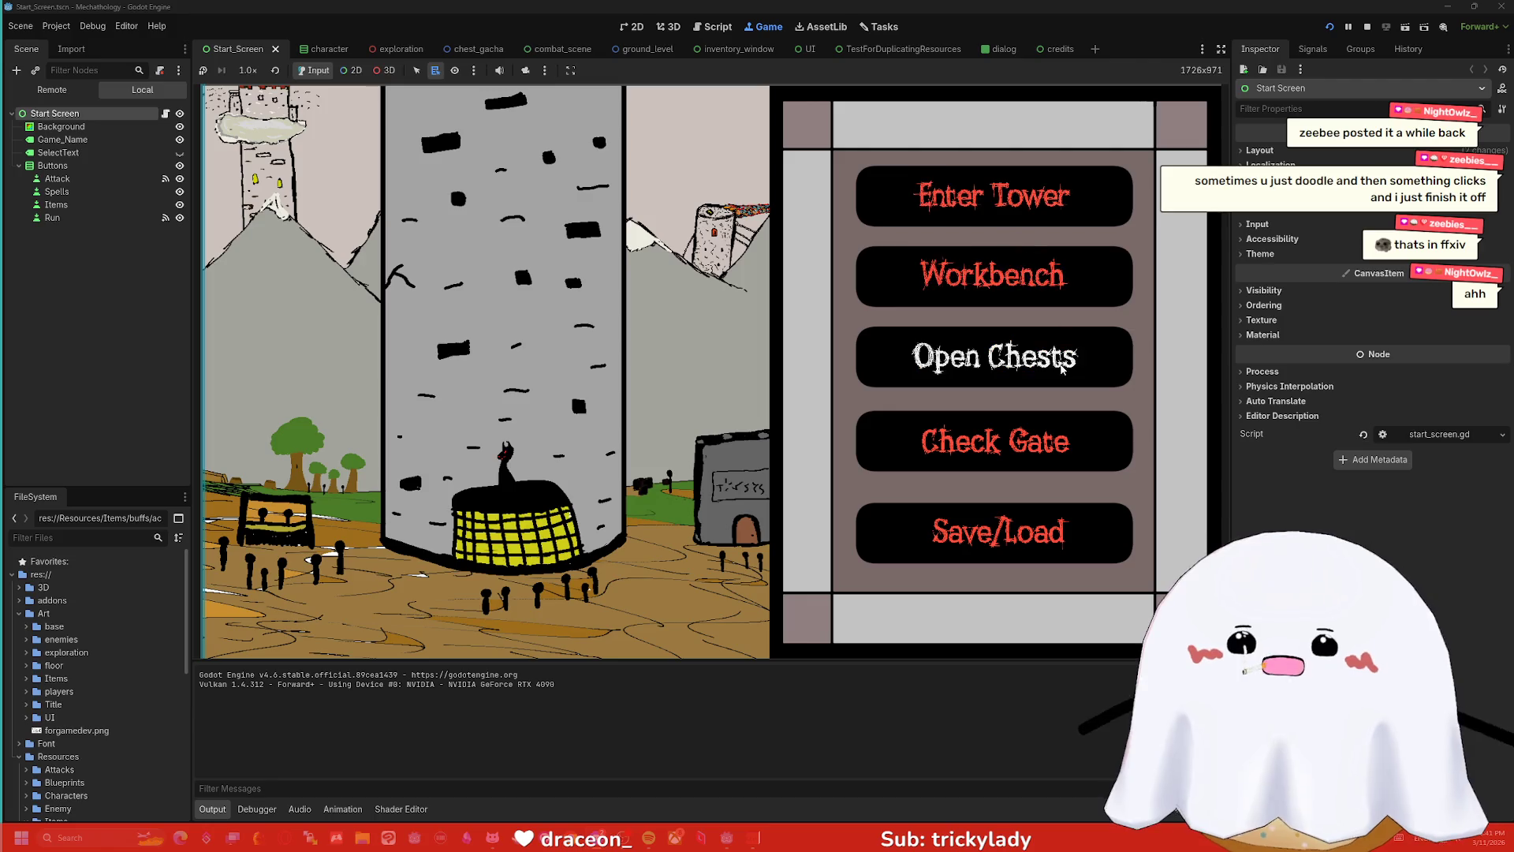
- Enter the chest room using the Open Chests button on the tower hub menu
click(947, 357)
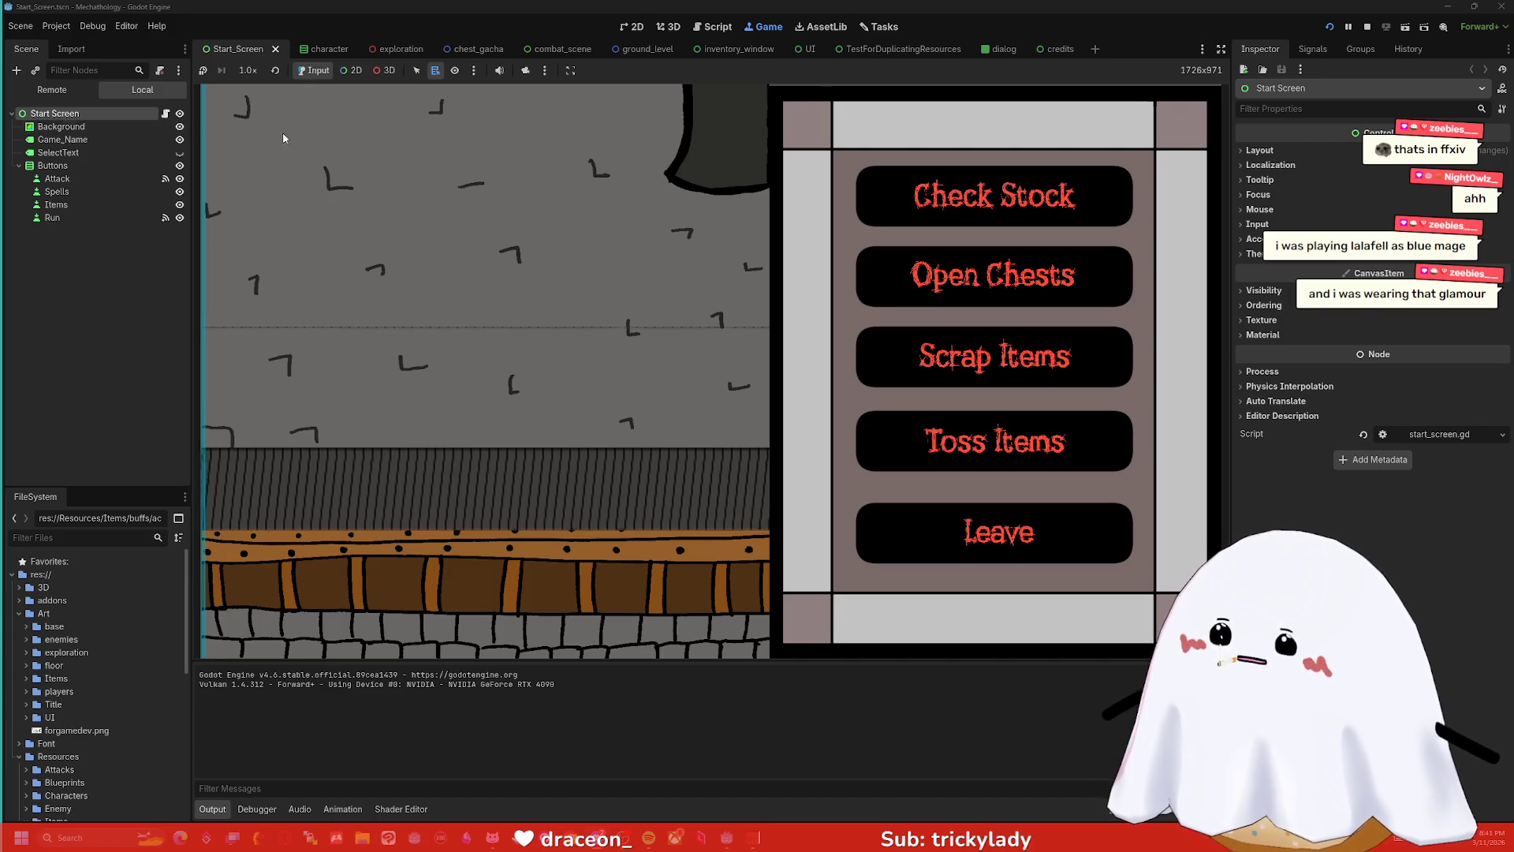
- Pick the belt sprite in the running game using select mode with 2D picking
click(417, 70)
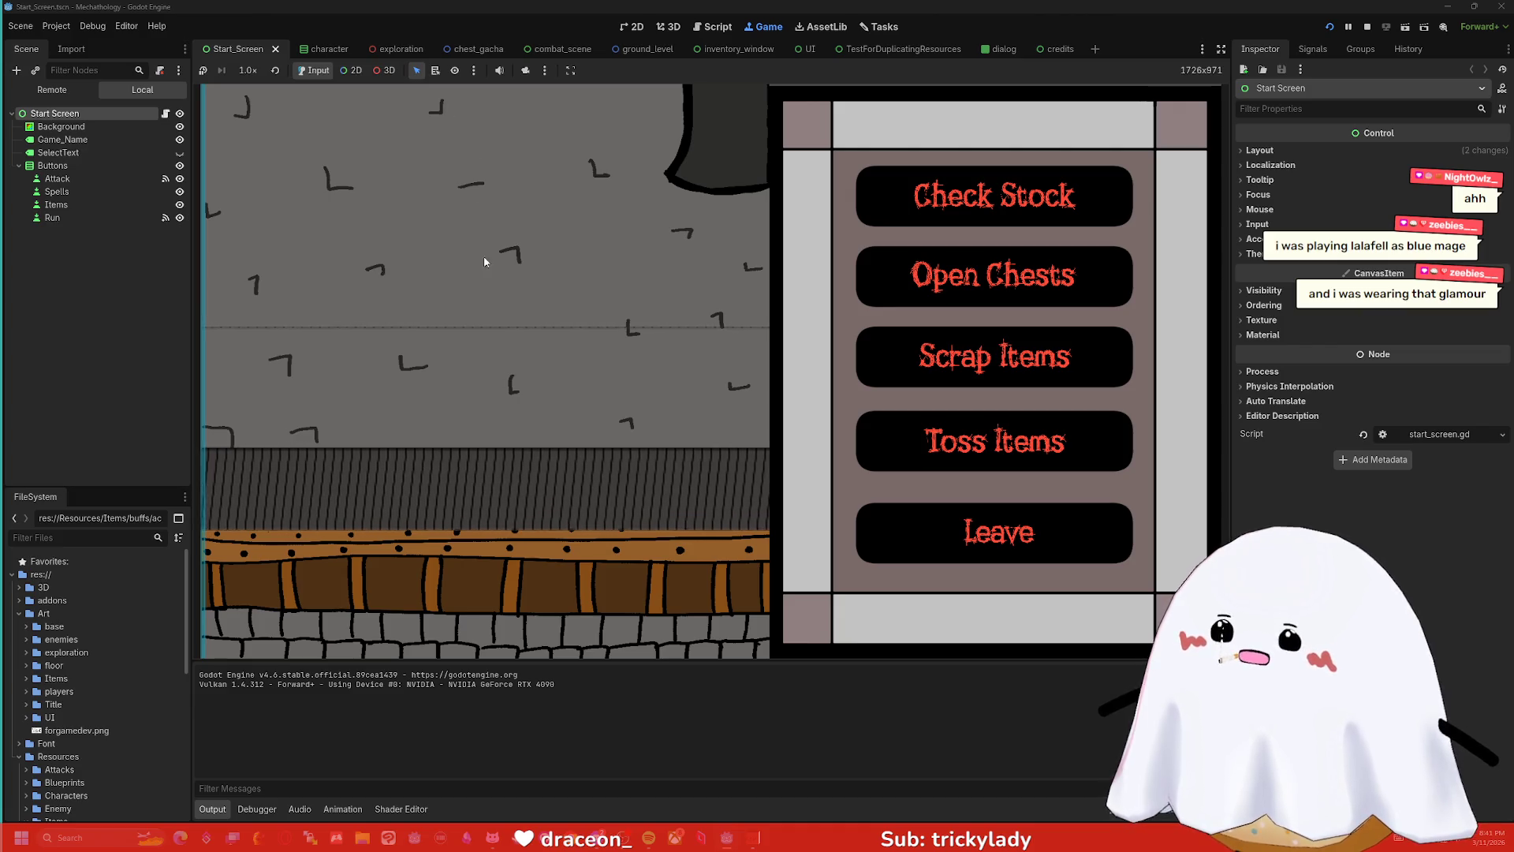
click(351, 70)
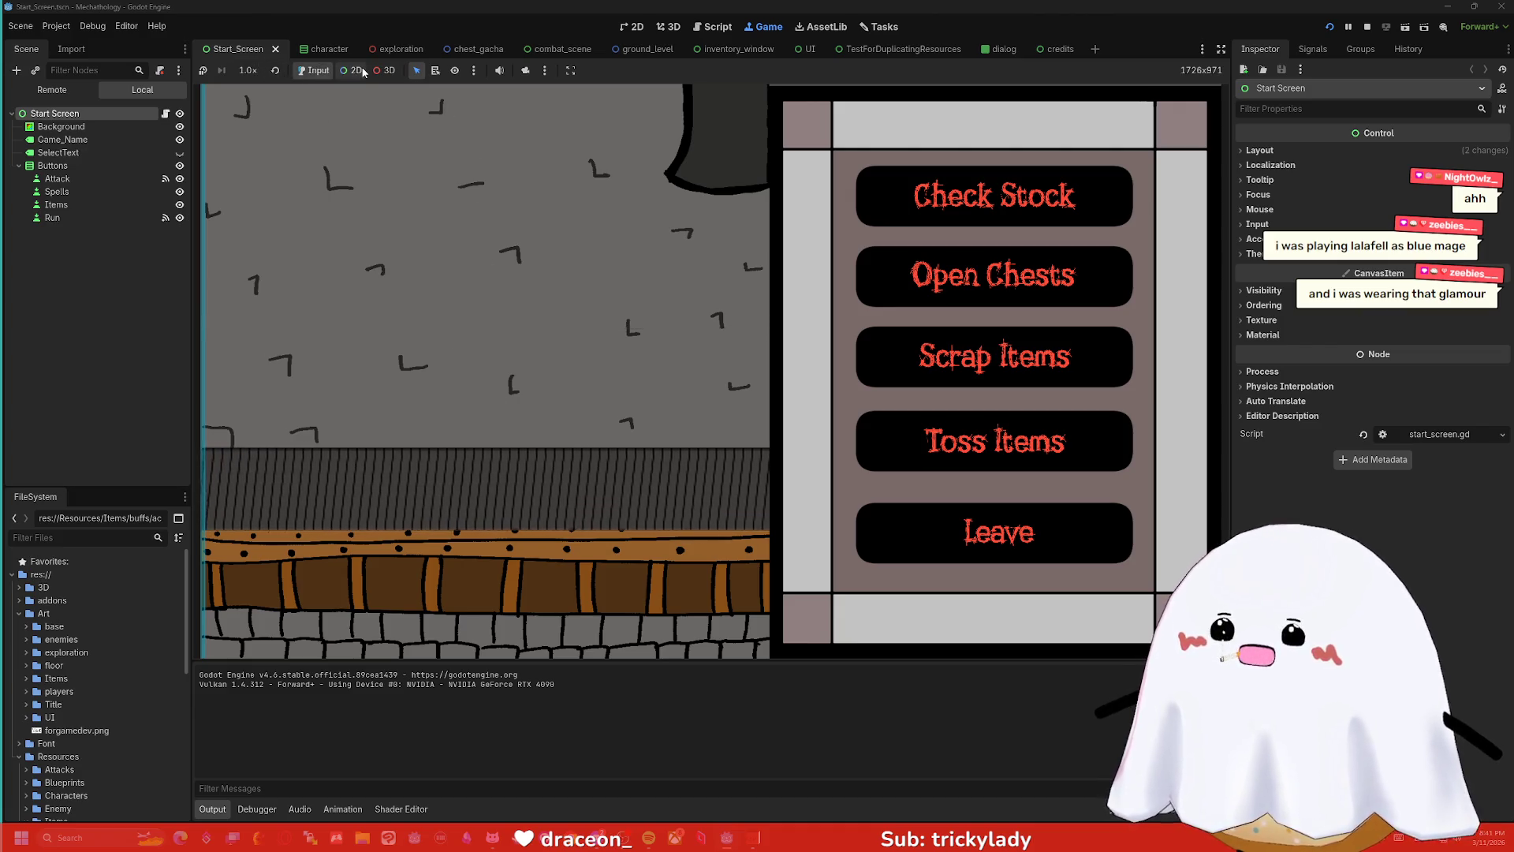
click(506, 509)
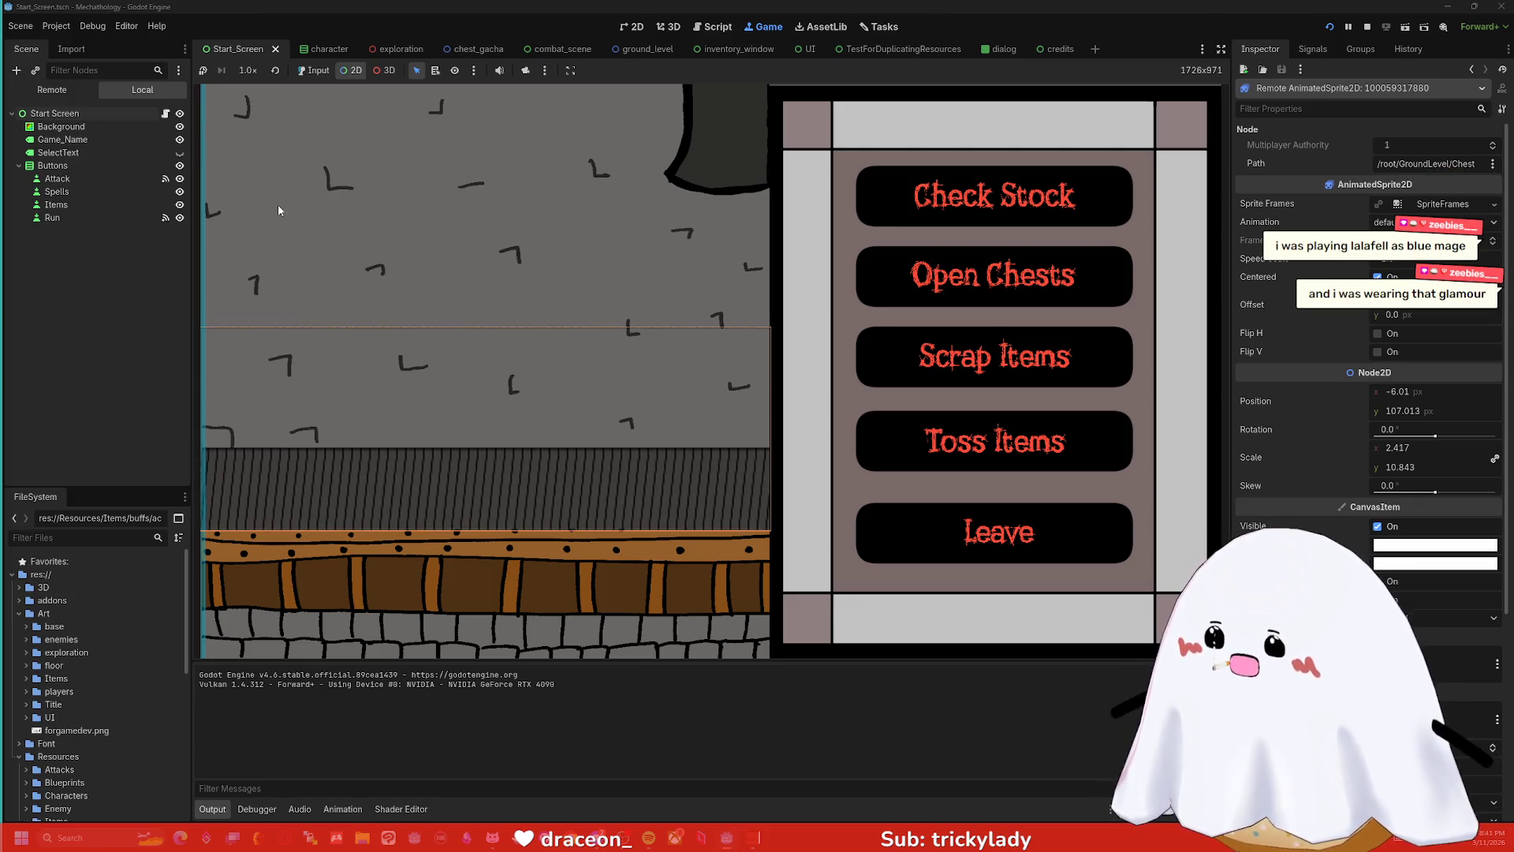
- Tick Flip H on the belt, try and revert Flip V and Centered, then stop the game
click(1377, 334)
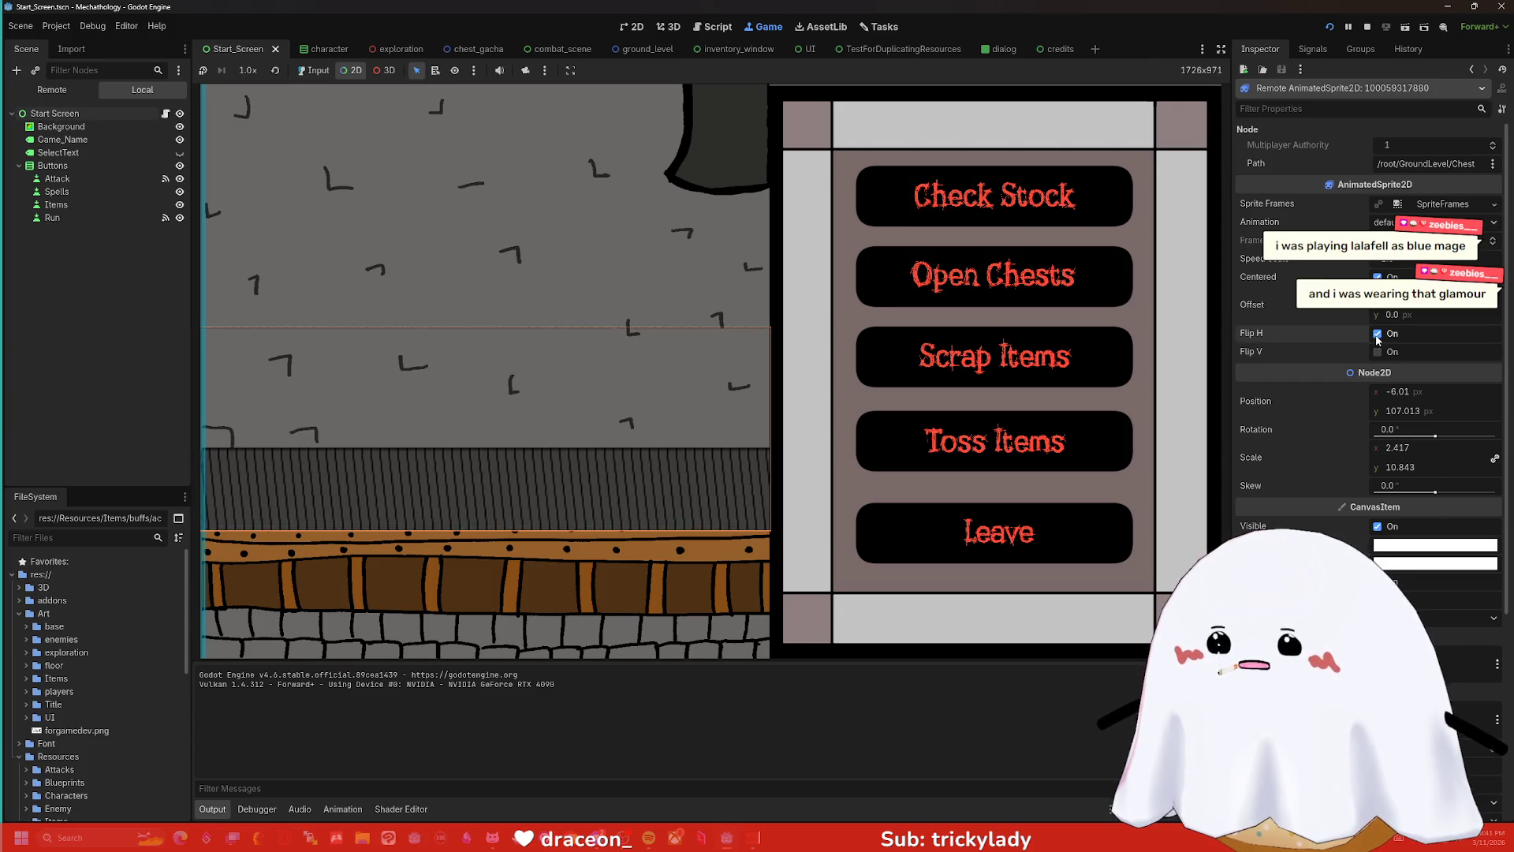
click(1377, 352)
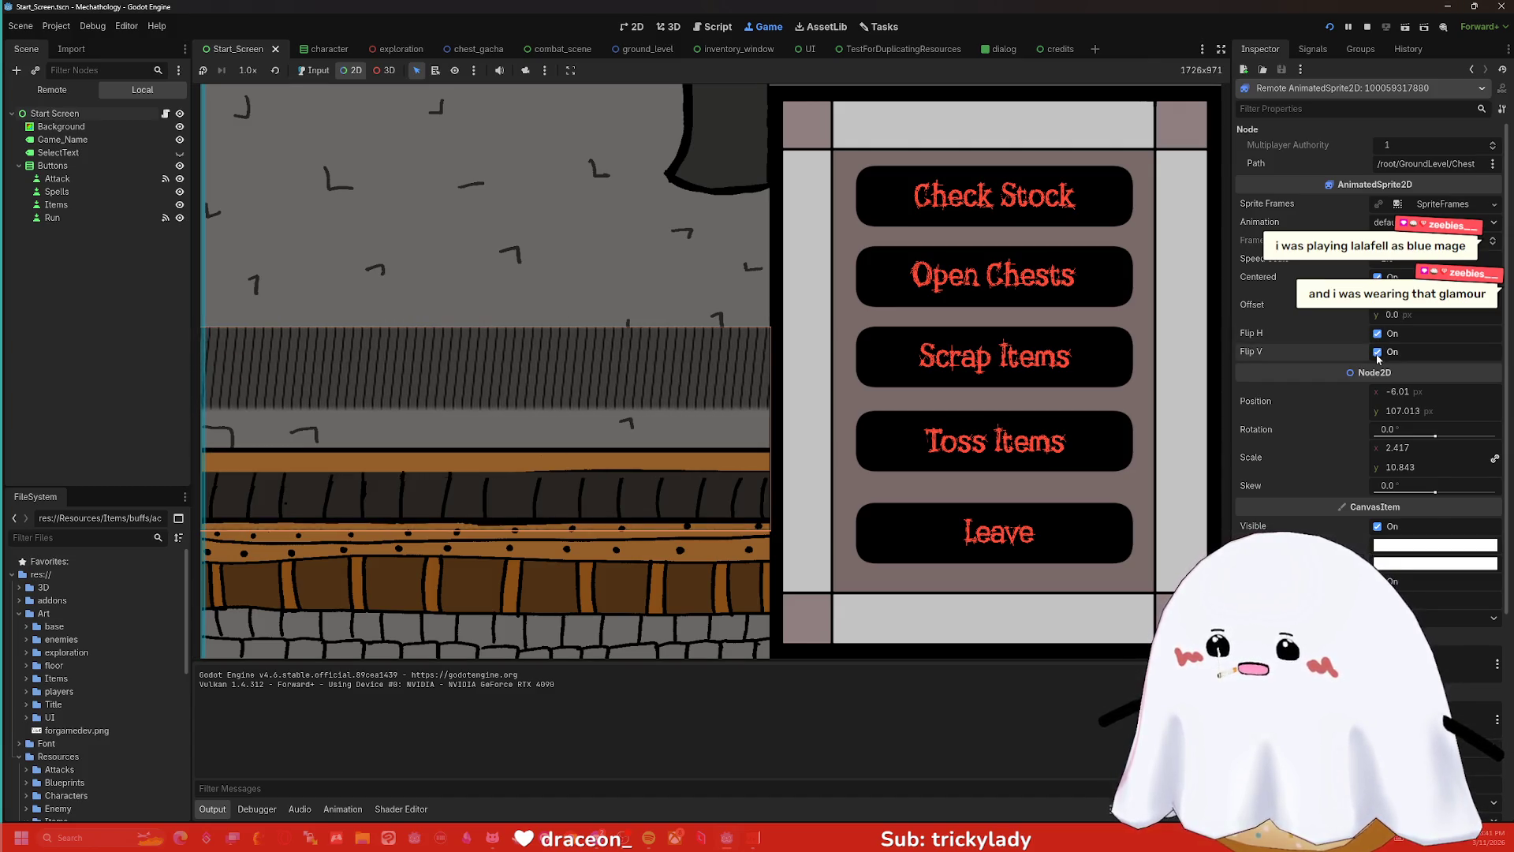
click(1377, 355)
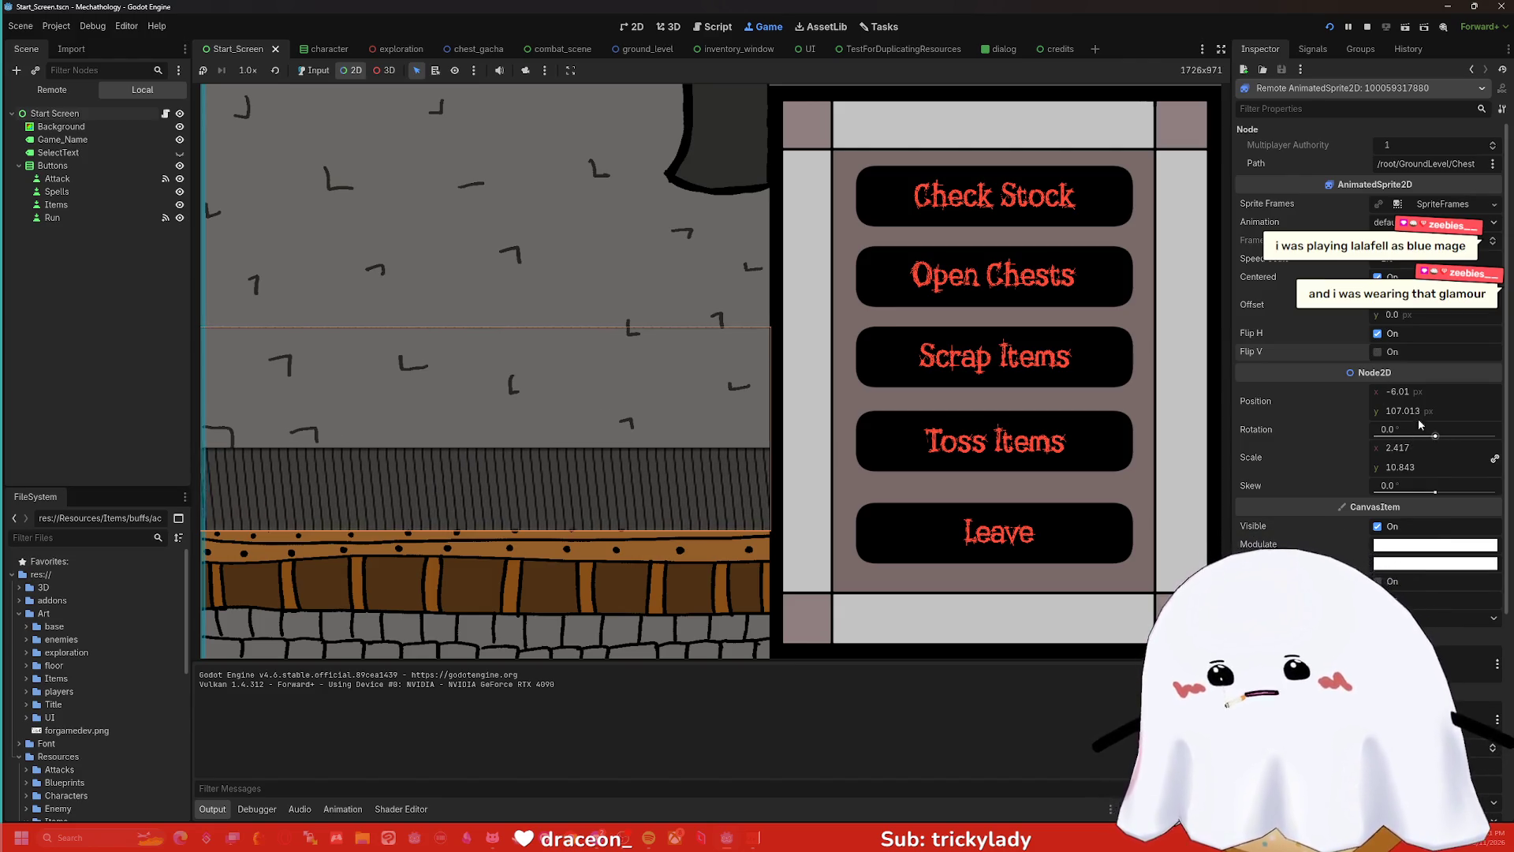
click(1377, 277)
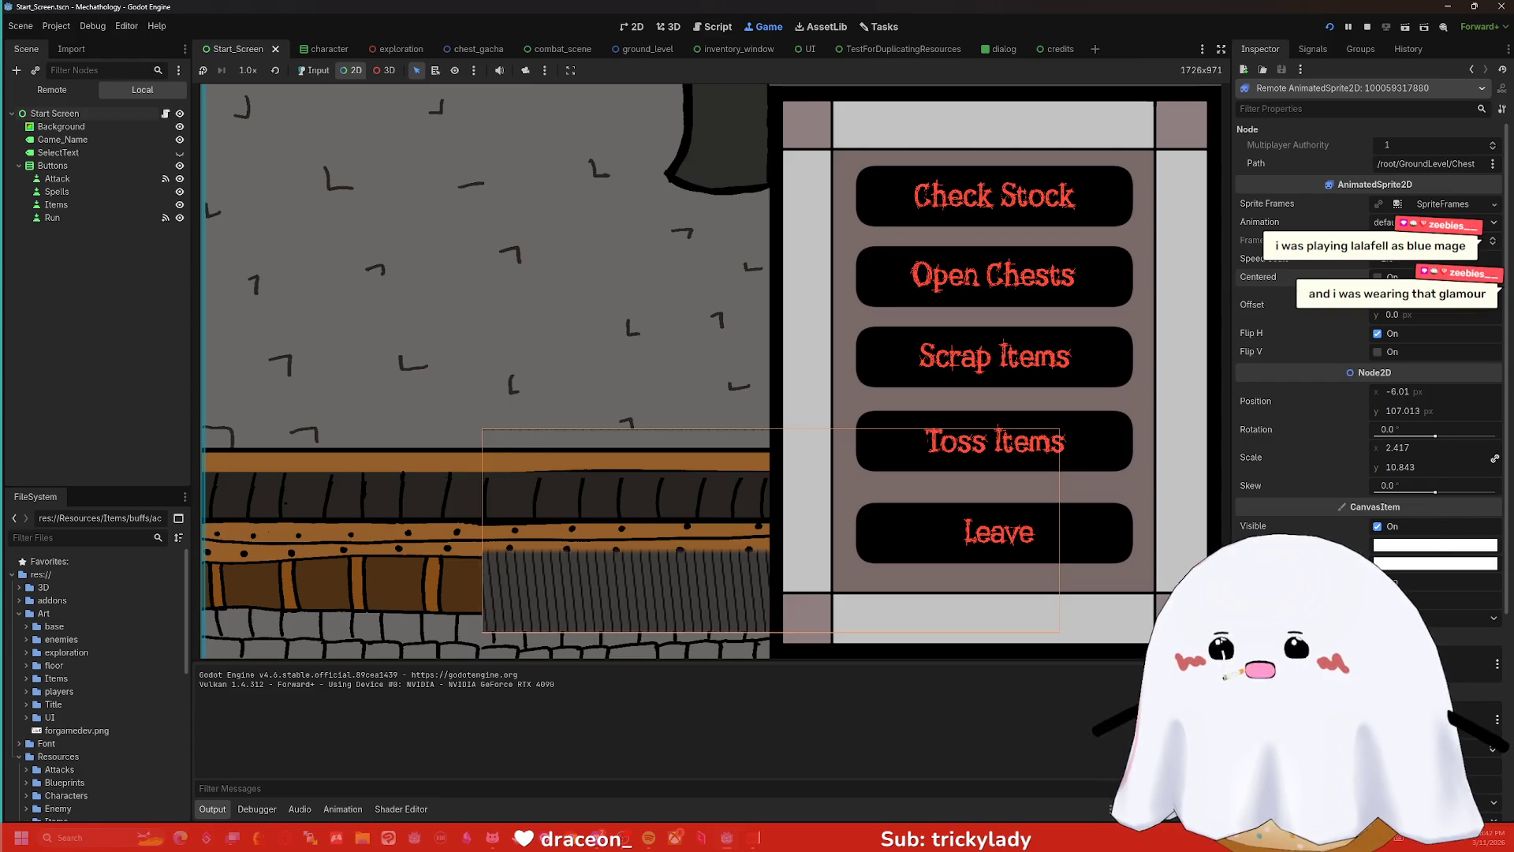
click(1378, 277)
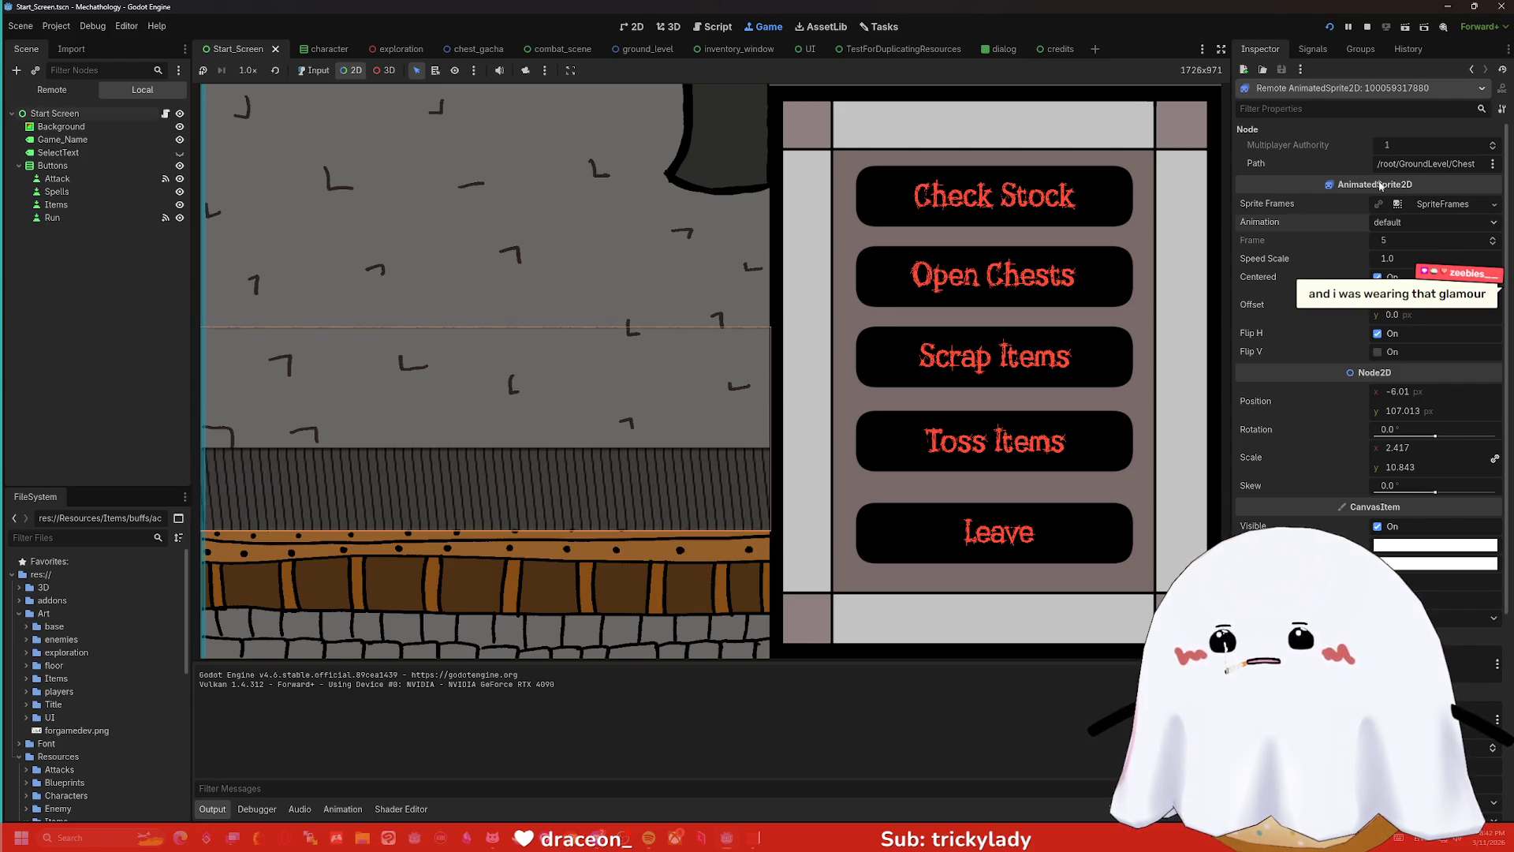
key(F8)
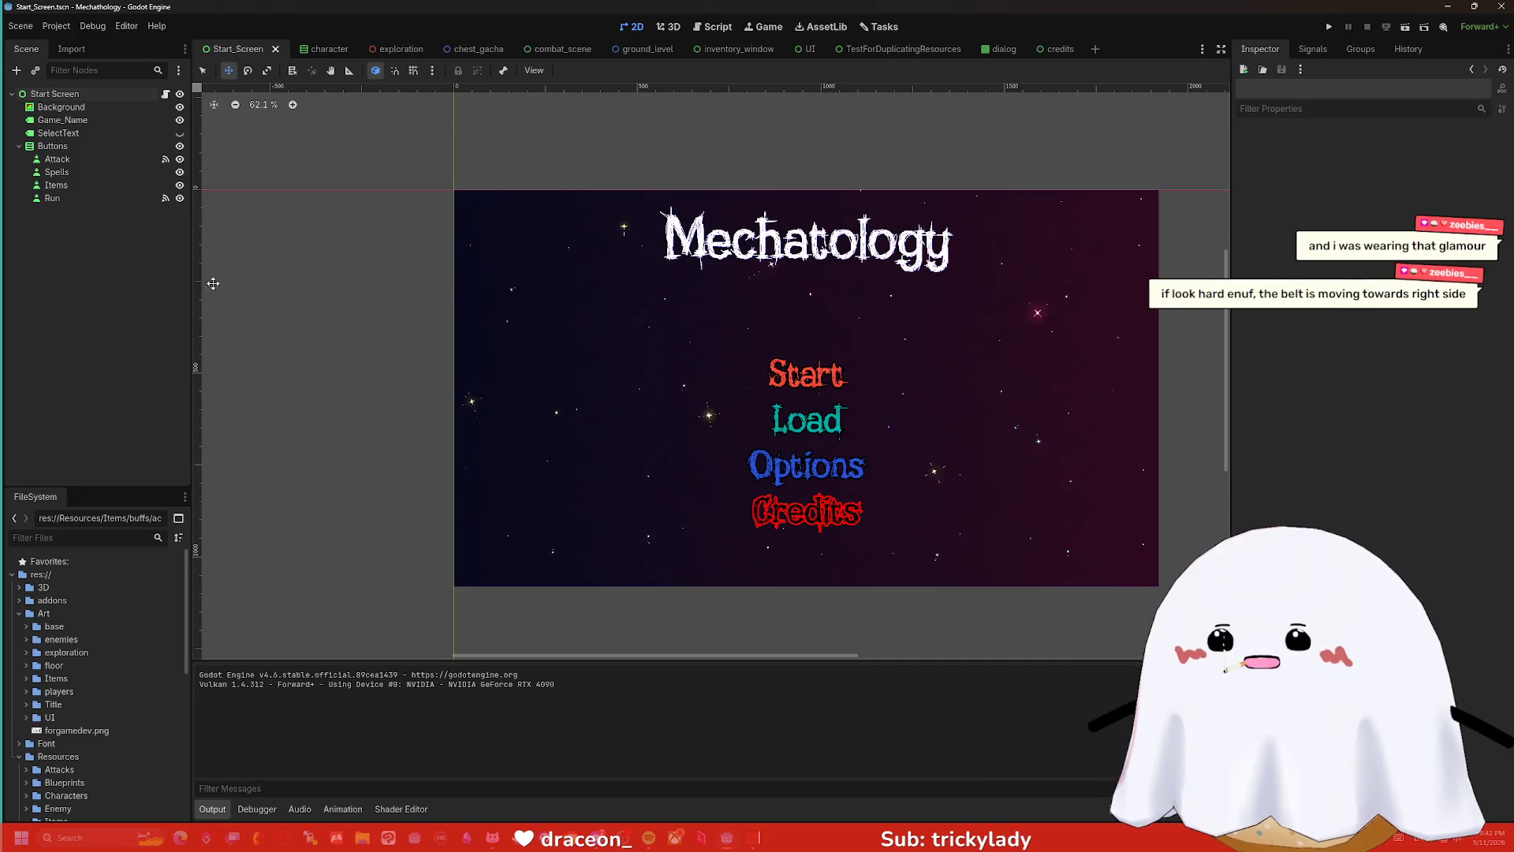
- Open the ground_level scene, select a belt frame, and reveal conveyorbelt1-Sheet.png in the system file manager
click(59, 132)
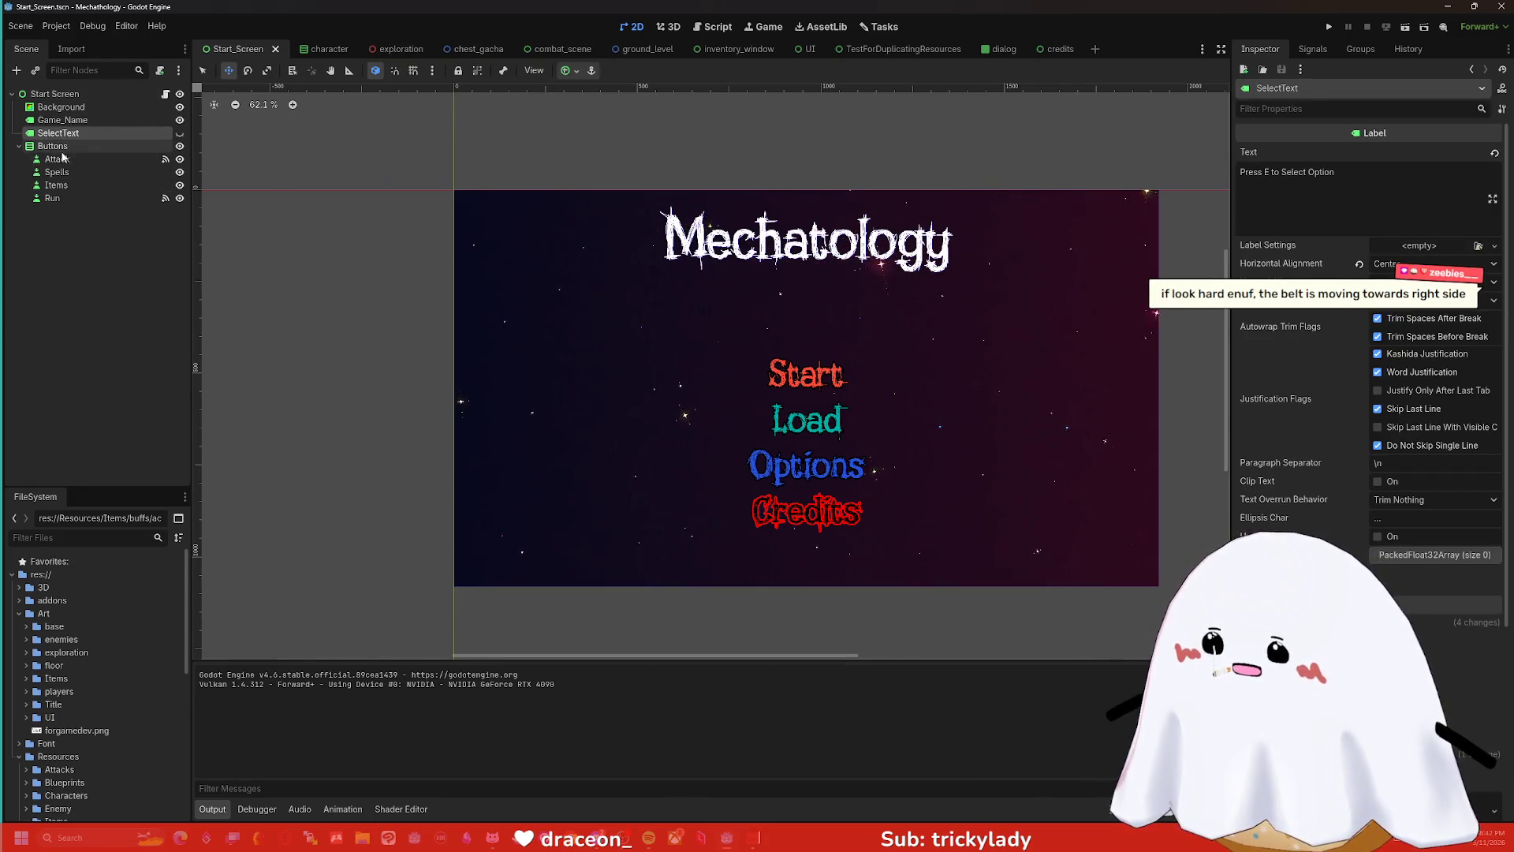
click(465, 49)
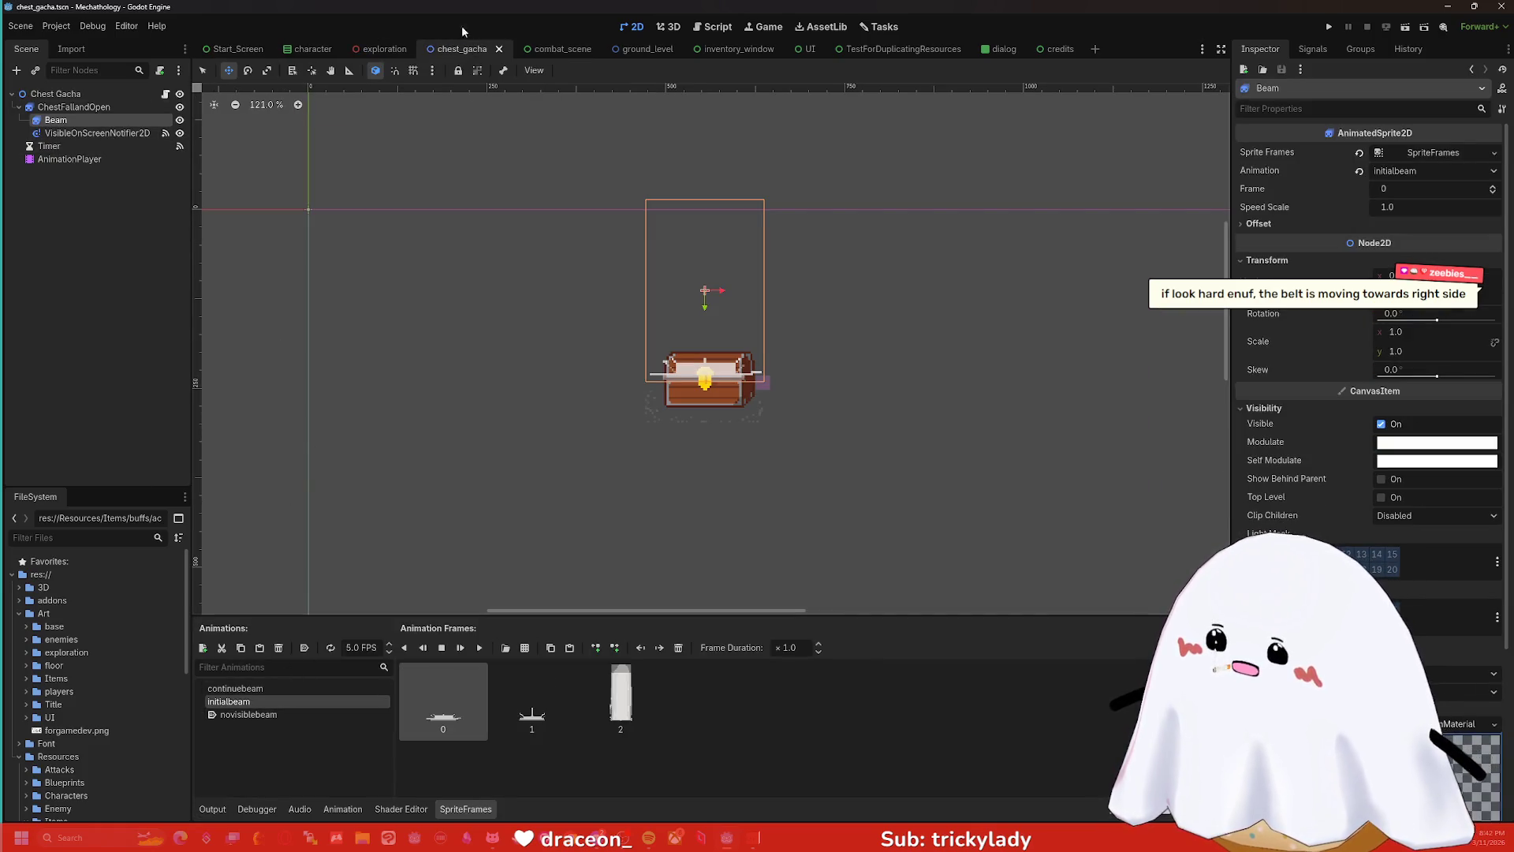
click(385, 49)
click(656, 51)
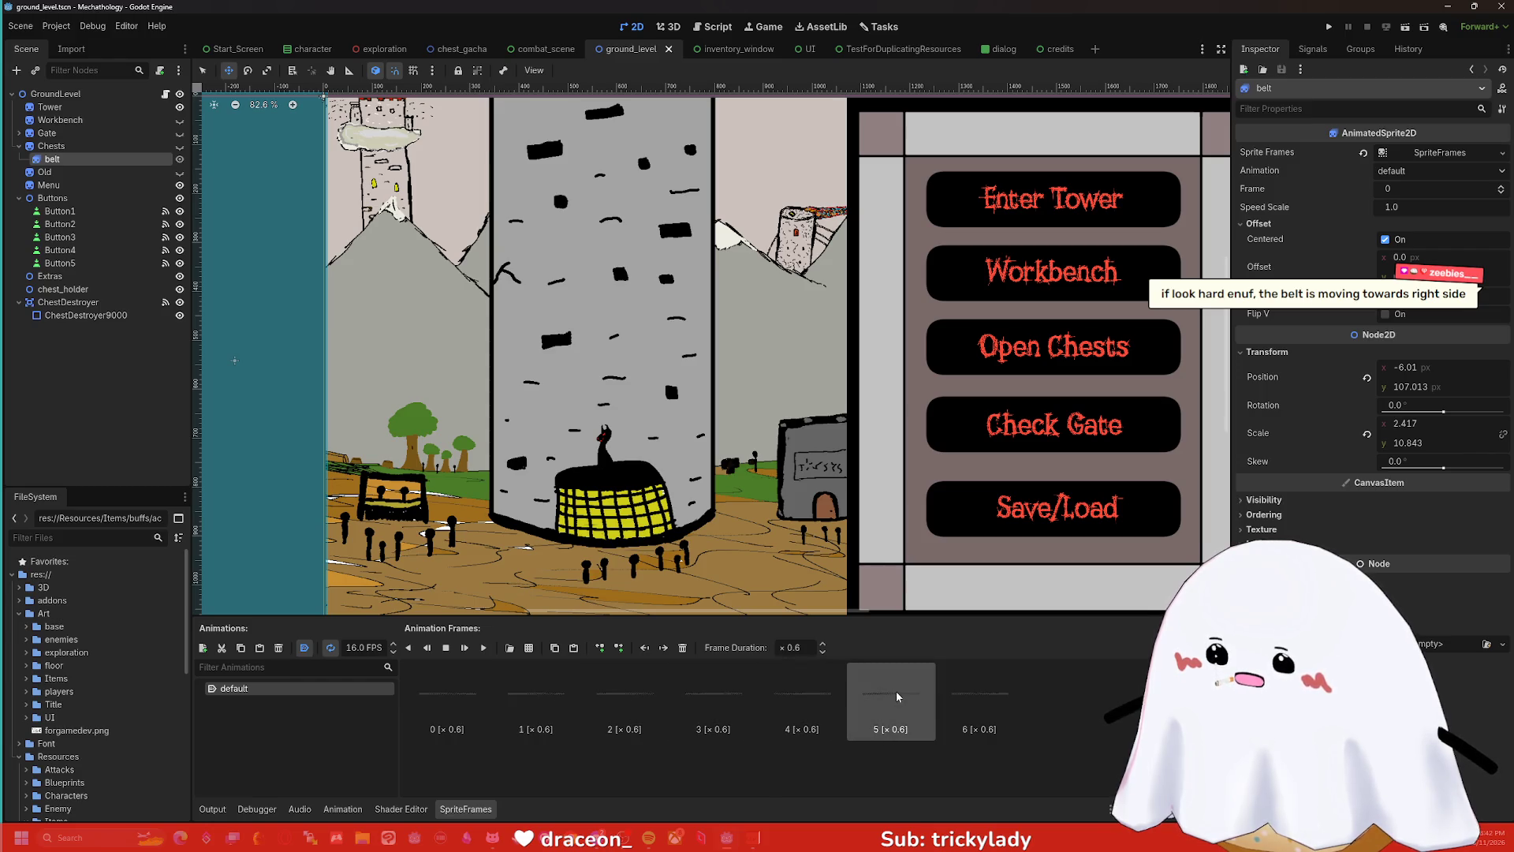
click(930, 706)
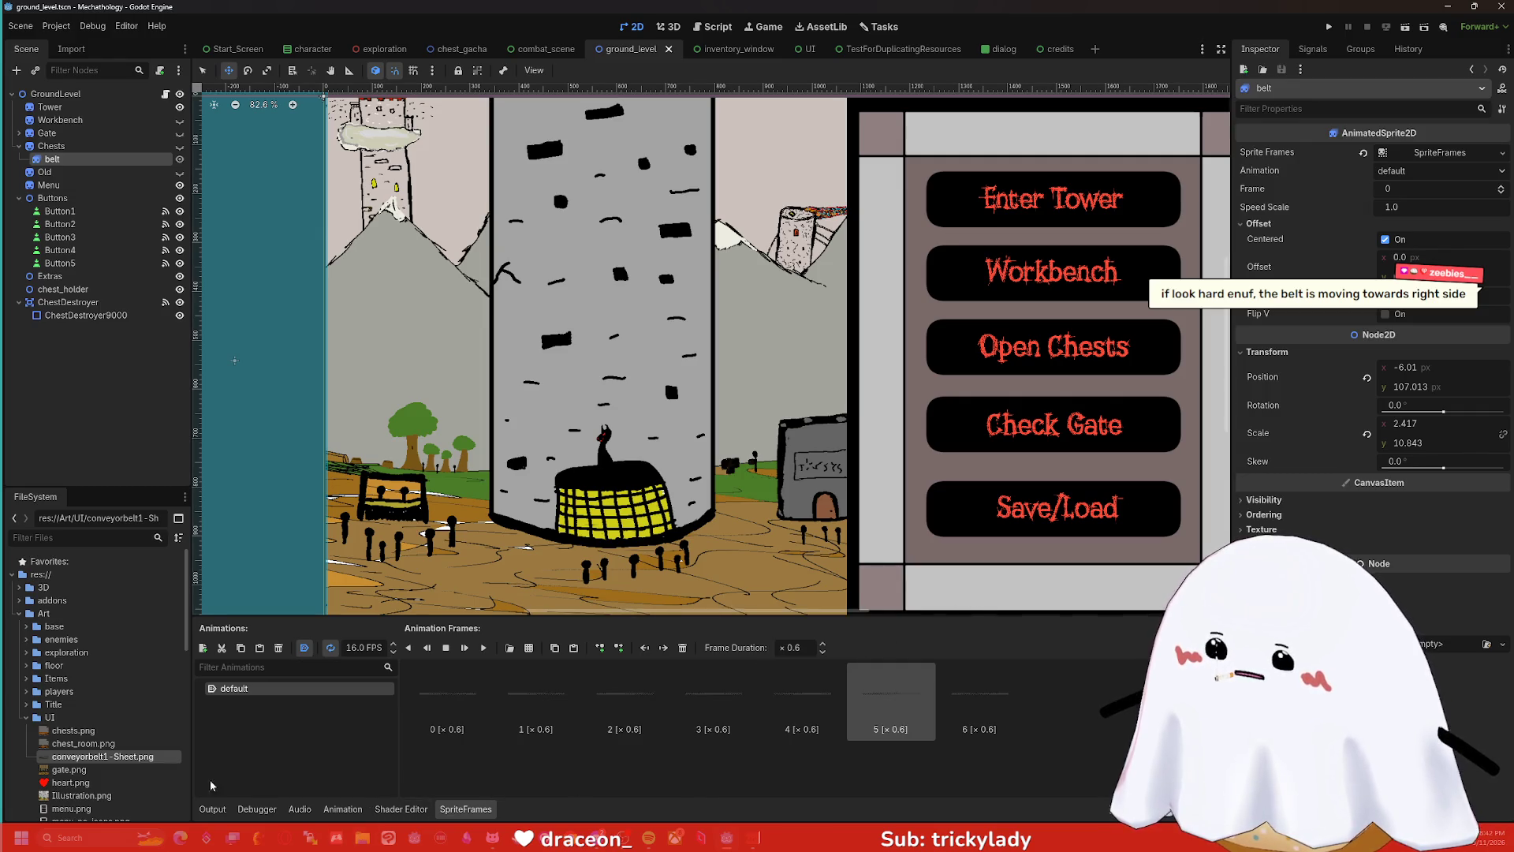
right_click(84, 757)
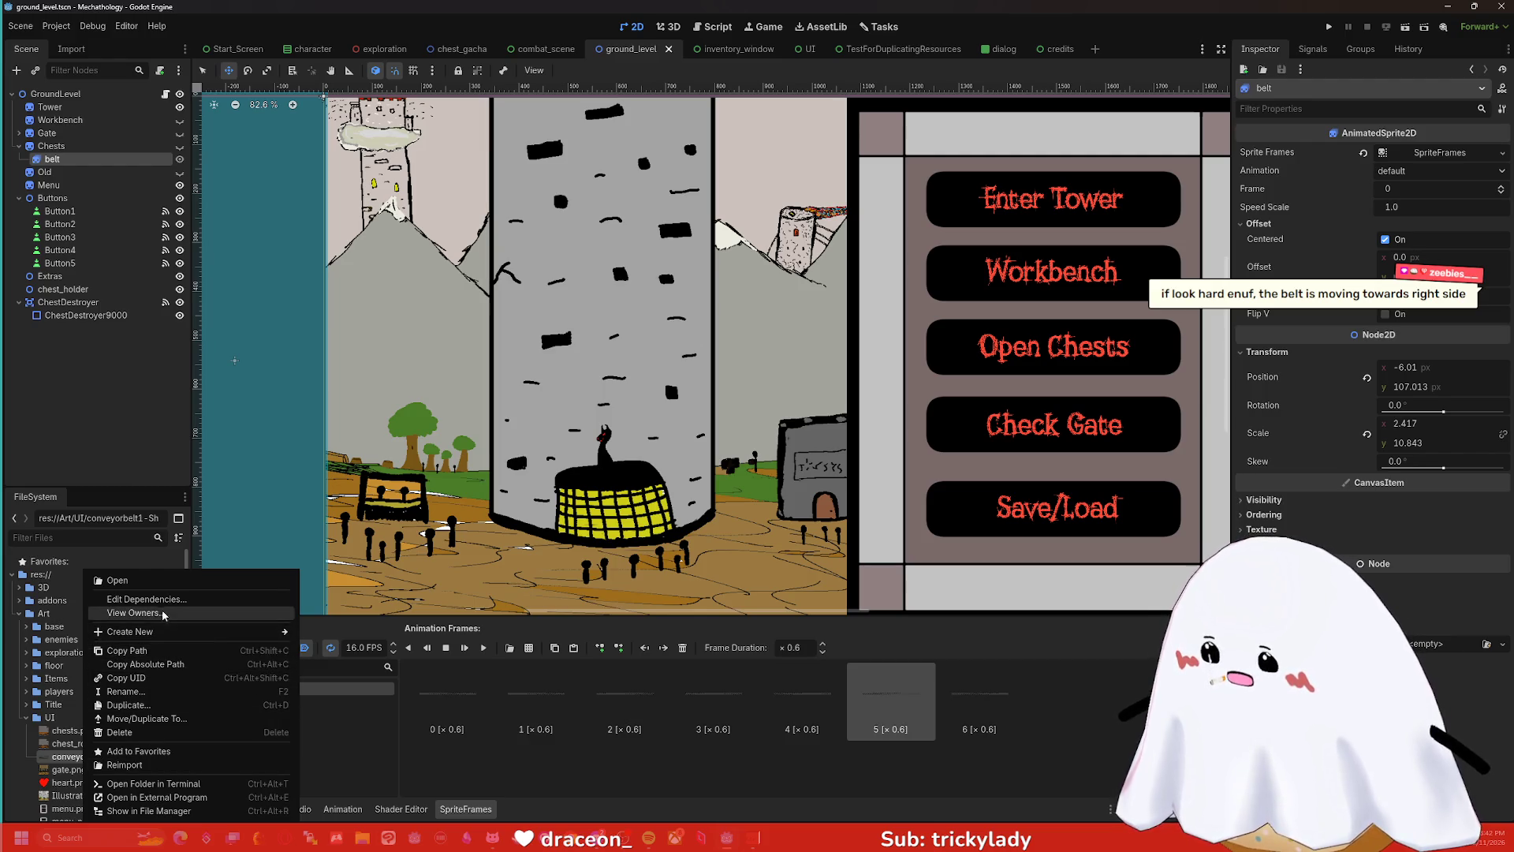
click(153, 811)
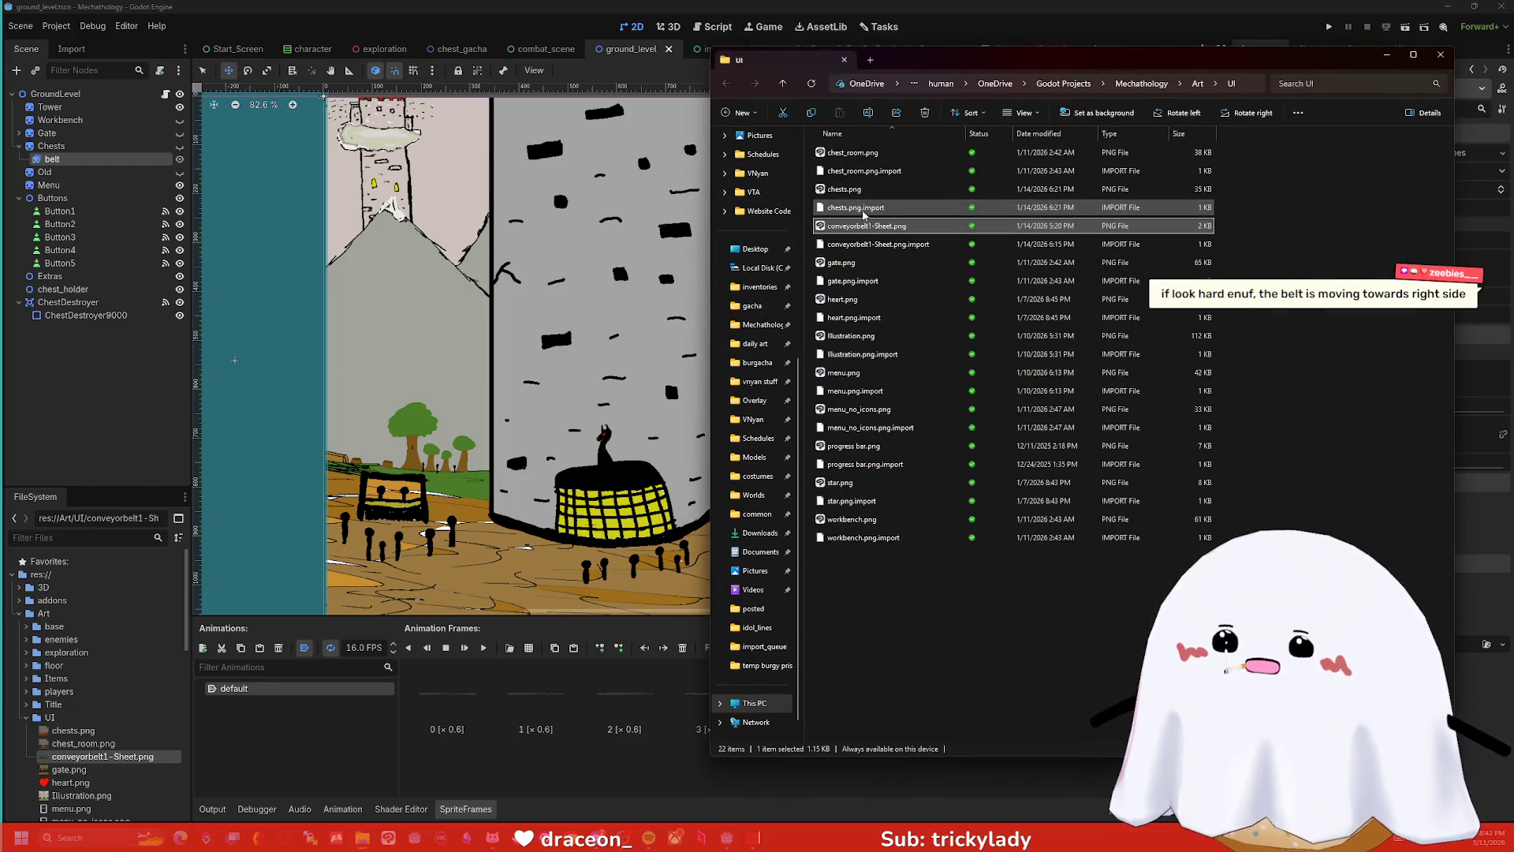
- Open conveyorbelt1 - Sheet.png from the Art\UI folder in Clip Studio Paint
right_click(865, 224)
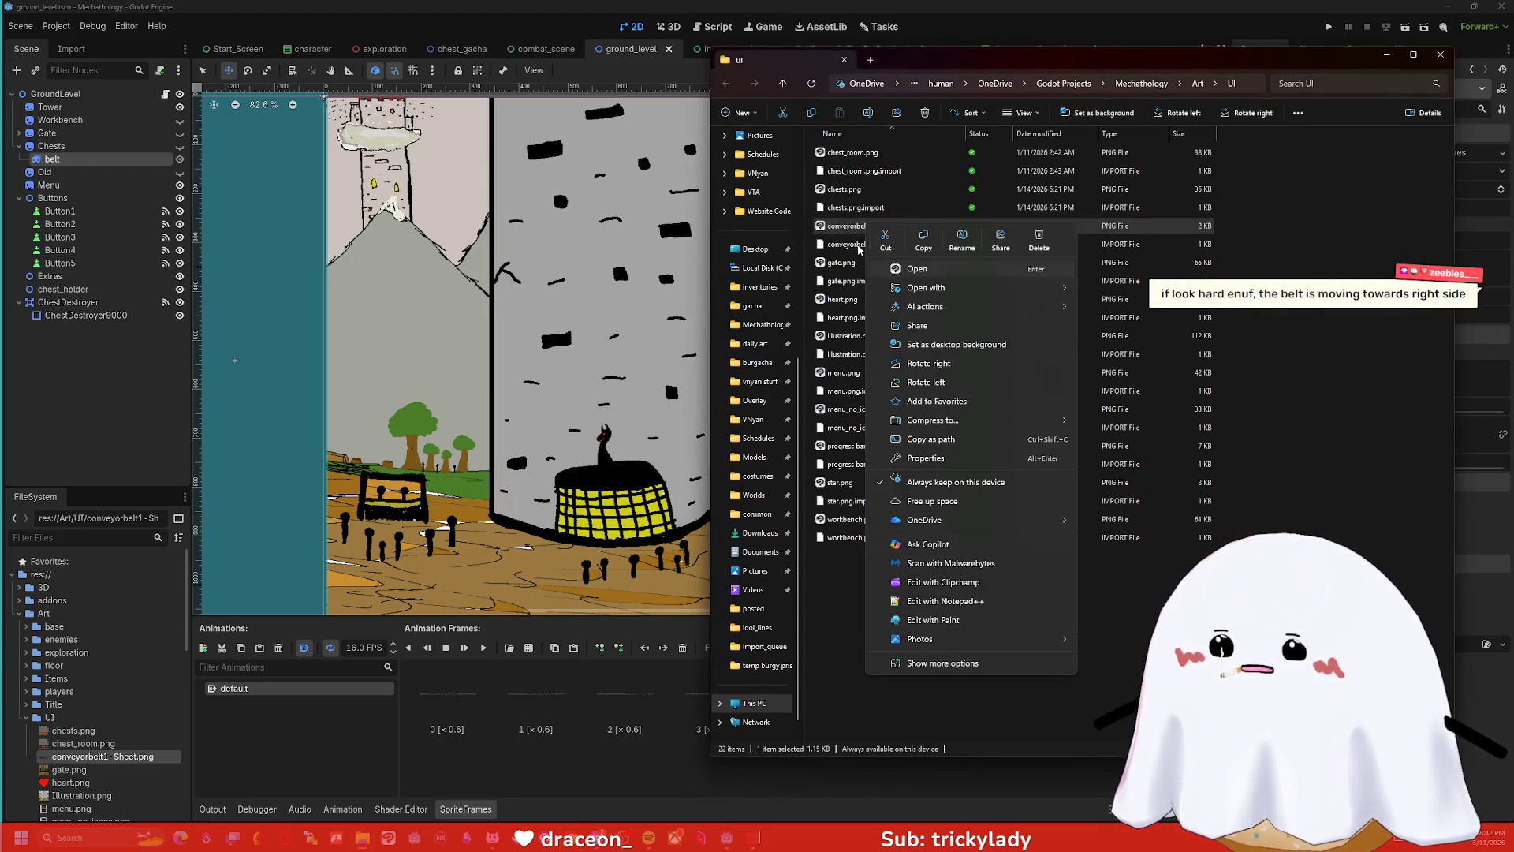
click(859, 250)
click(850, 234)
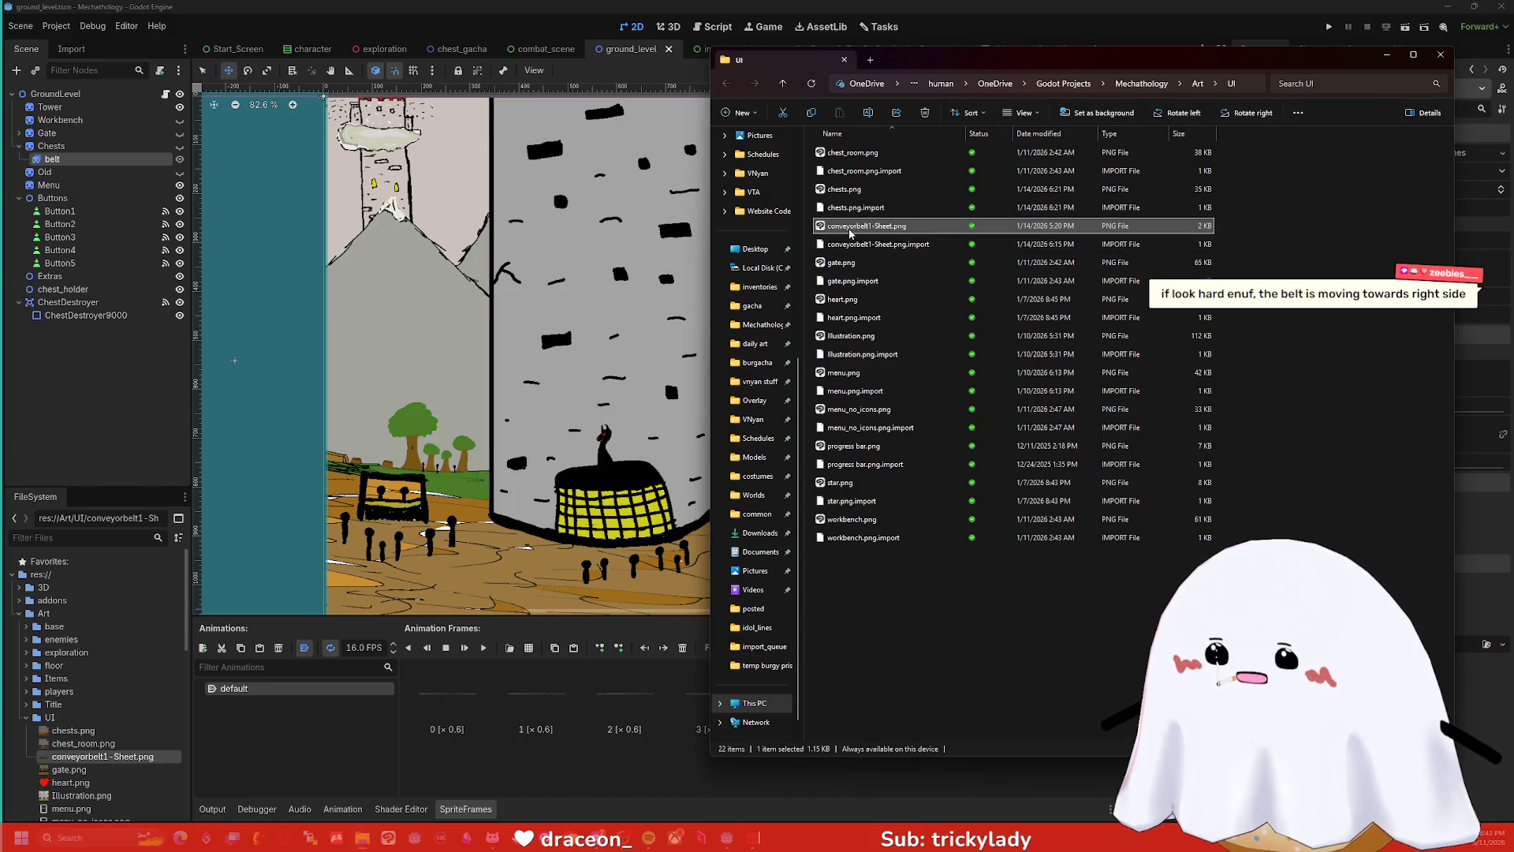
double_click(850, 231)
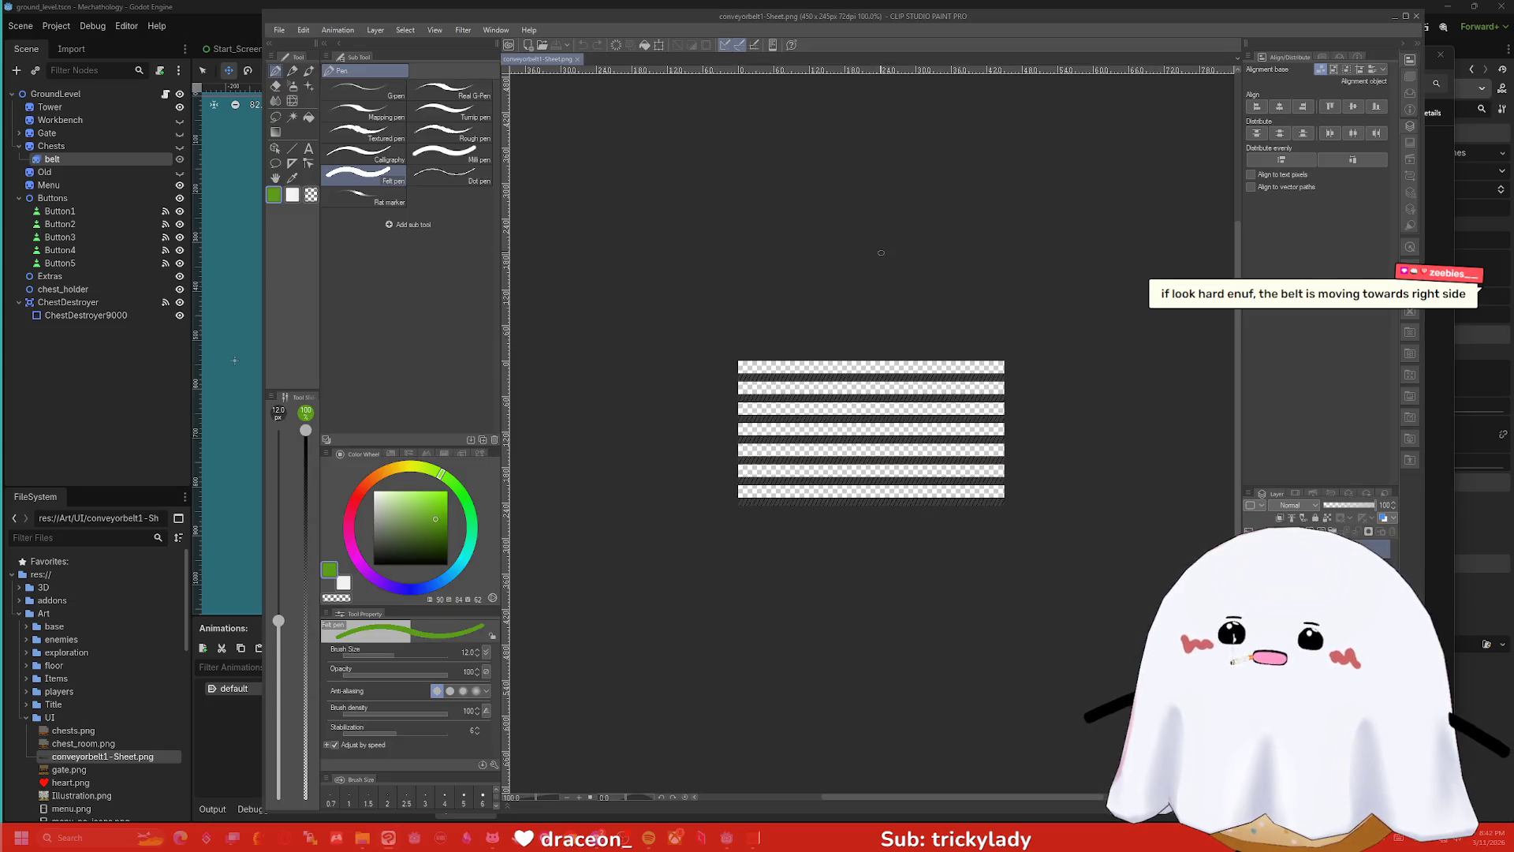
- Zoom over the striped belt sheet, close Clip Studio Paint and File Explorer, and select the first belt frame
scroll(856, 392, up, 6)
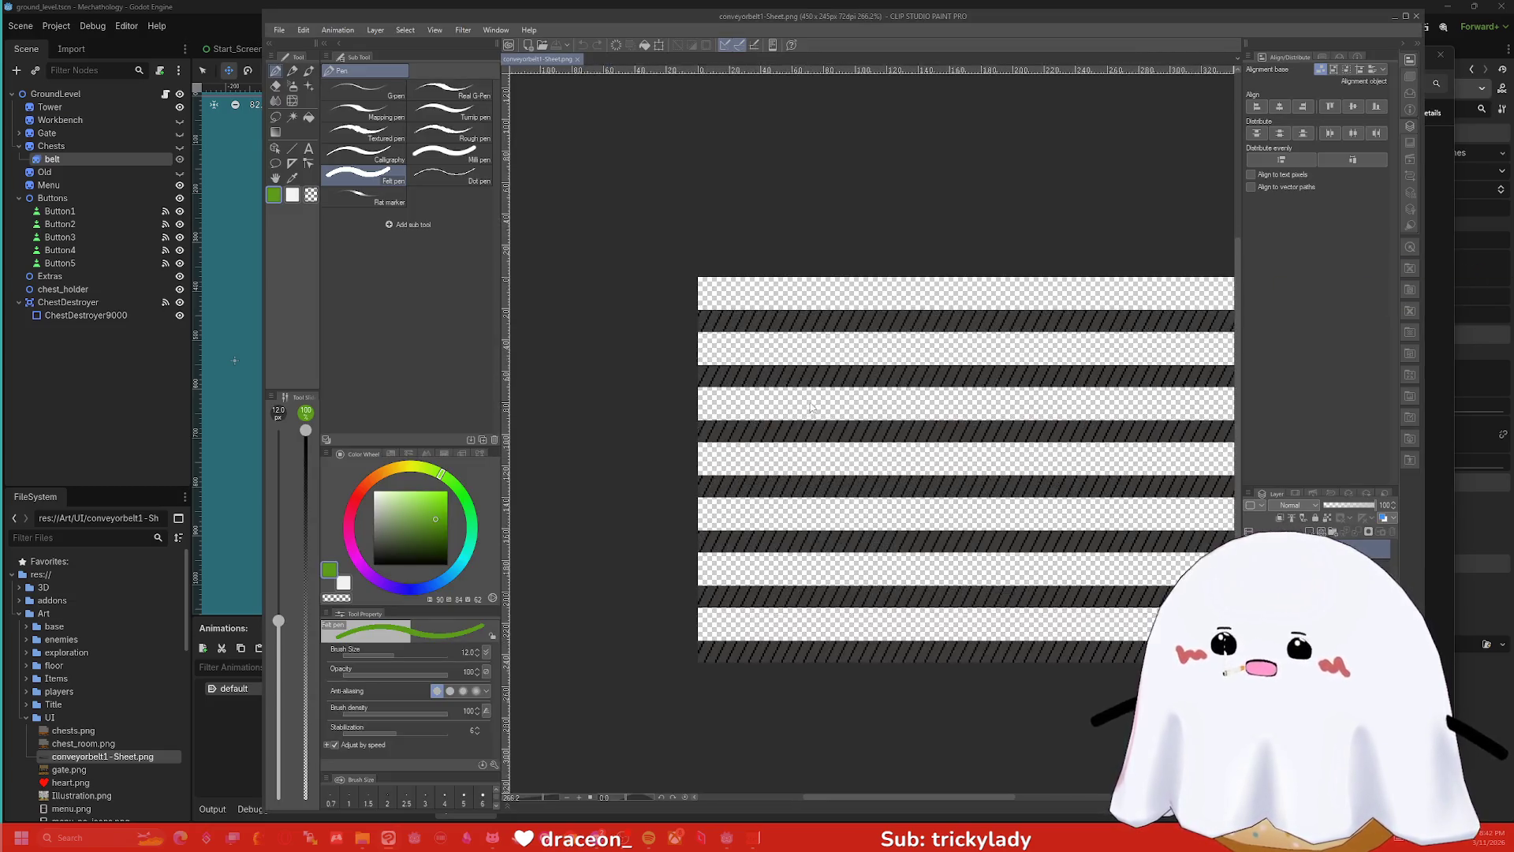
scroll(730, 376, down, 3)
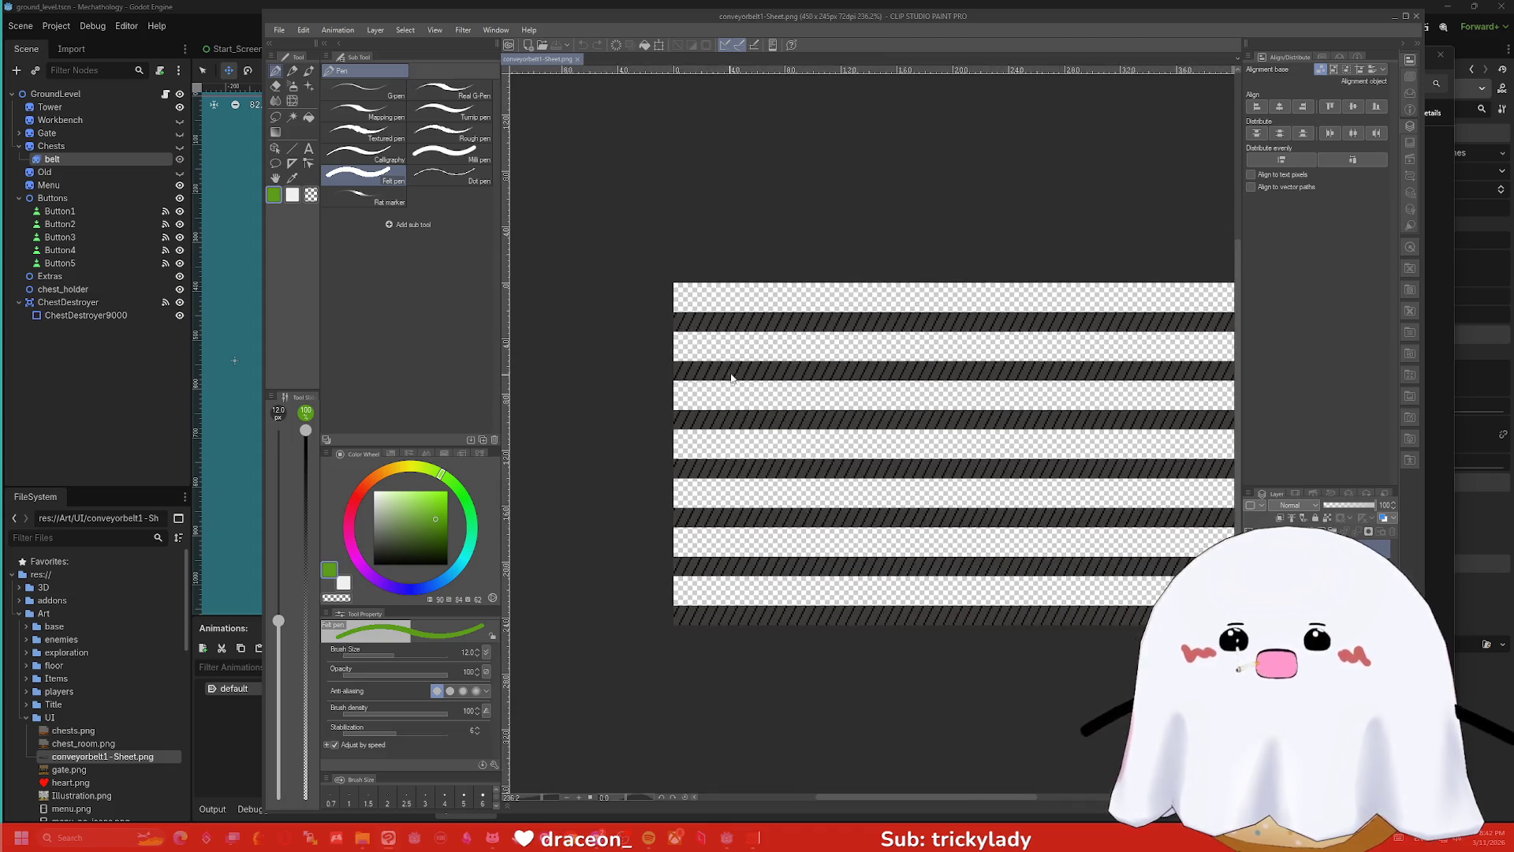
click(1414, 17)
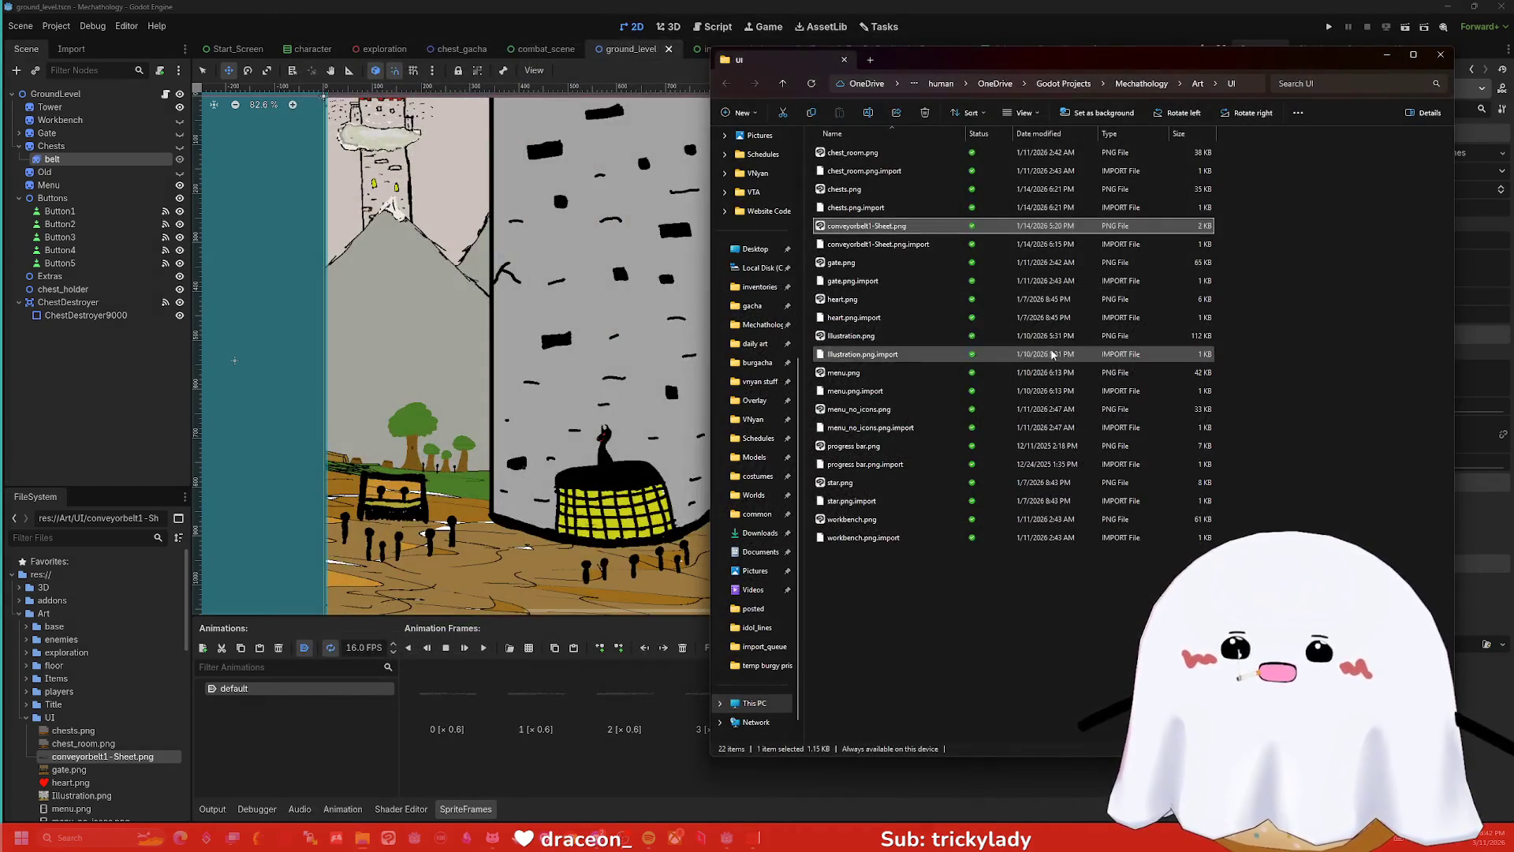
click(1440, 56)
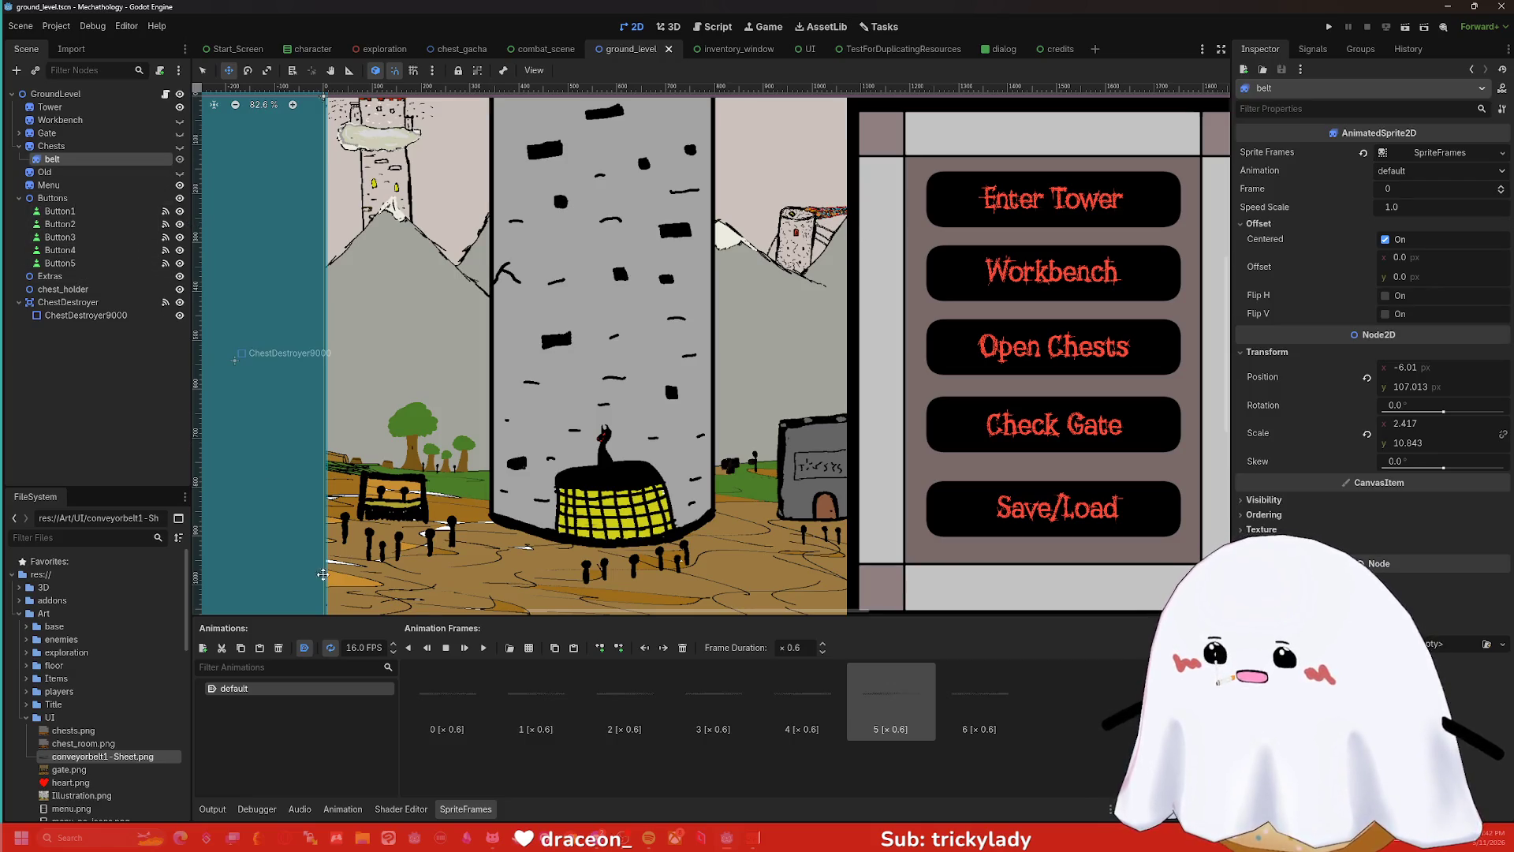
click(456, 723)
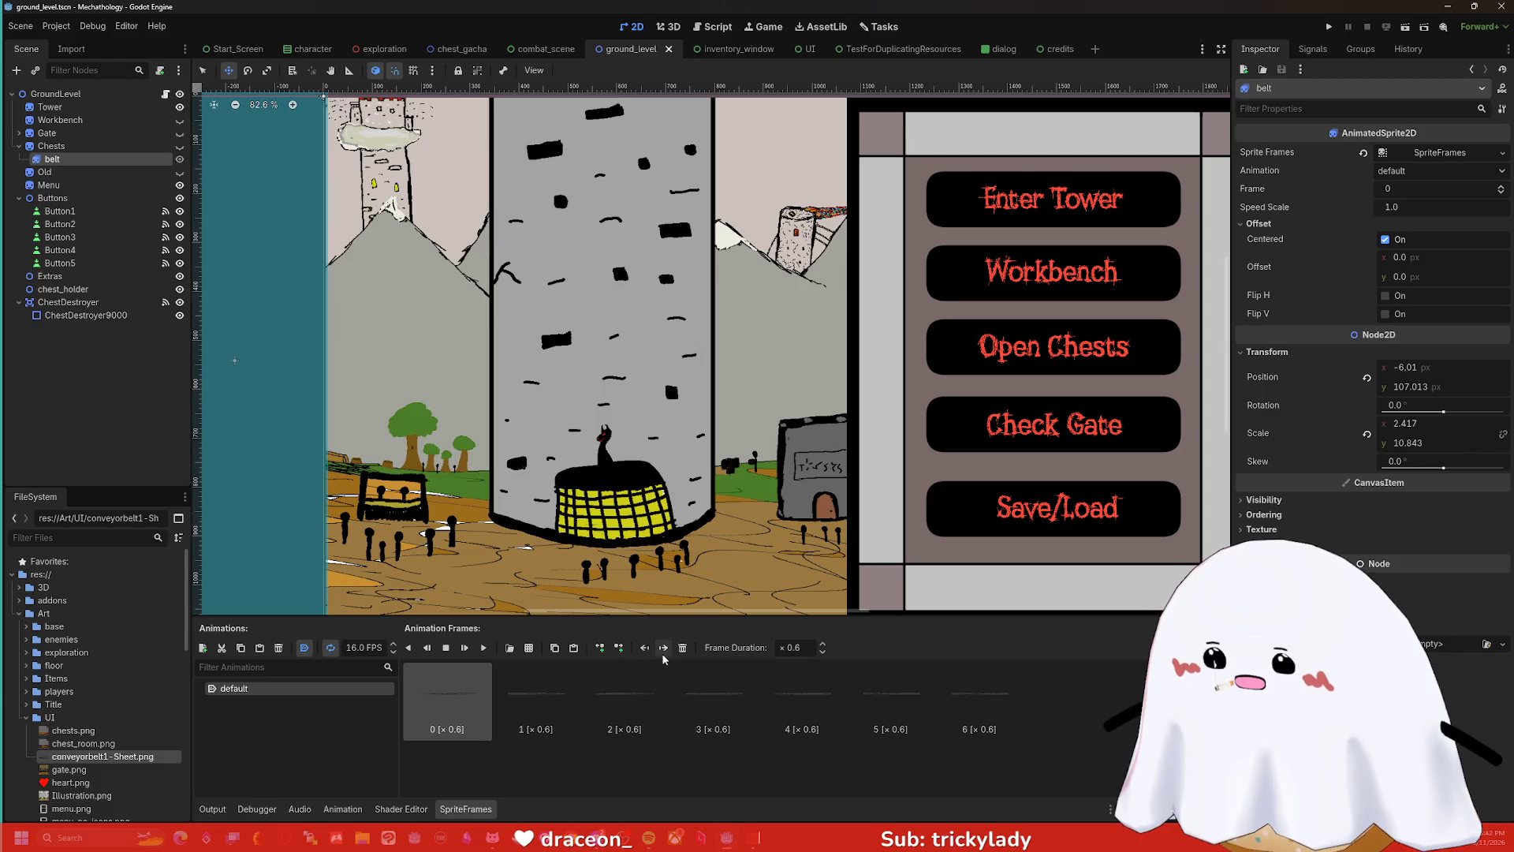
- Try the sprite-sheet picker and animation rename, cancelling both and keeping the animation named default
click(532, 653)
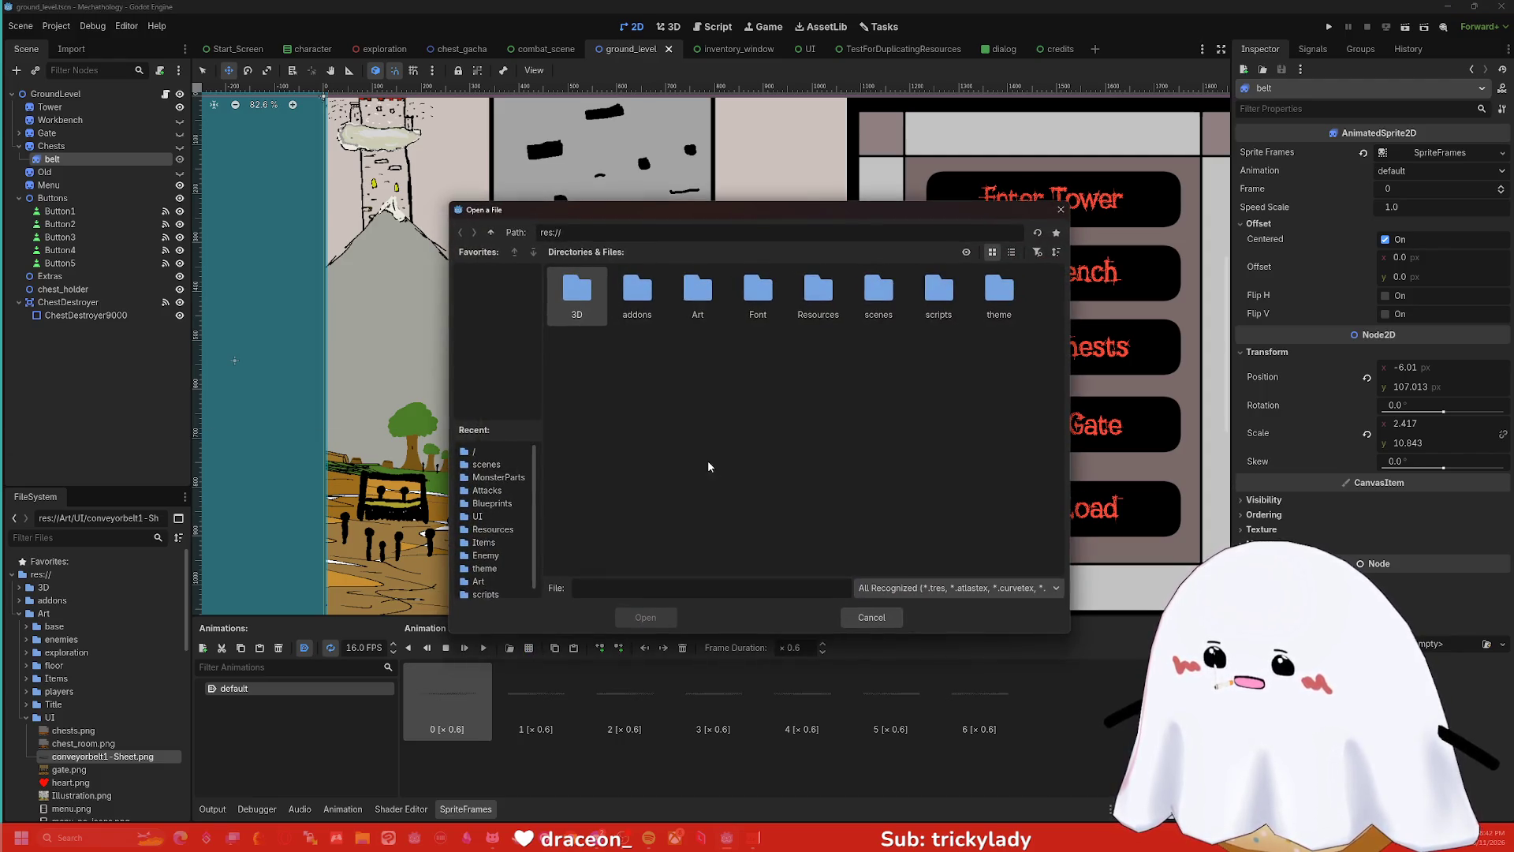
click(871, 618)
click(283, 688)
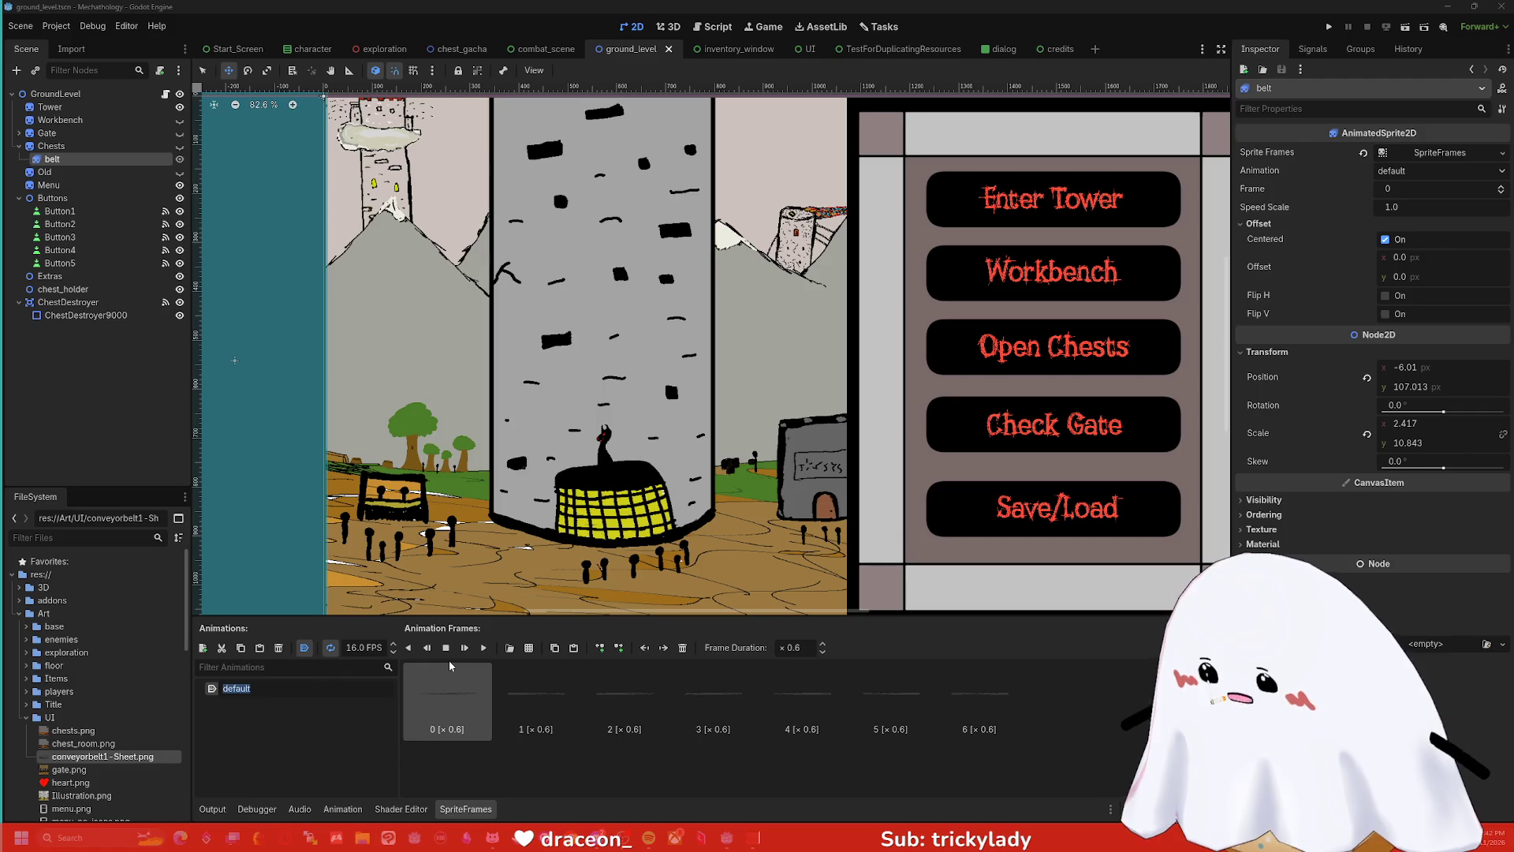
click(491, 706)
right_click(489, 705)
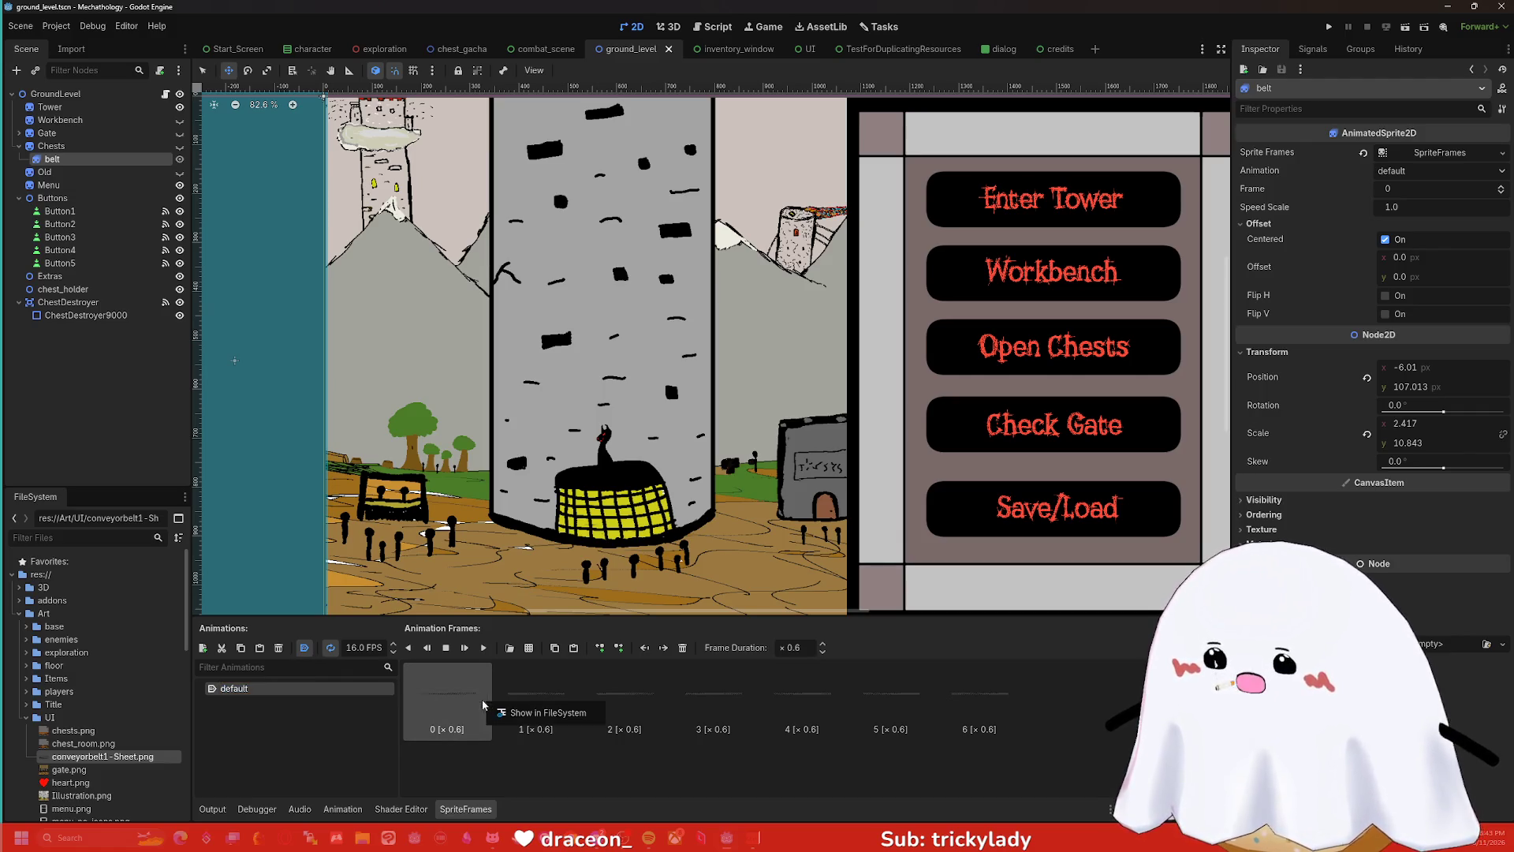
click(539, 733)
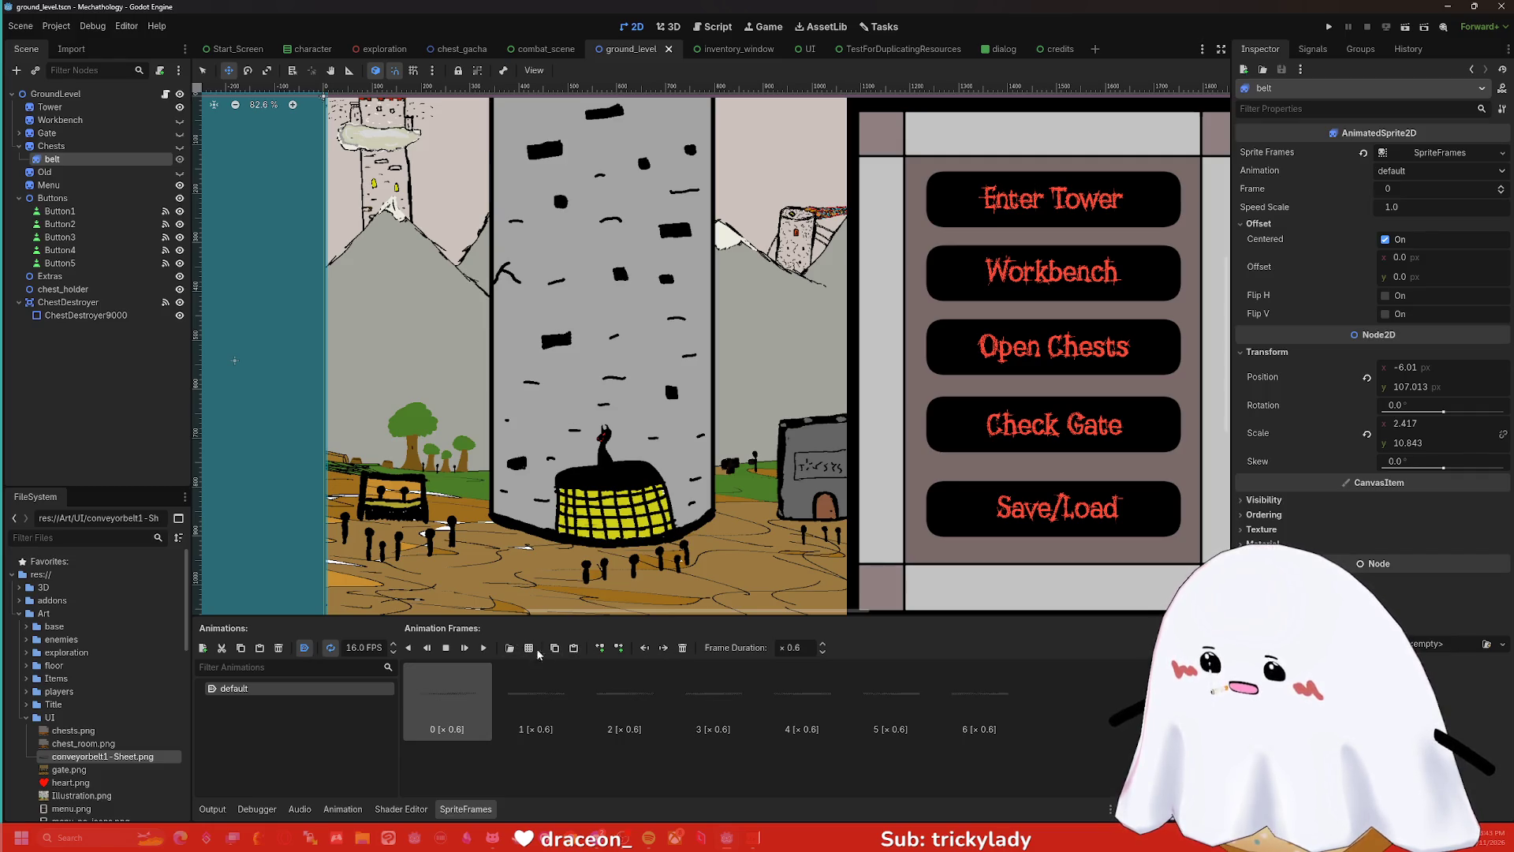
double_click(234, 689)
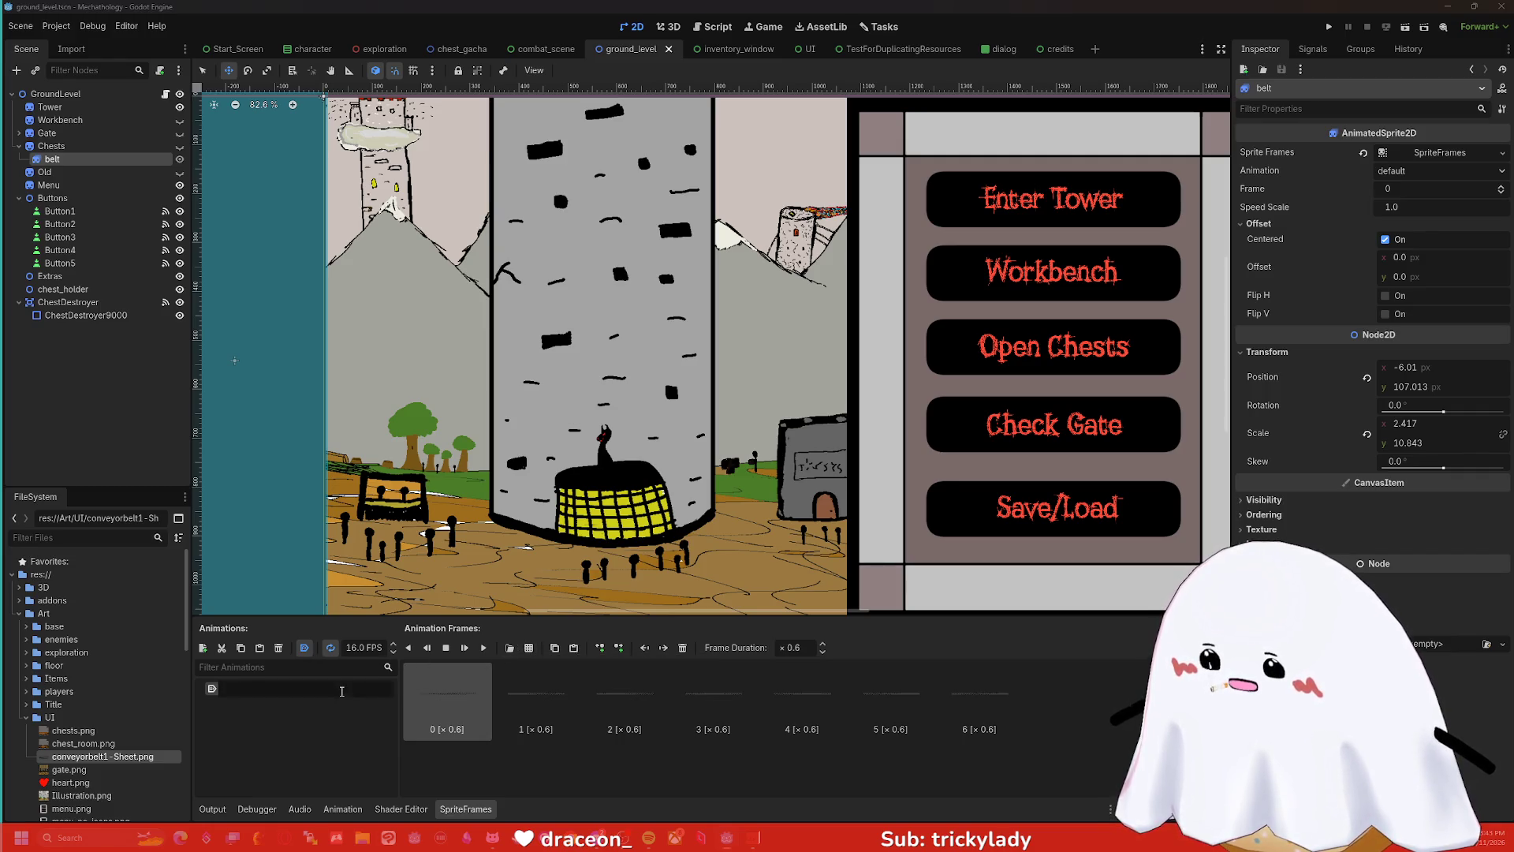
click(212, 691)
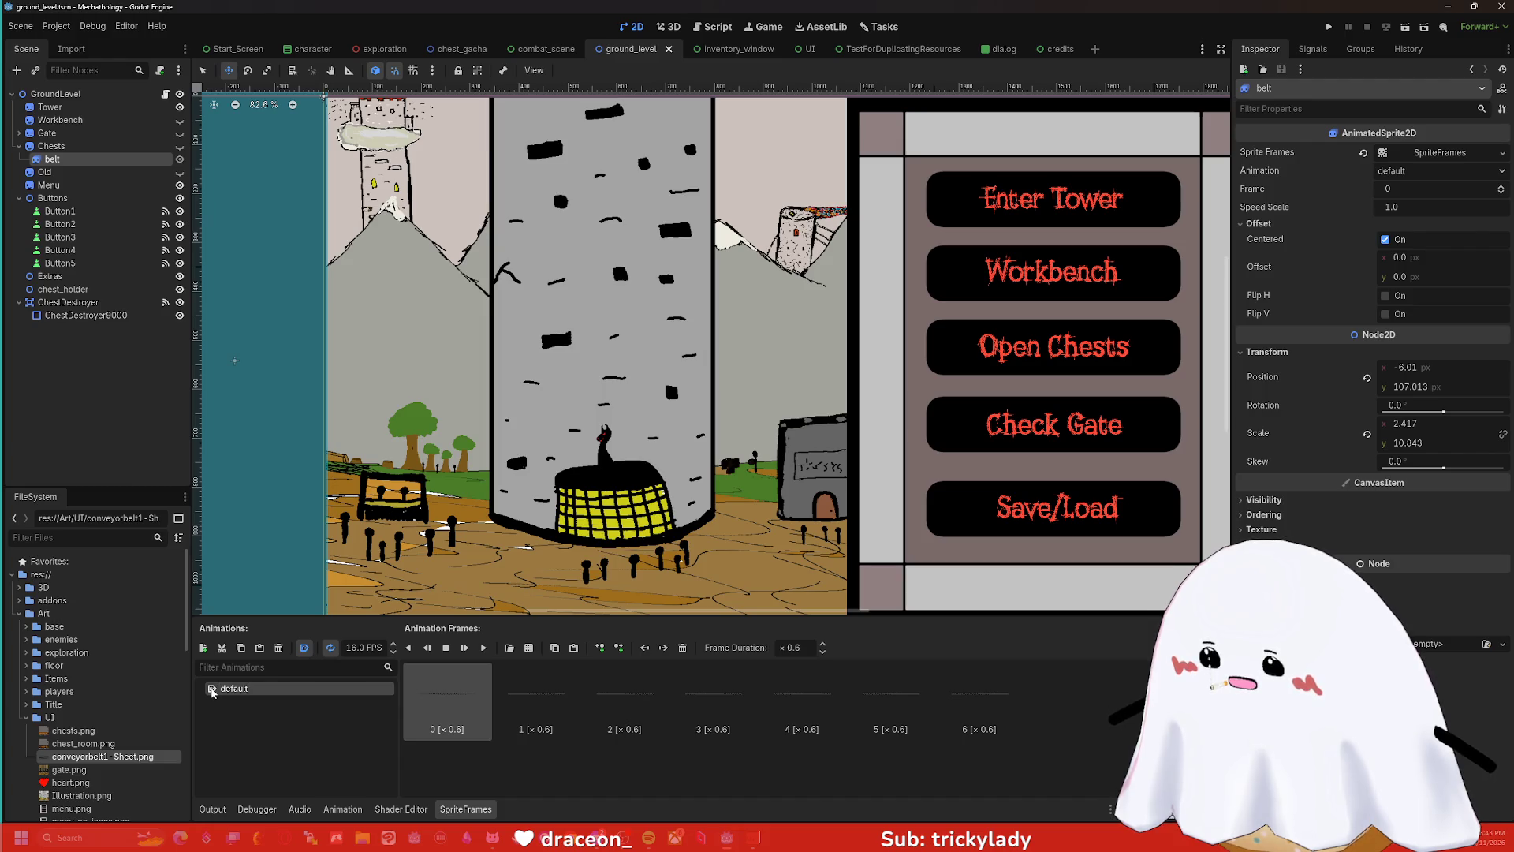
click(510, 647)
click(864, 622)
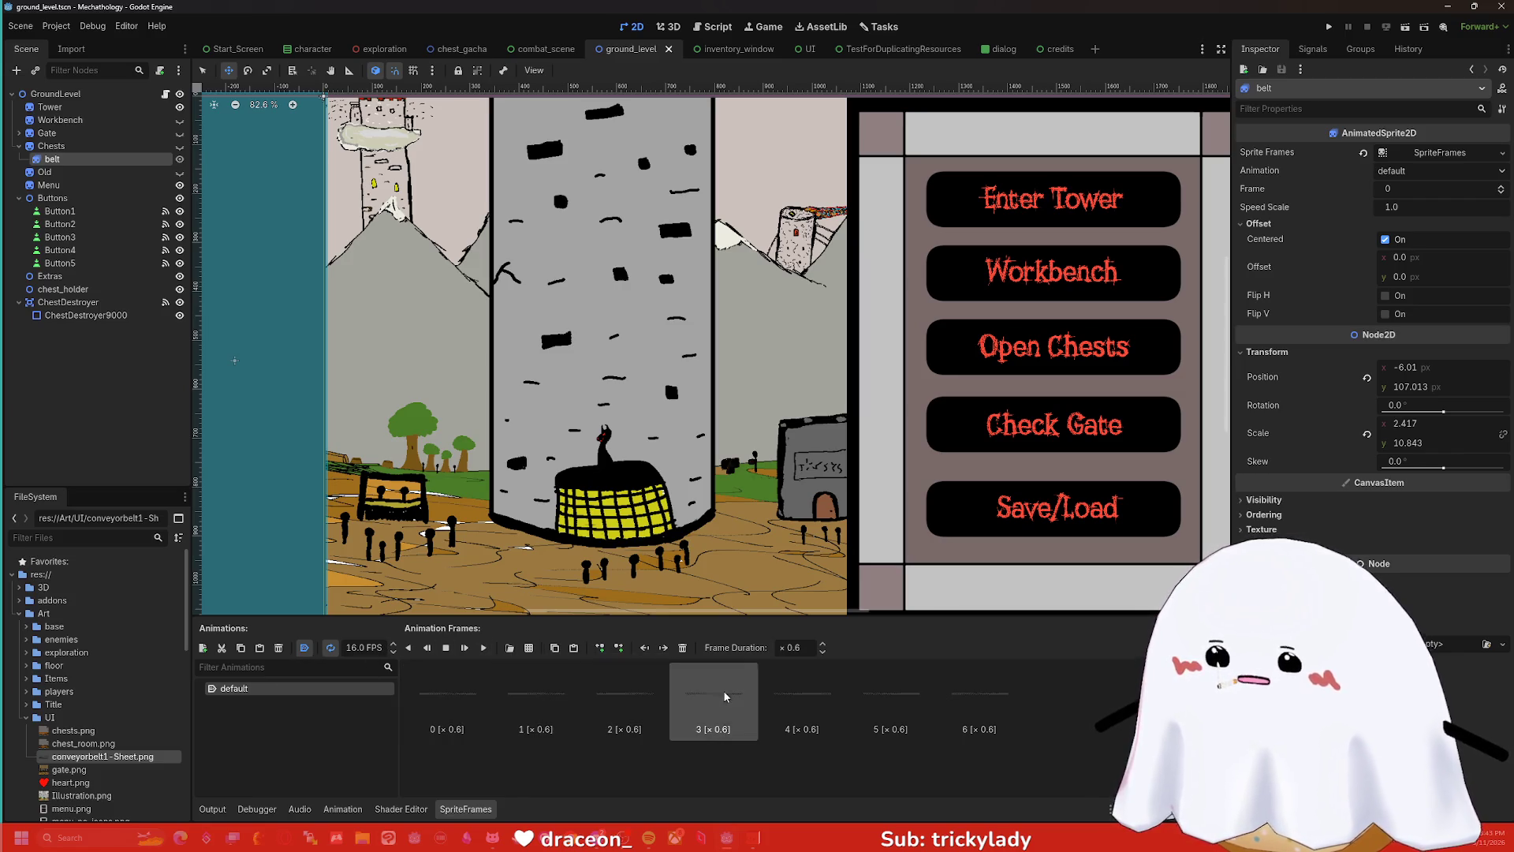
- Delete all seven old belt frames, then add and remove a whole-sheet conveyorbelt1 frame
click(889, 692)
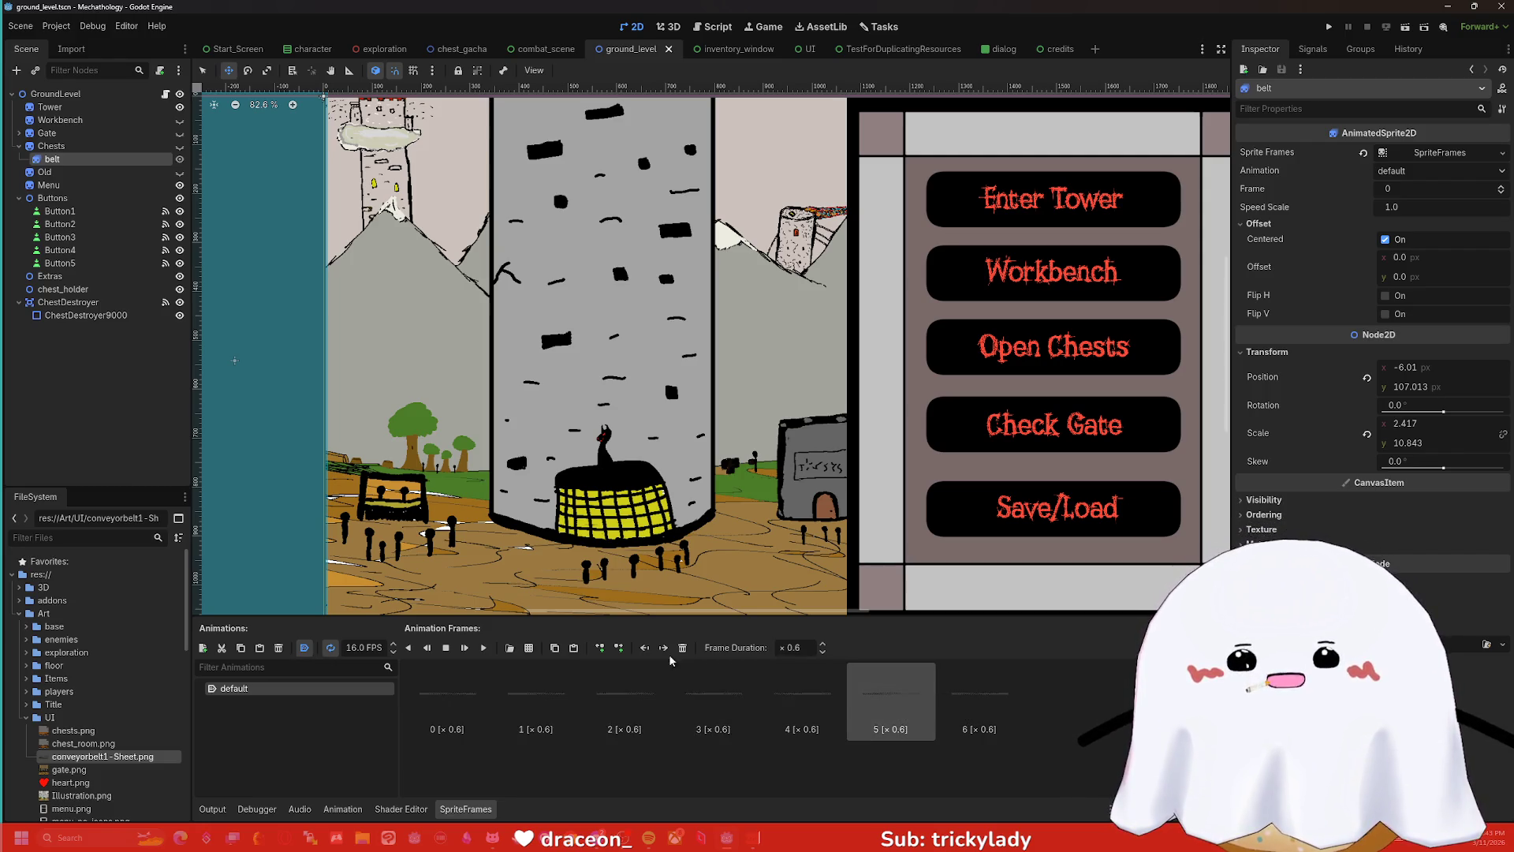
click(447, 698)
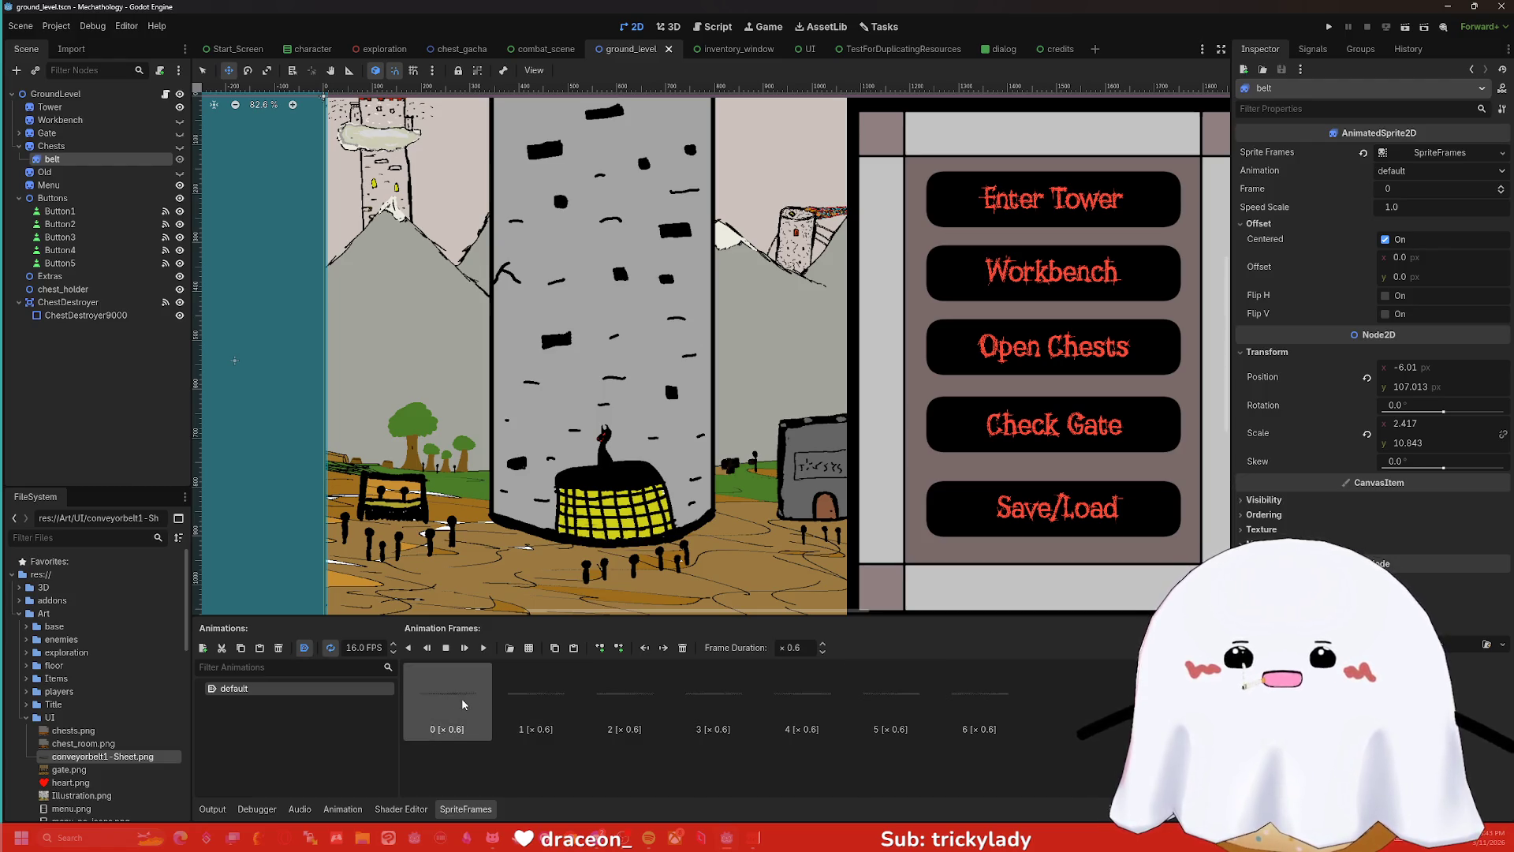
shift+click(974, 710)
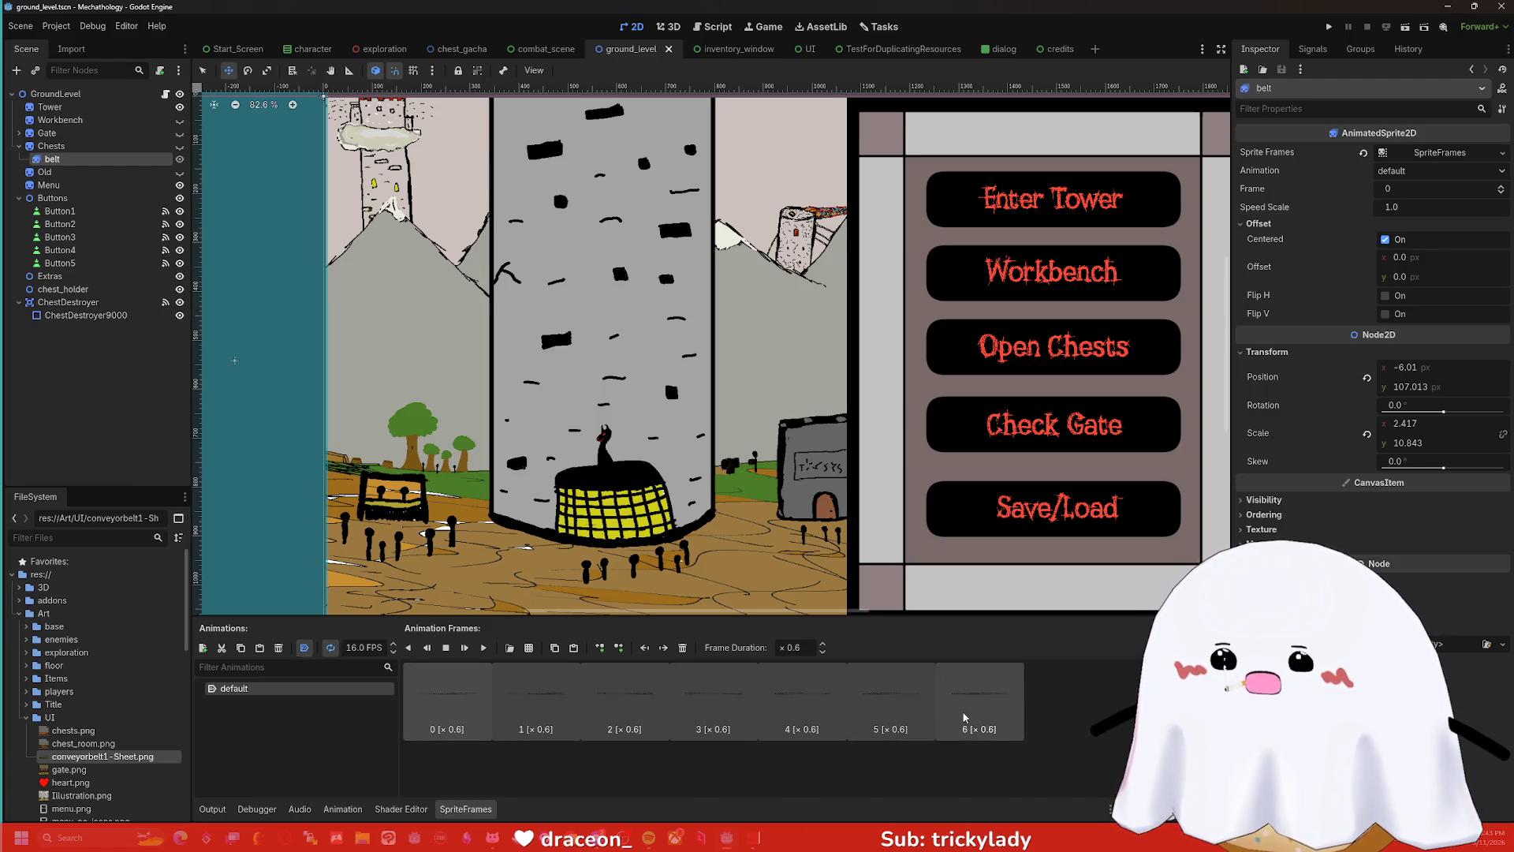
key(Delete)
drag(130, 756, 511, 737)
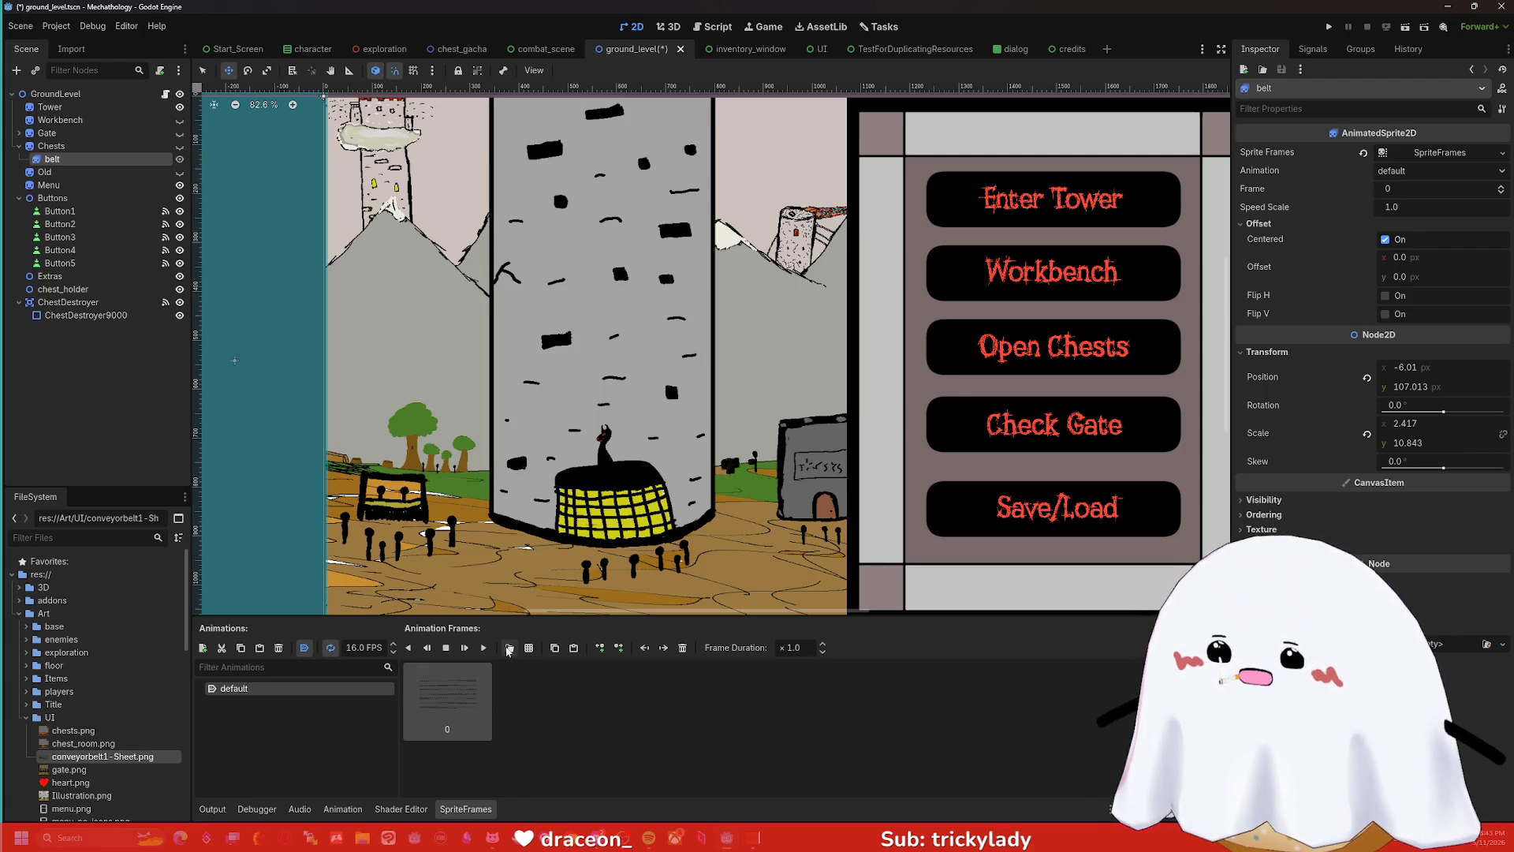
click(509, 648)
click(846, 625)
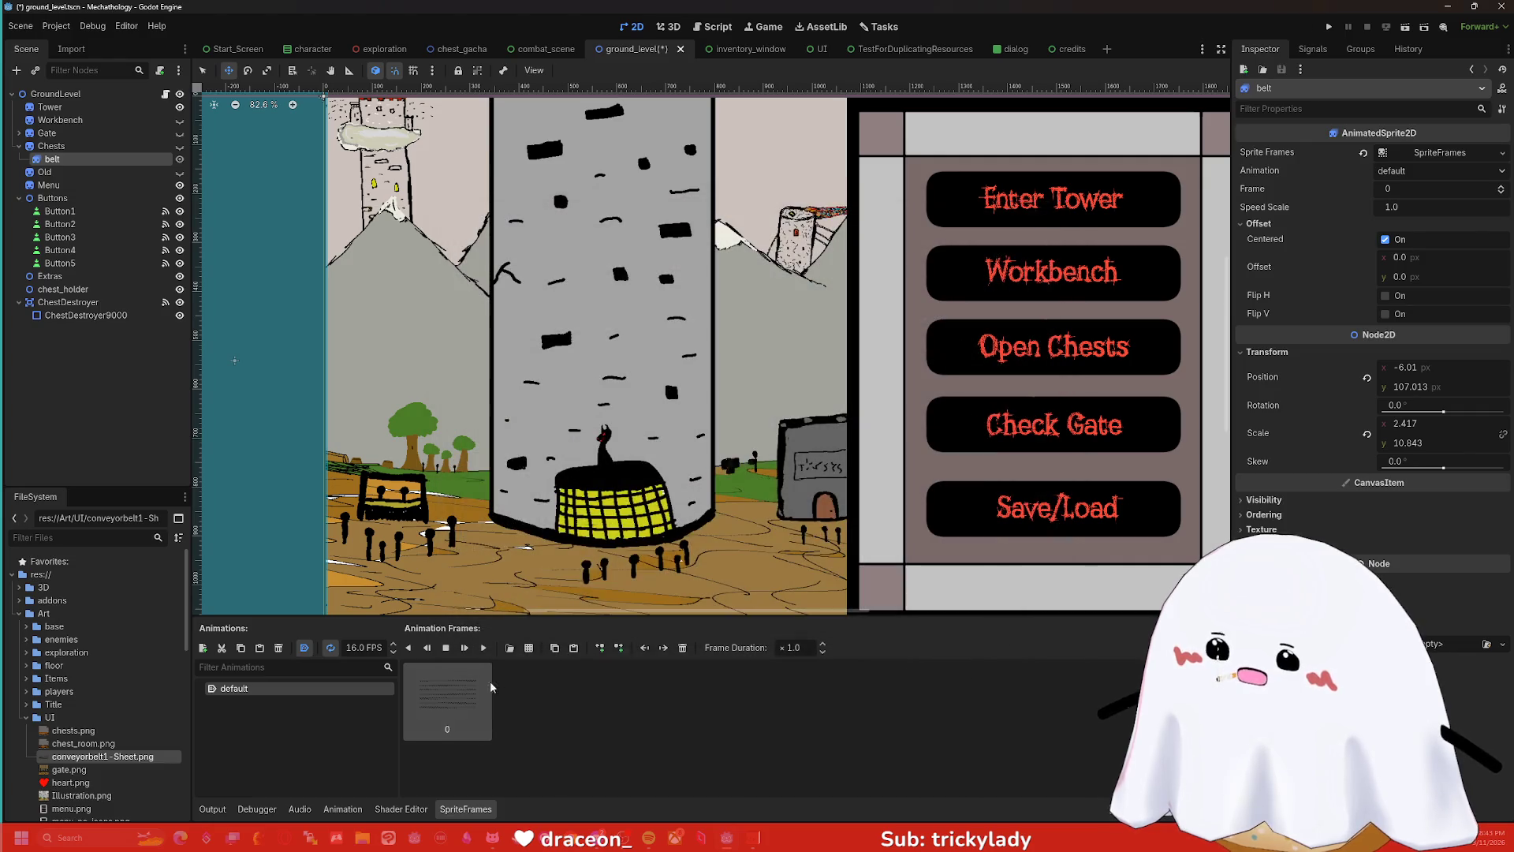
key(Delete)
- Choose Art/UI/conveyorbelt1-Sheet.png in the Add Frames from Sprite Sheet picker
click(528, 647)
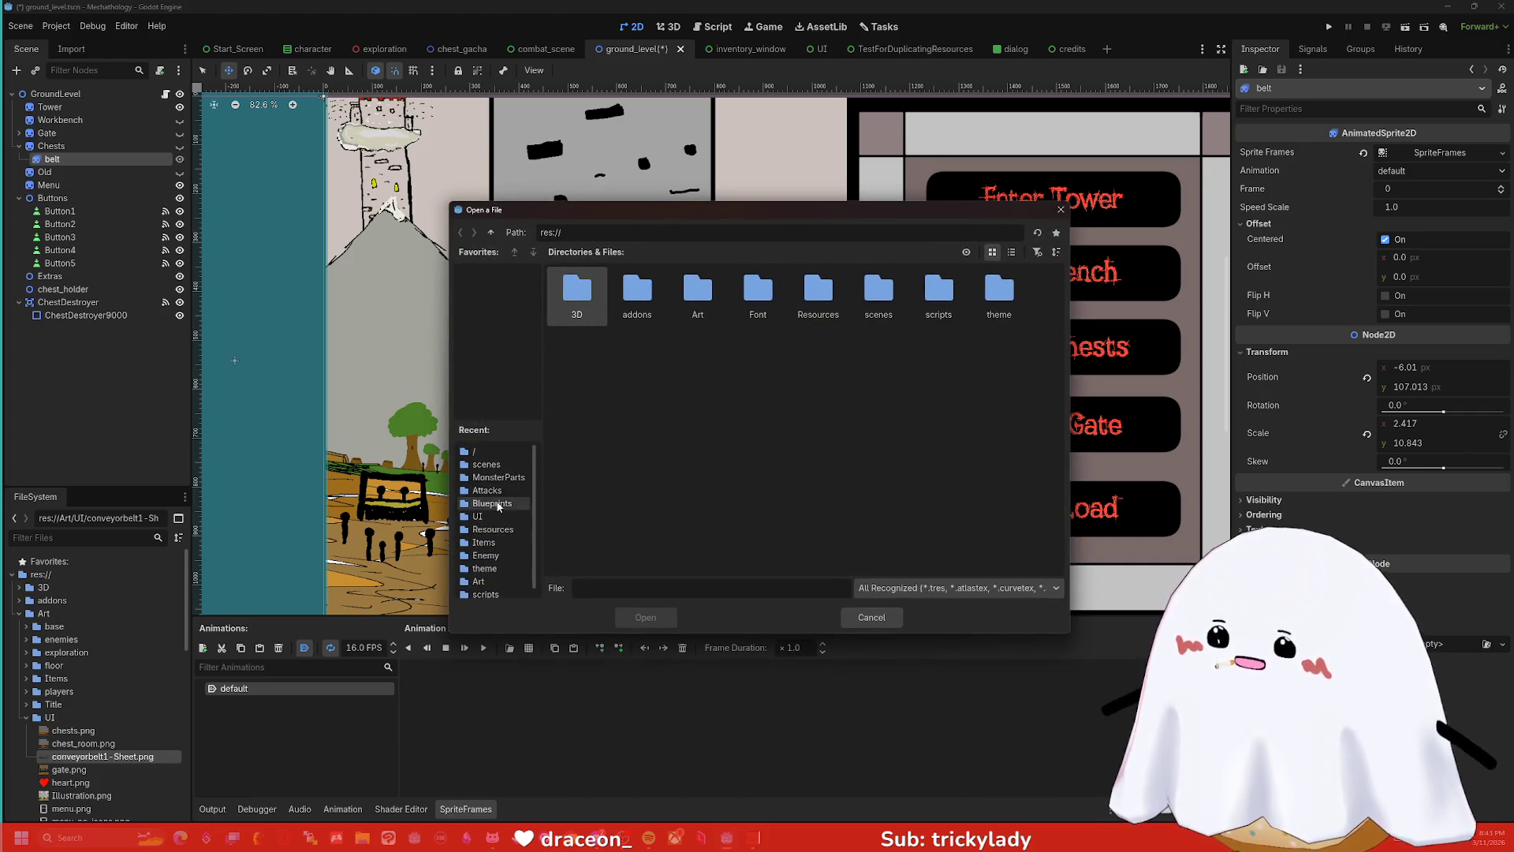
scroll(481, 513, down, 1)
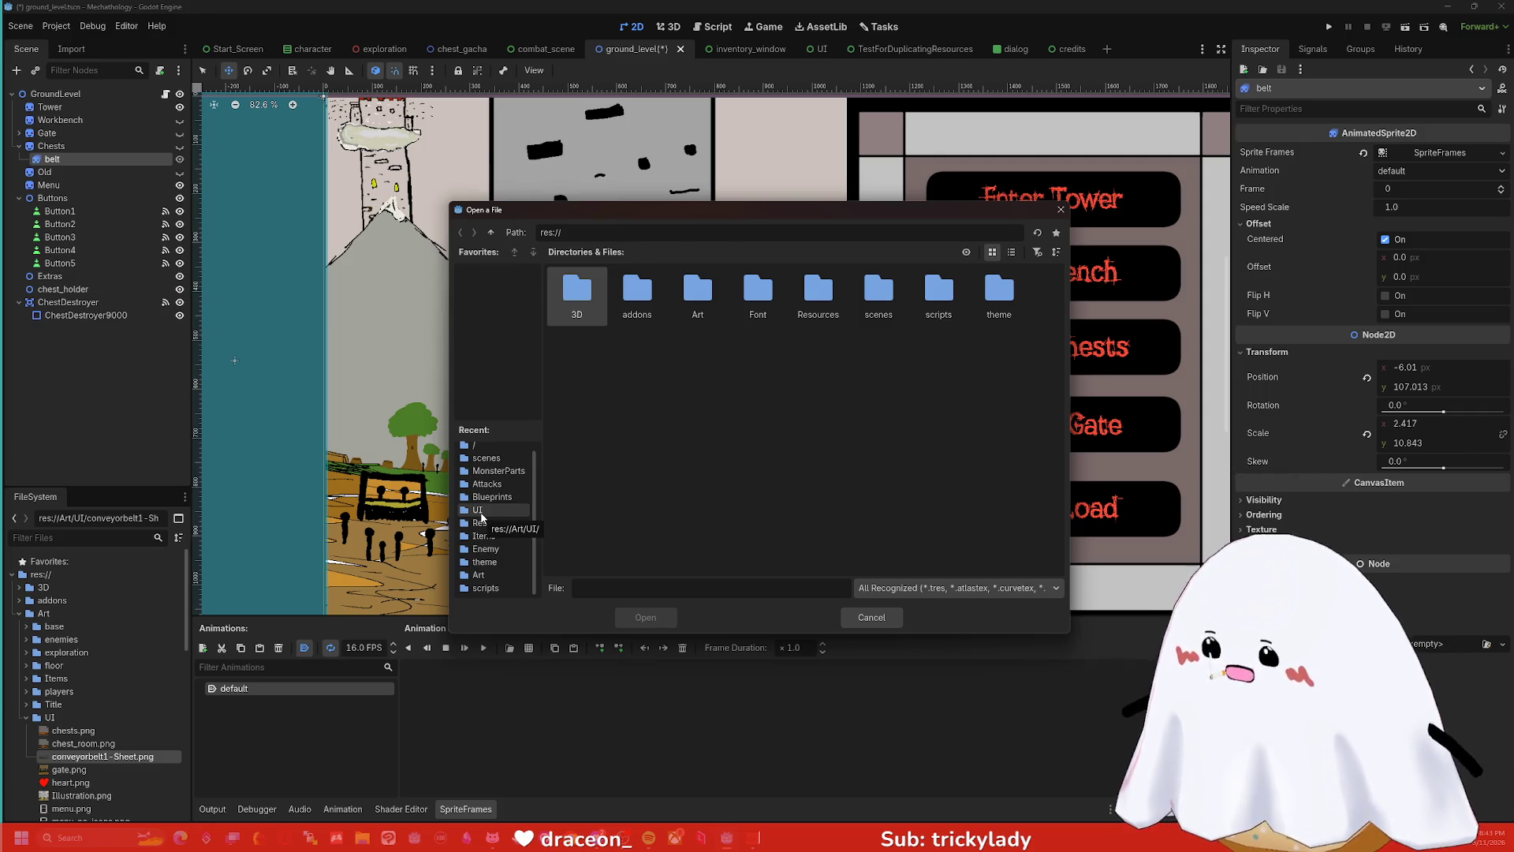
click(480, 511)
double_click(699, 291)
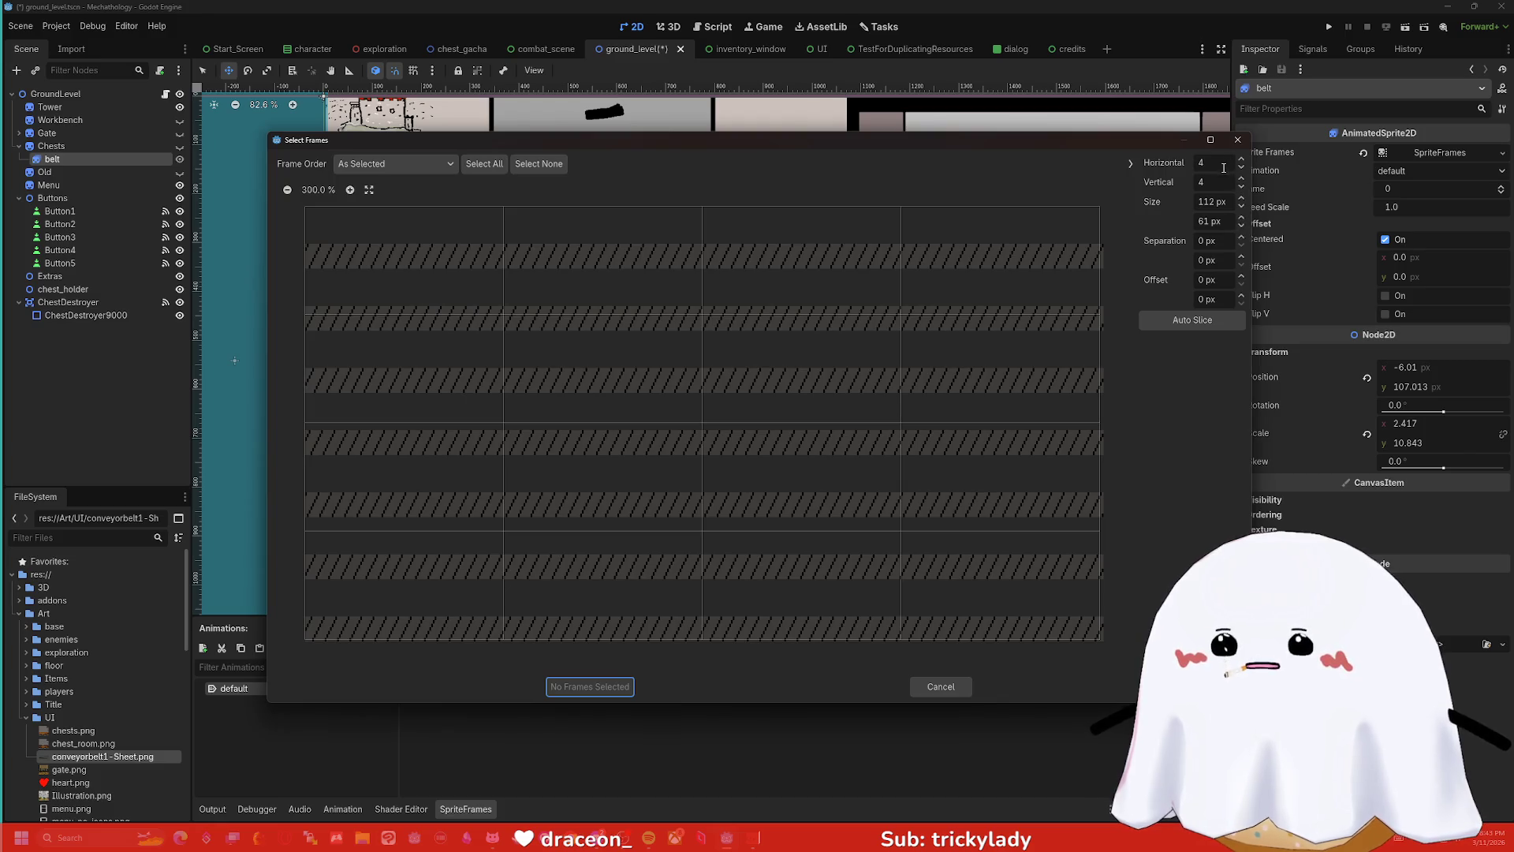
- Slice the sheet as Horizontal 1, Vertical 7, select every strip and add the 7 frames
click(1223, 165)
text(6)
key(Return)
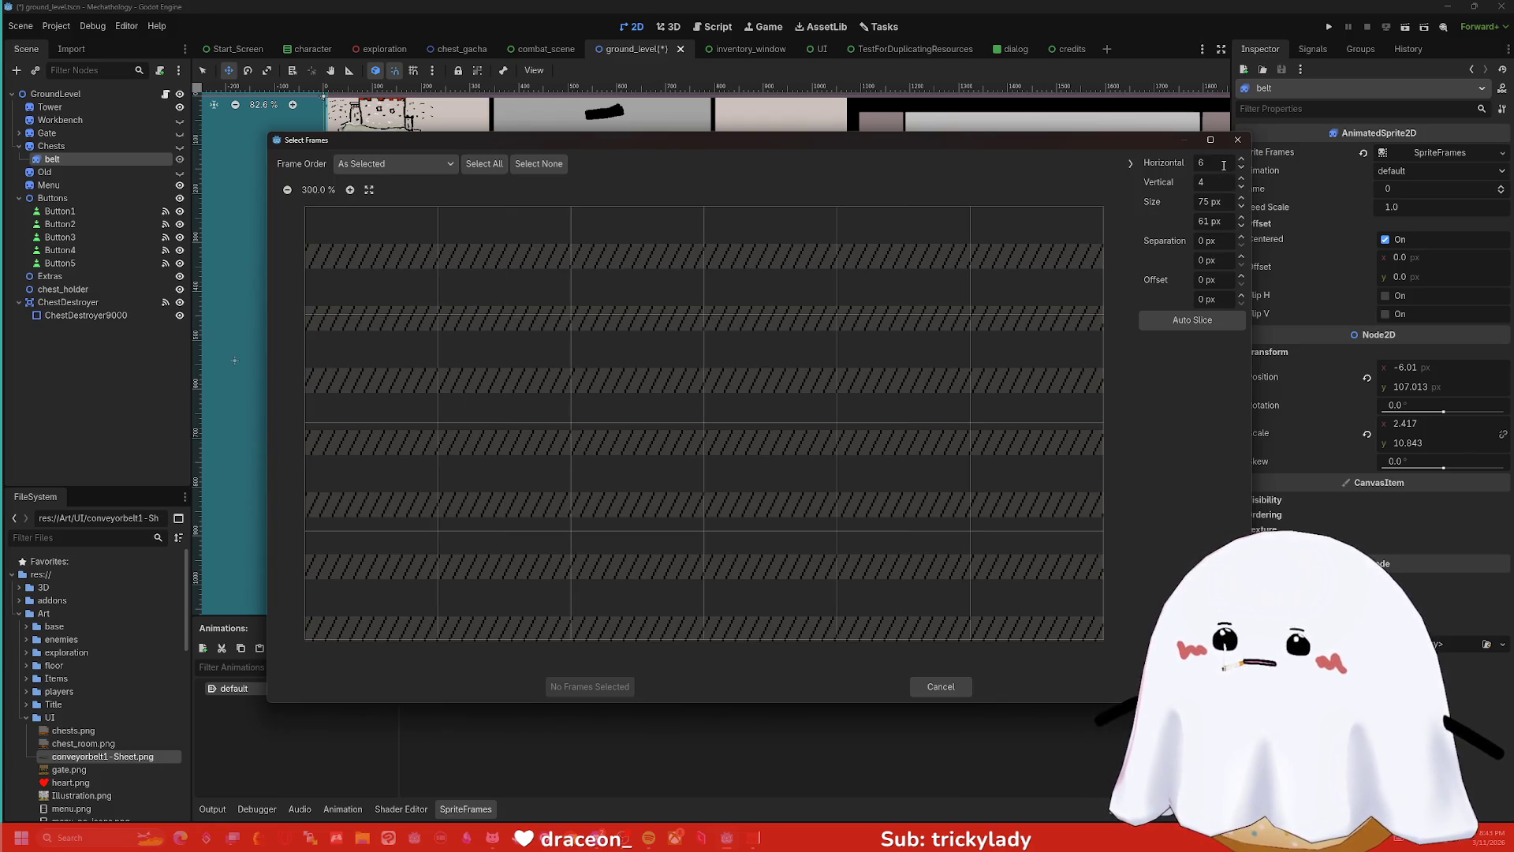
text(1)
key(Return)
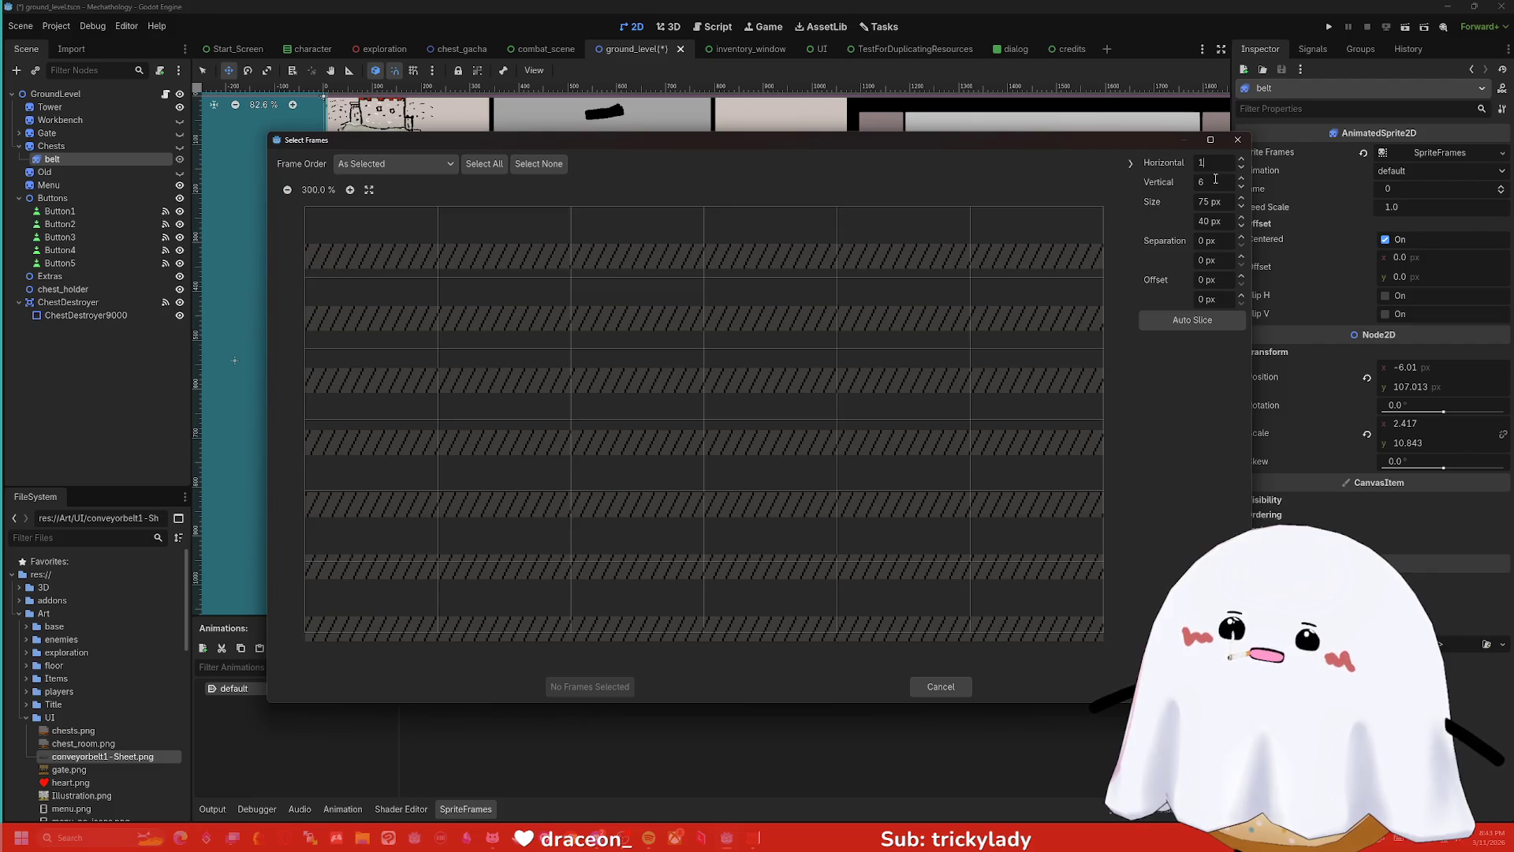
key(Return)
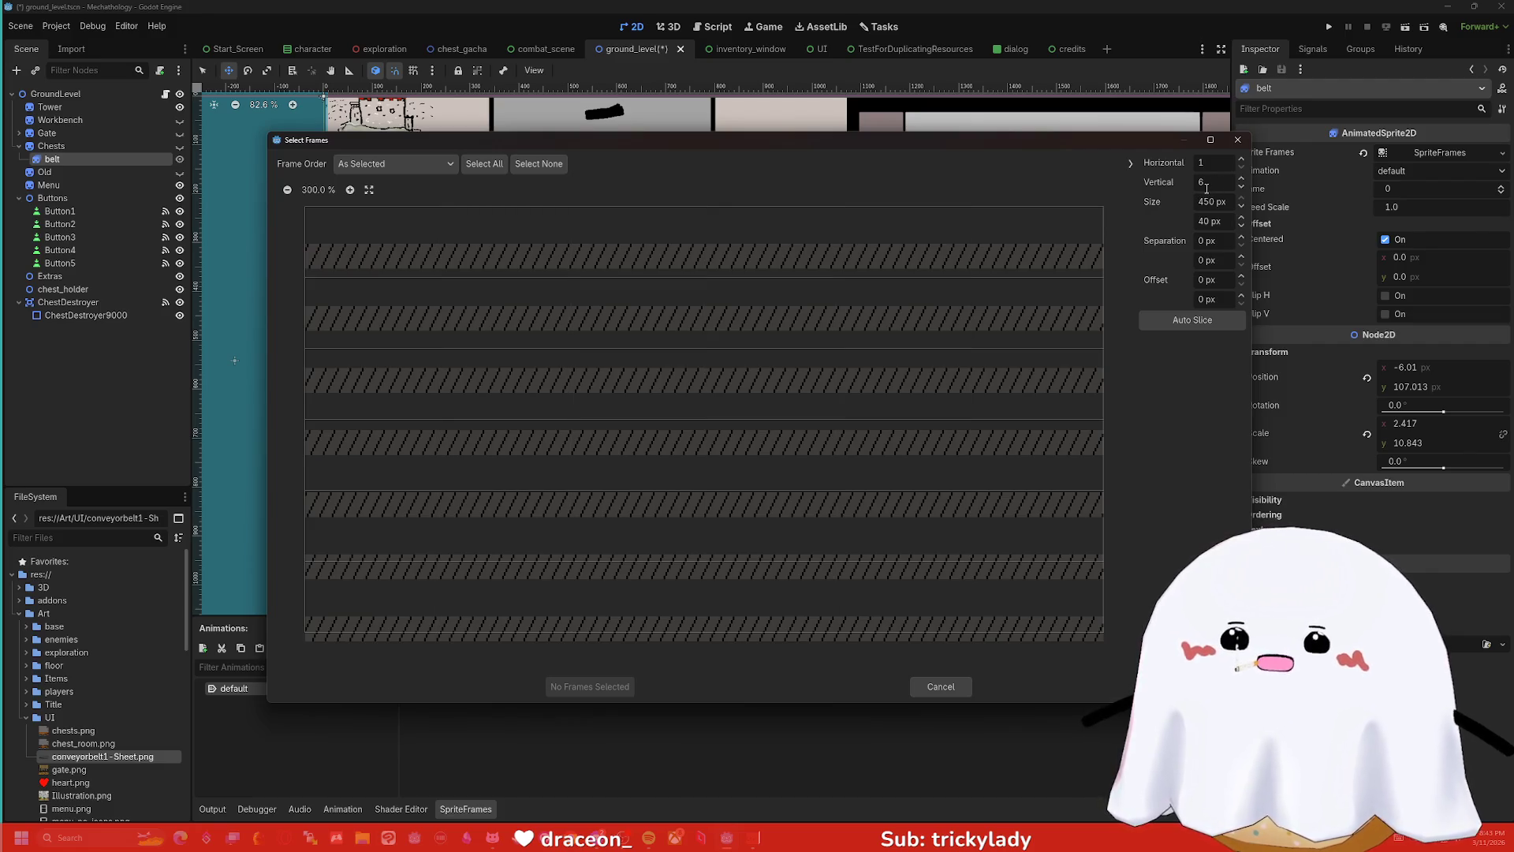
text(8)
key(BackSpace)
text(7)
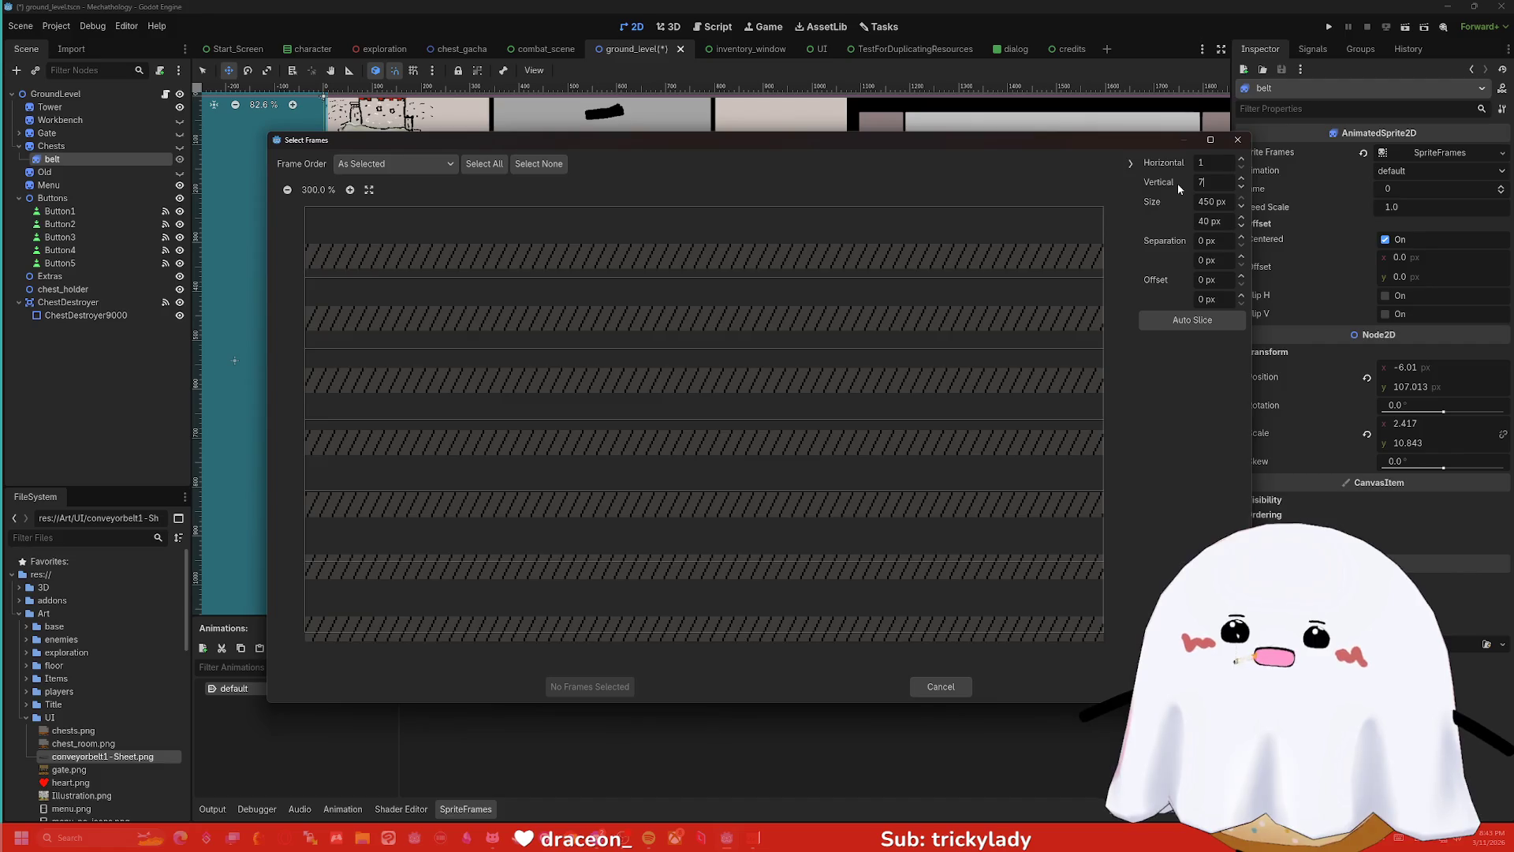
key(Return)
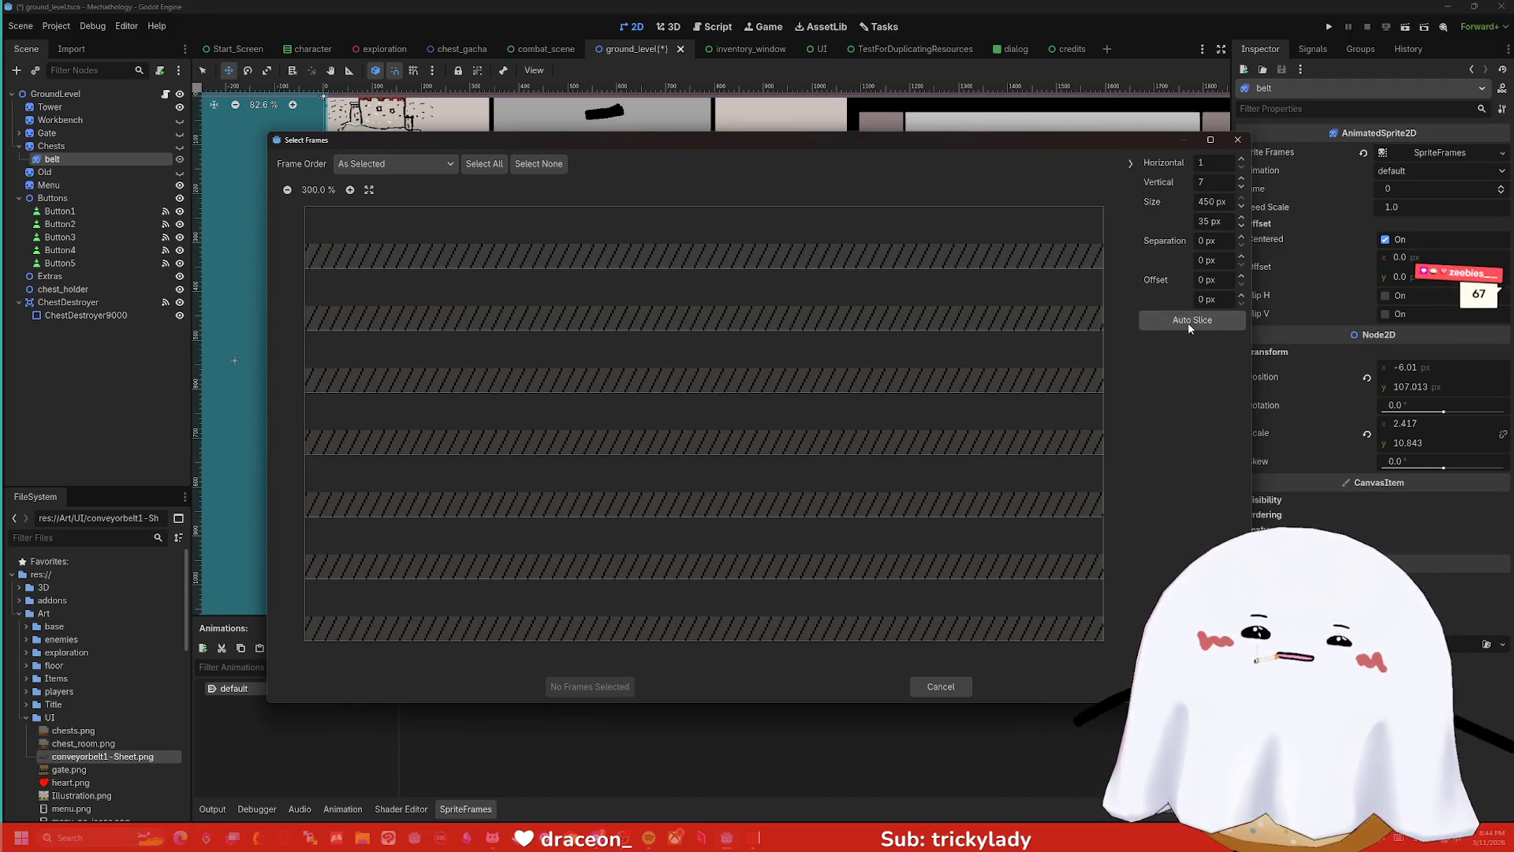
mouse_move(623, 234)
mouse_down()
mouse_move(602, 439)
mouse_move(623, 672)
mouse_up()
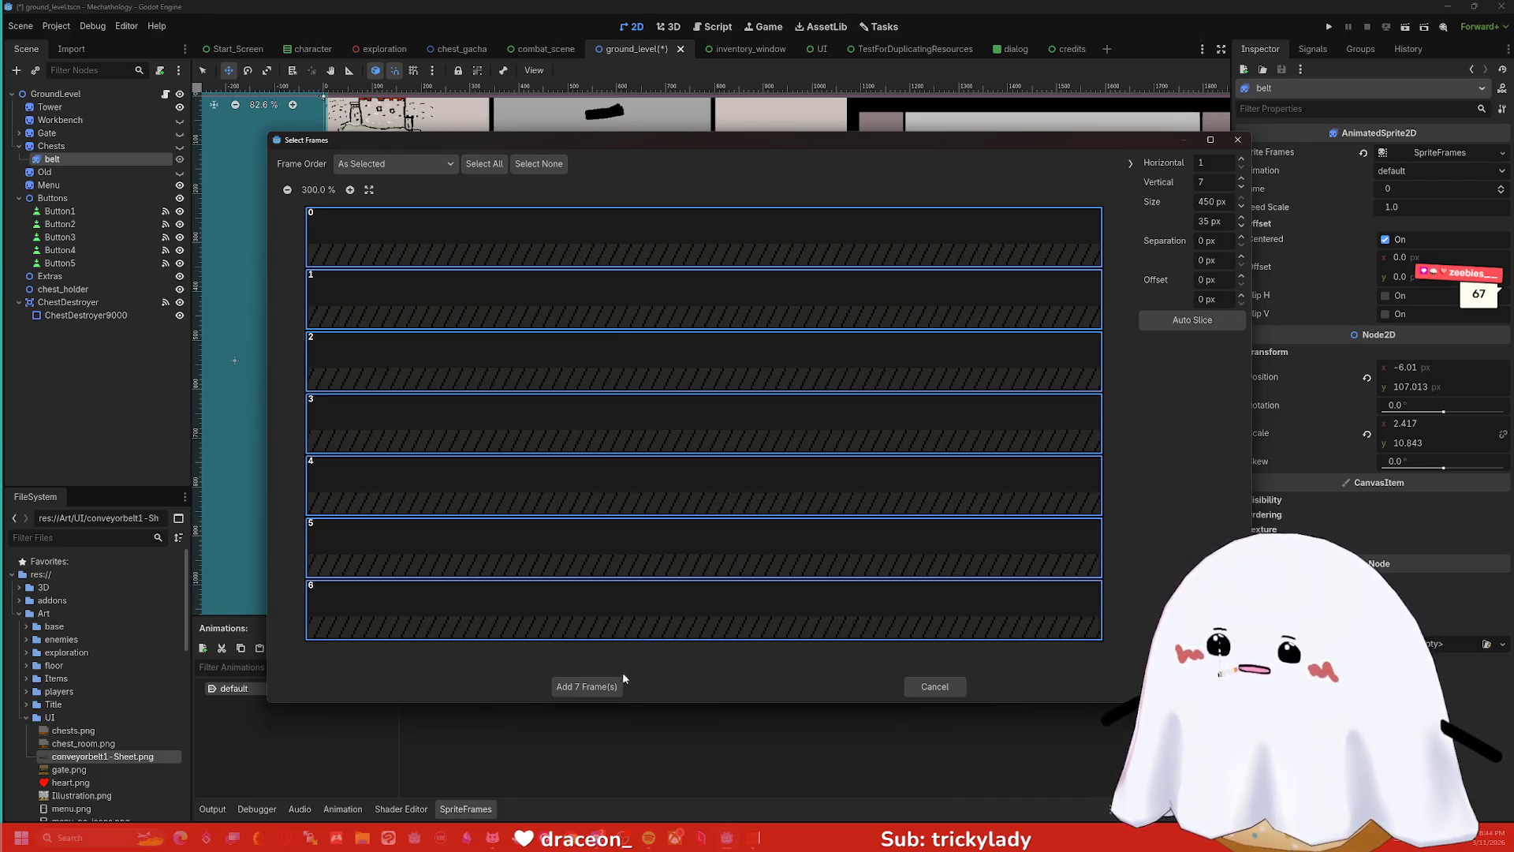
click(601, 688)
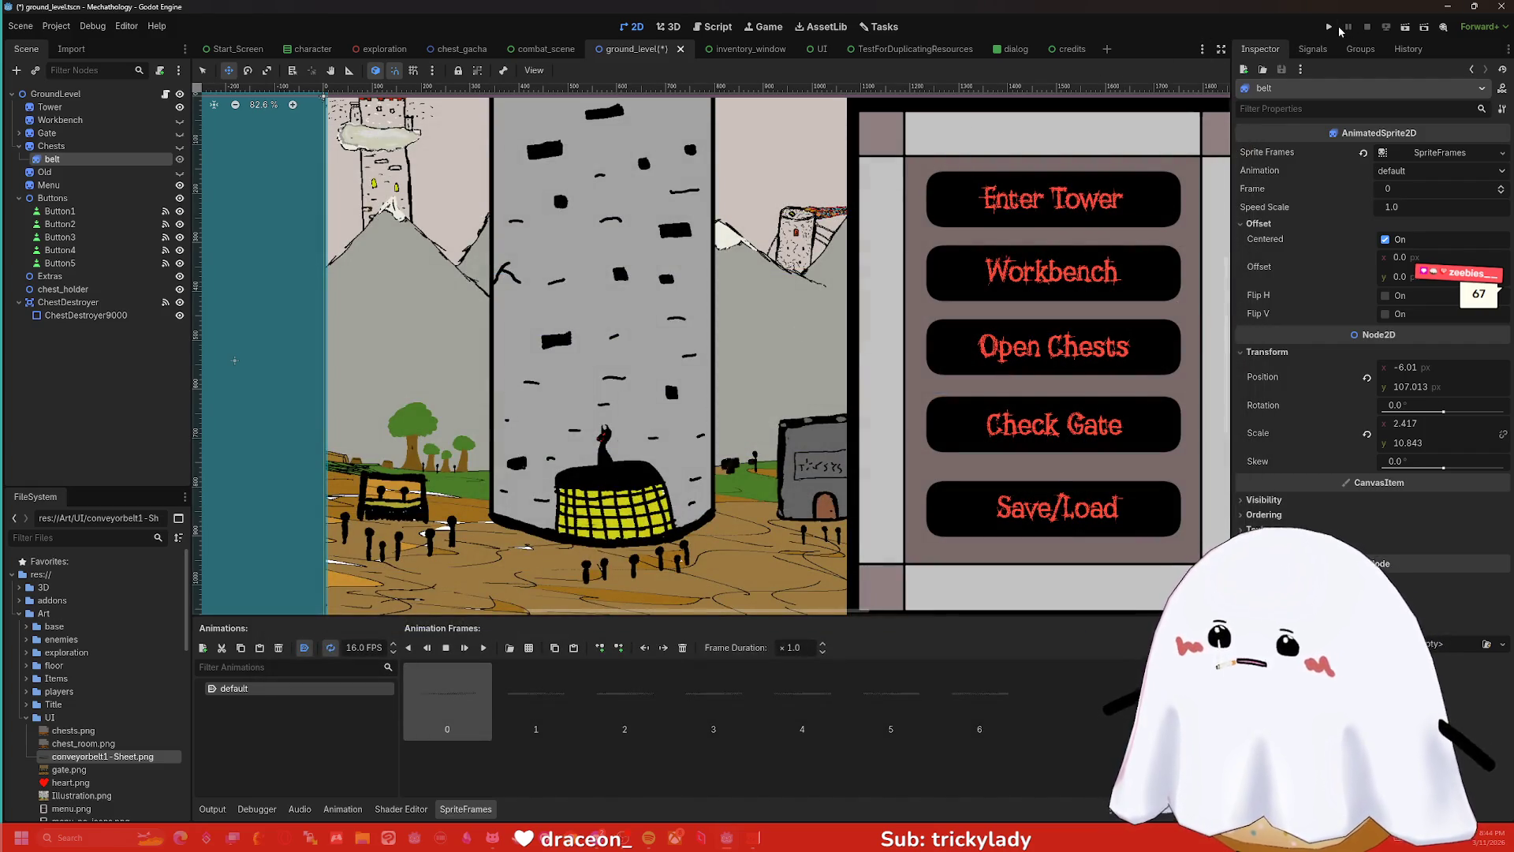
- Run the project, try the Start, Load, Credits and Options title buttons, restart, then stop
click(1331, 27)
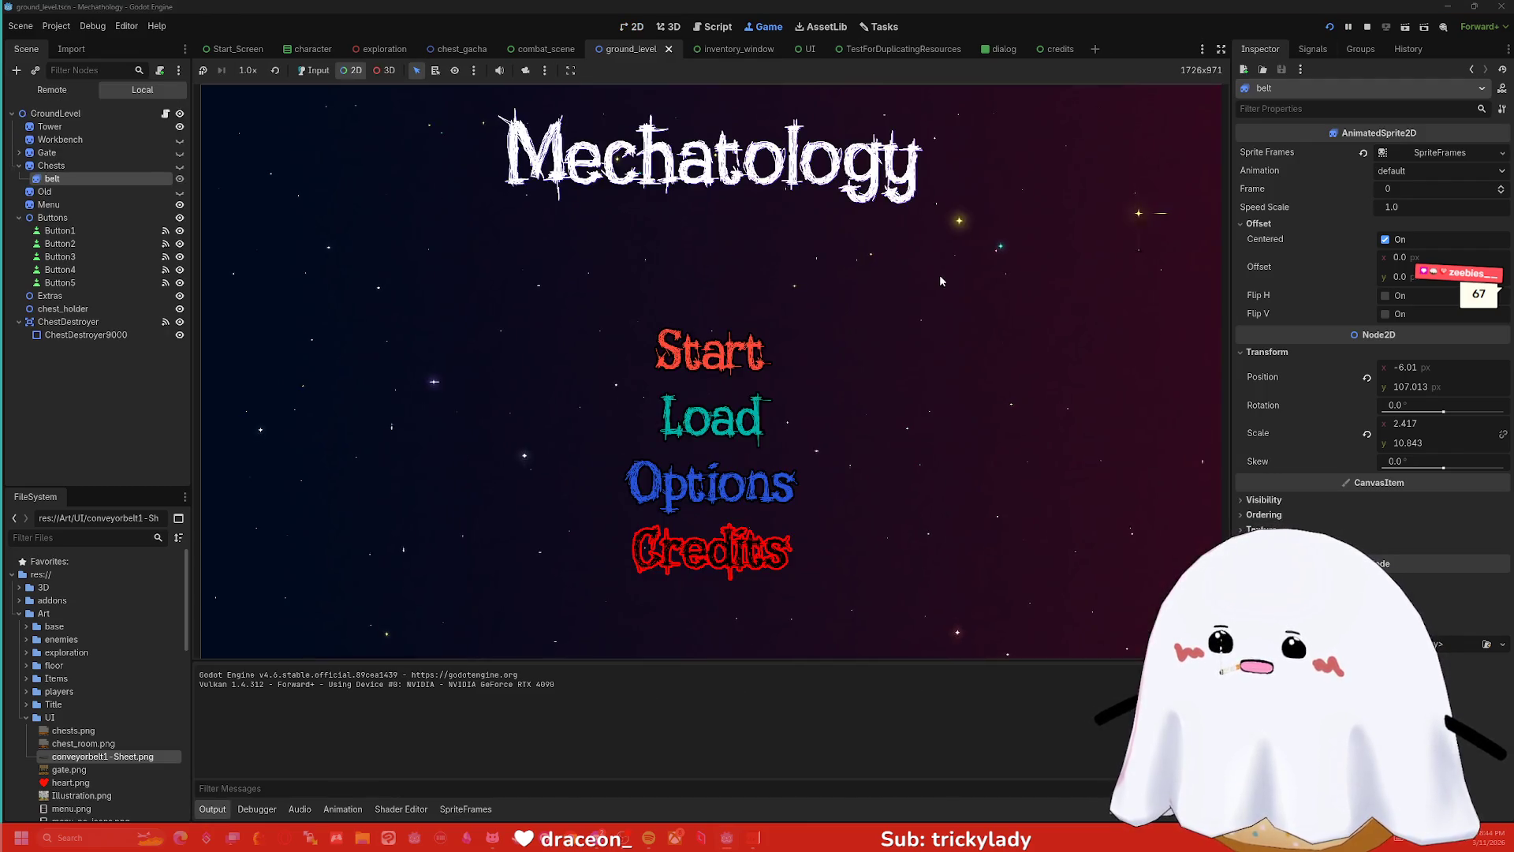
click(747, 361)
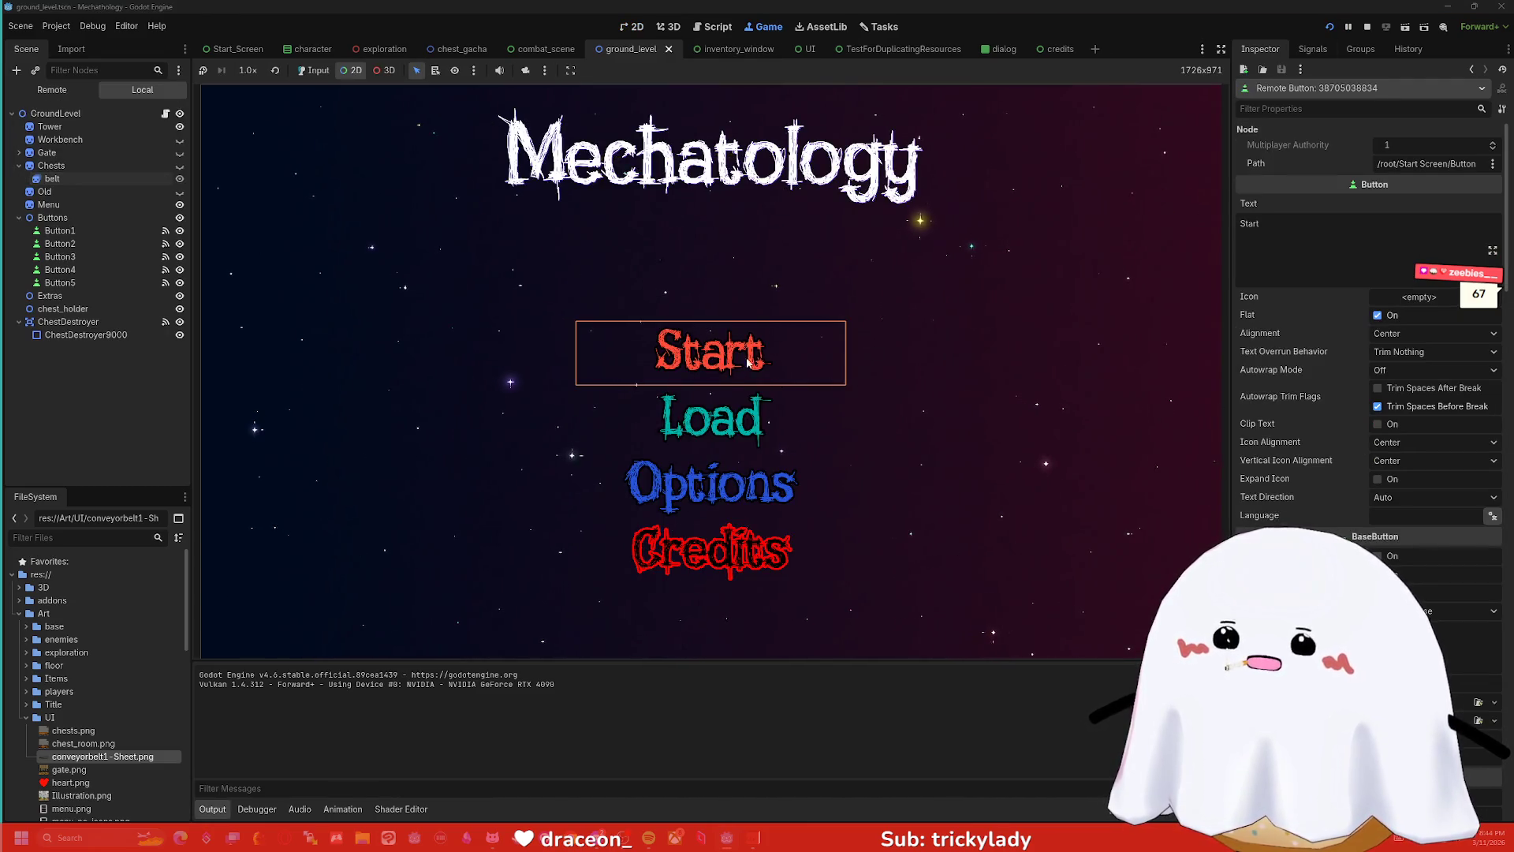
click(710, 418)
click(720, 352)
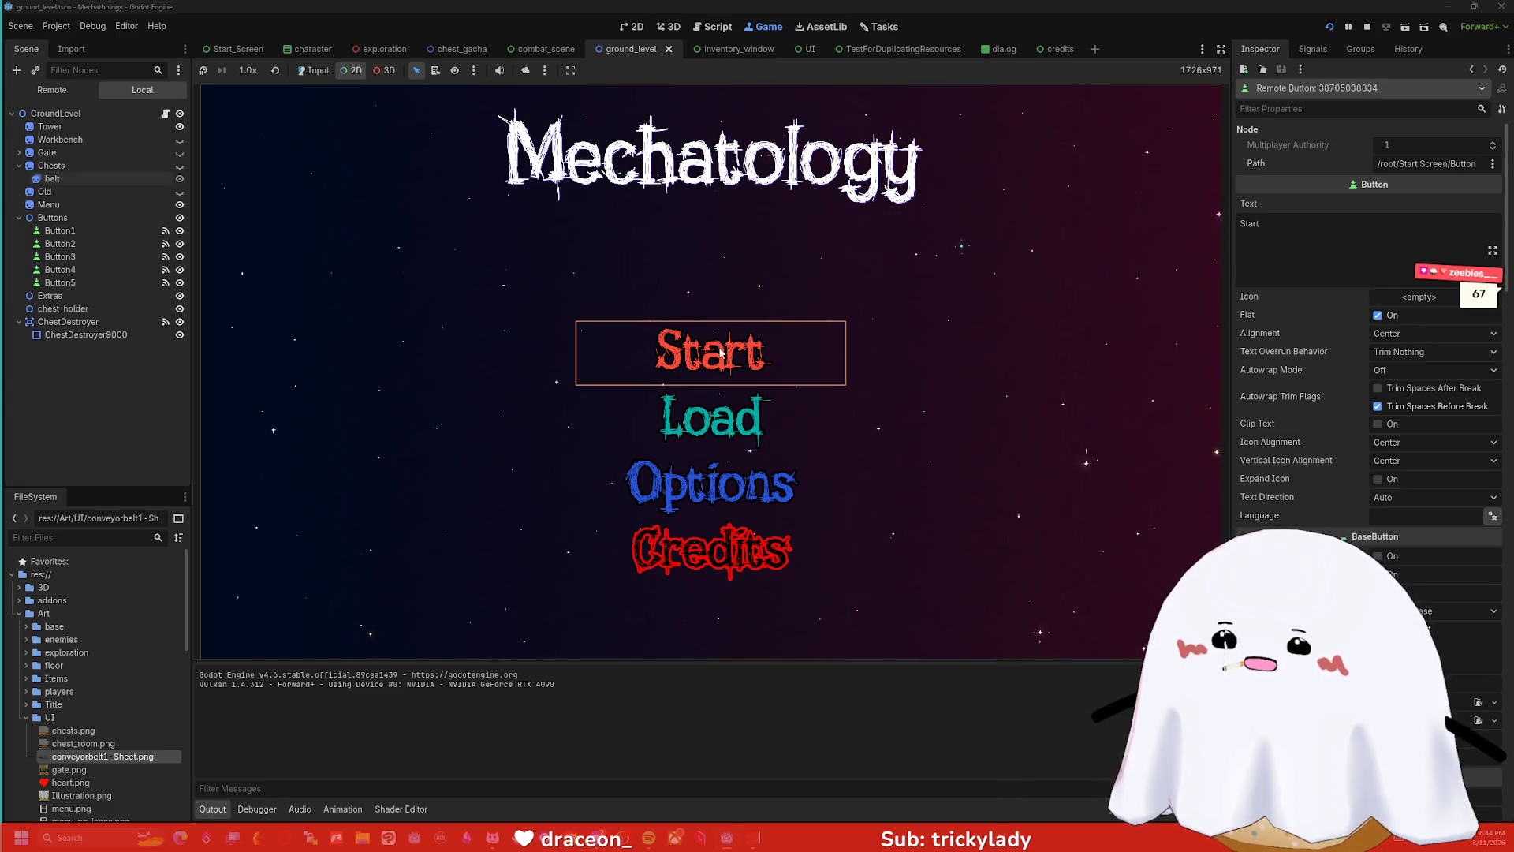
click(710, 552)
click(710, 485)
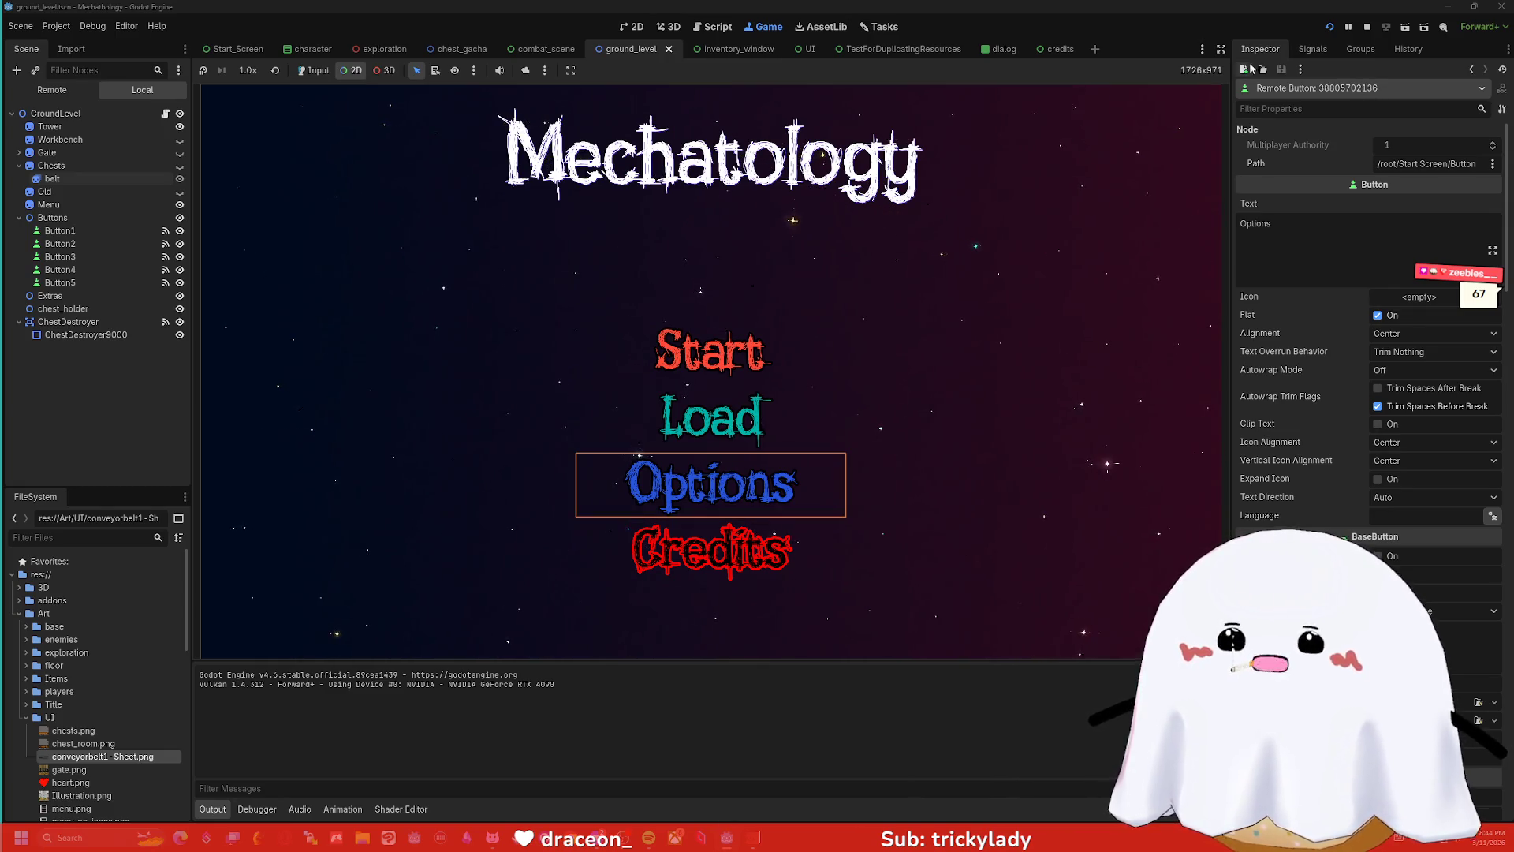
click(1329, 26)
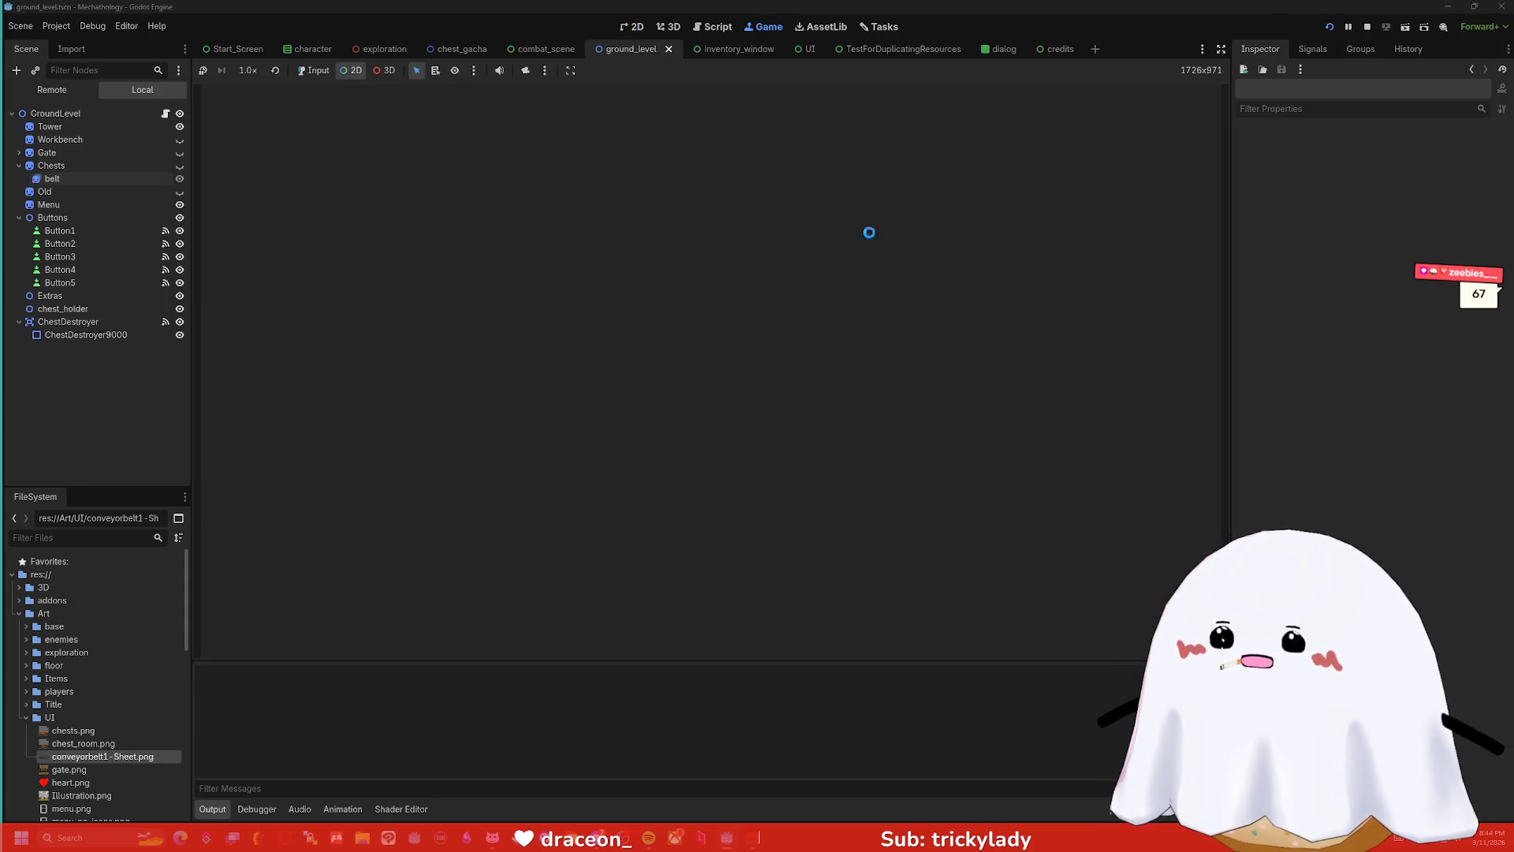
click(723, 353)
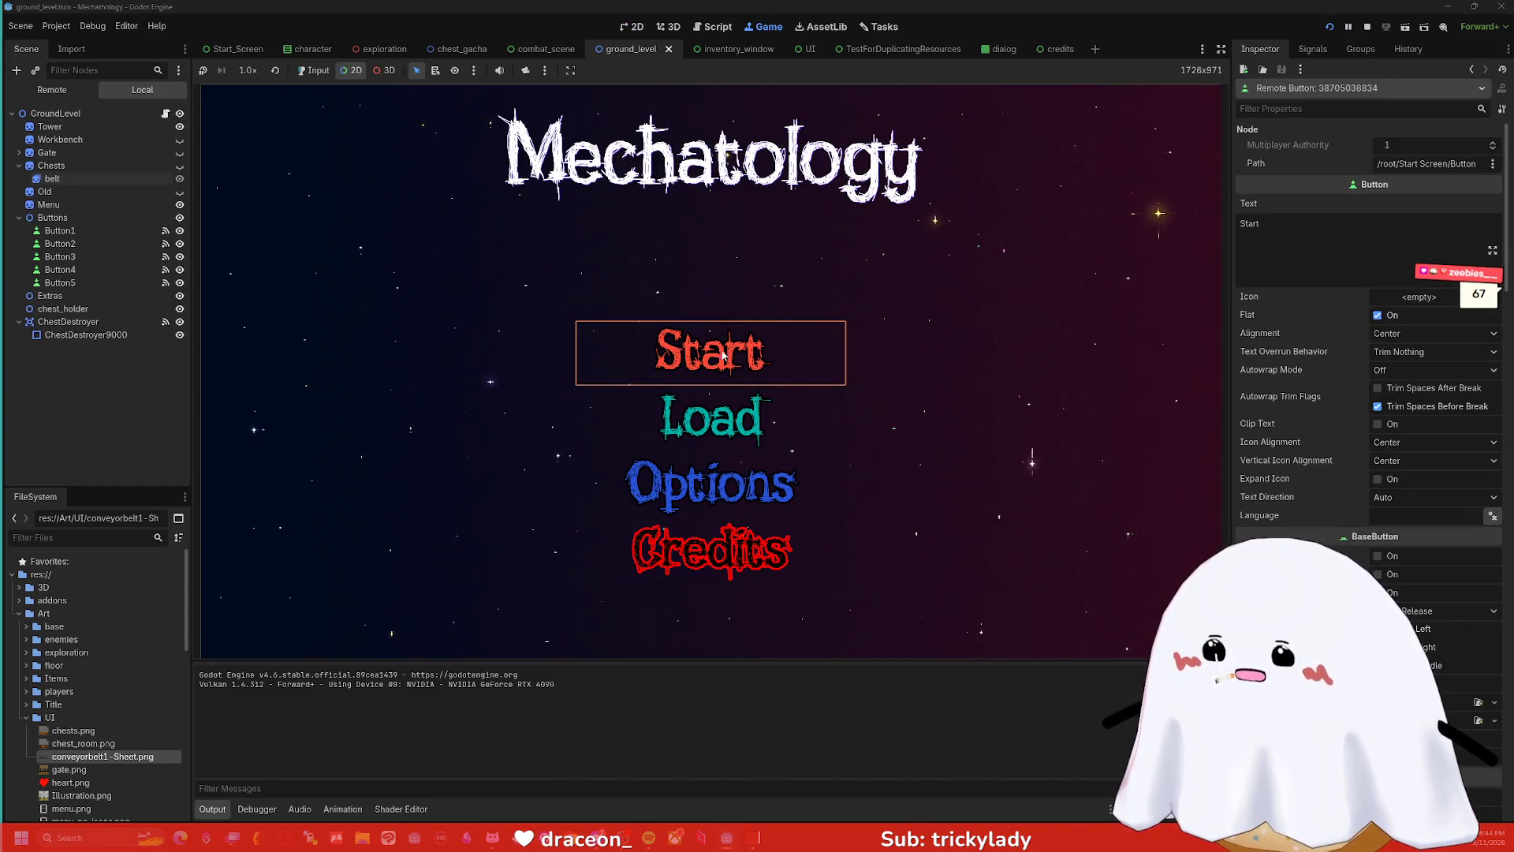
click(1366, 28)
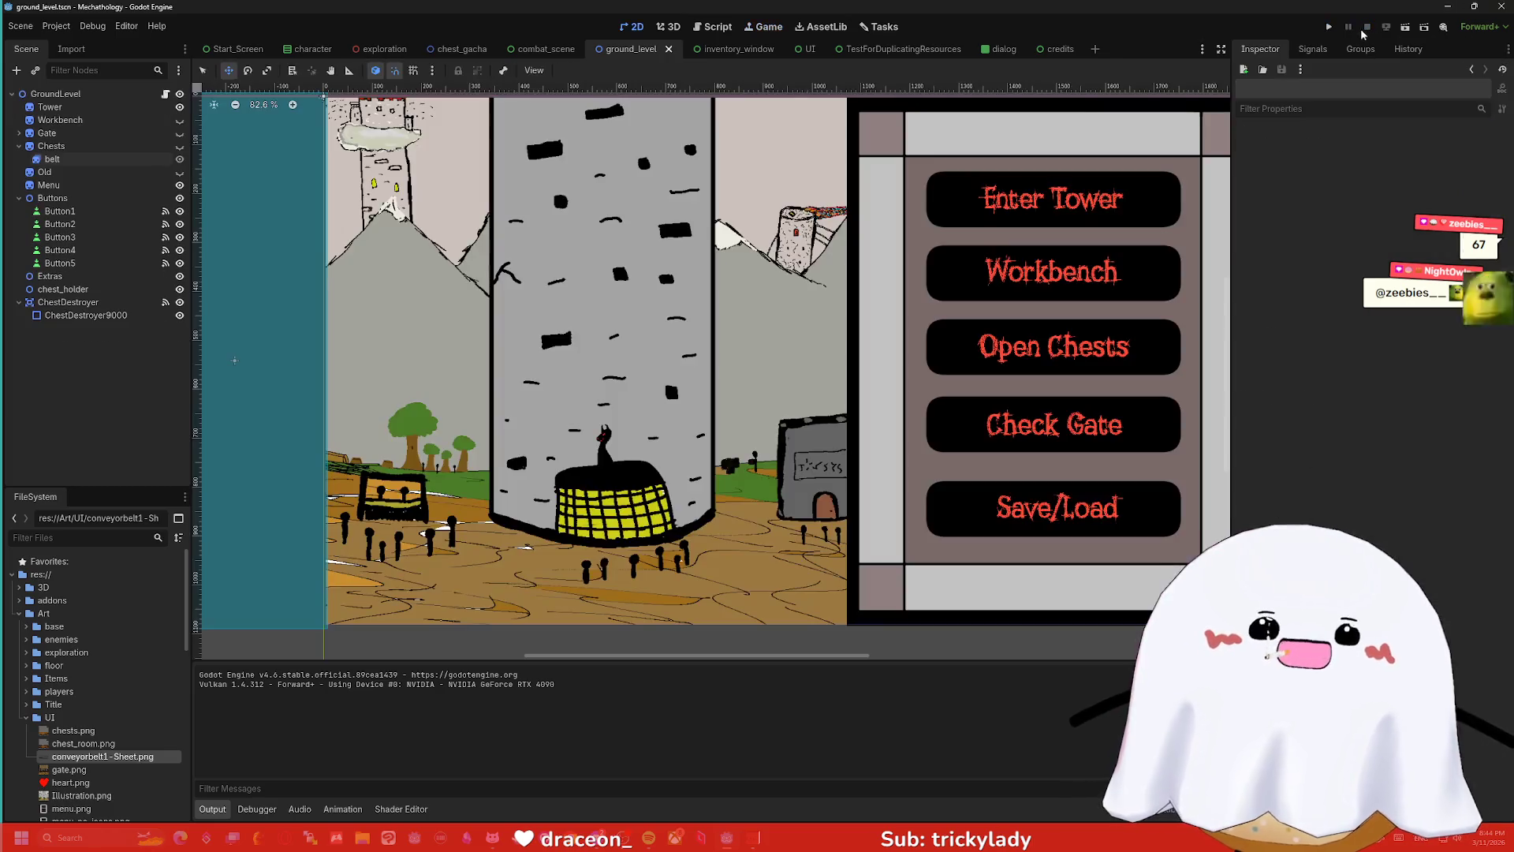
- Run the ground_level scene directly, try Open Chests, Check Gate and Save/Load, then stop
click(1385, 24)
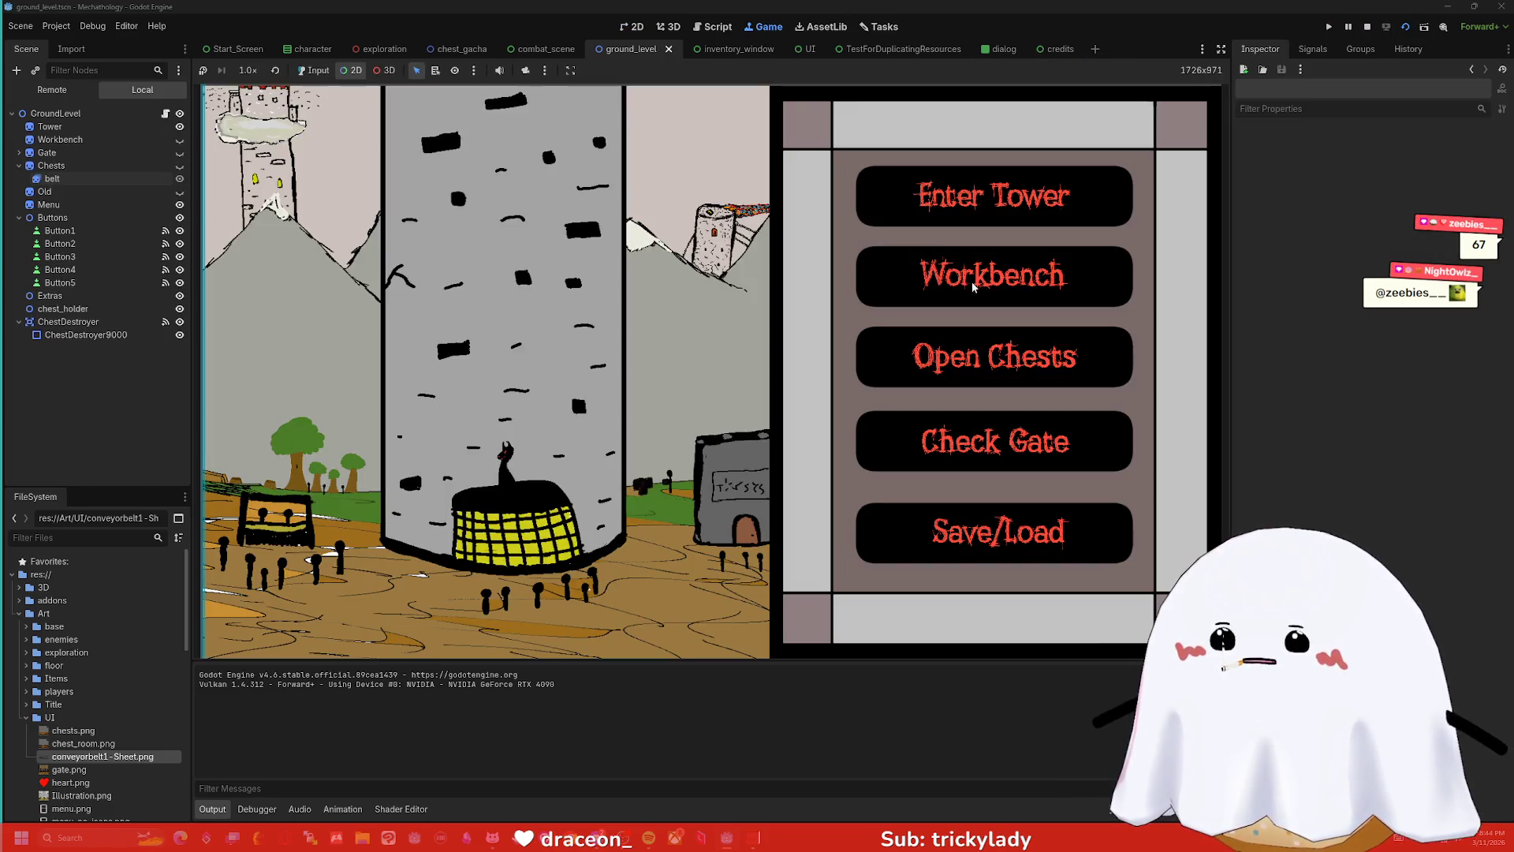
click(994, 369)
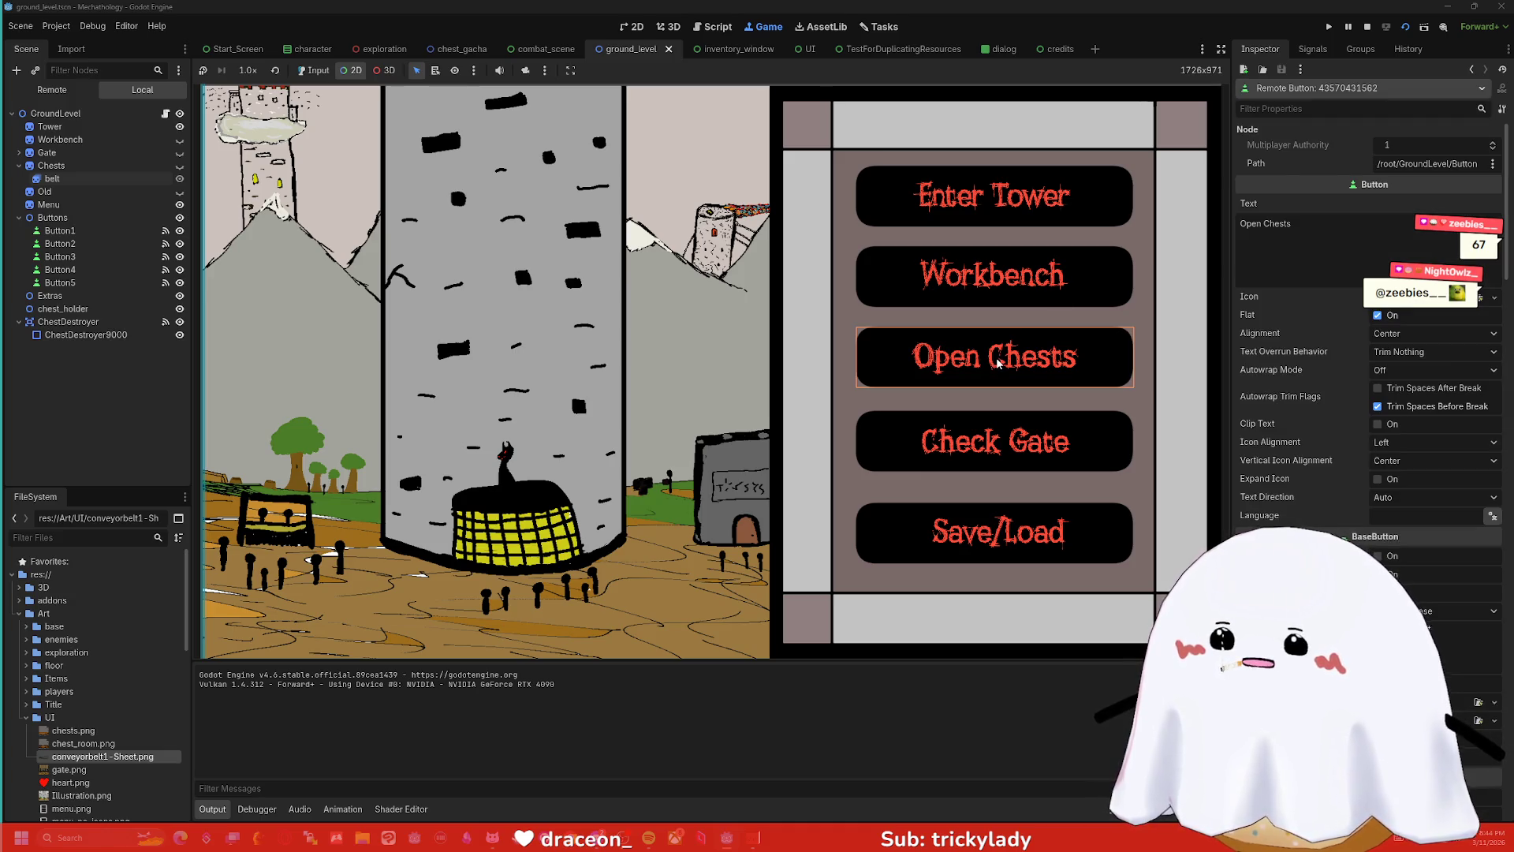
click(978, 436)
click(978, 527)
click(1014, 337)
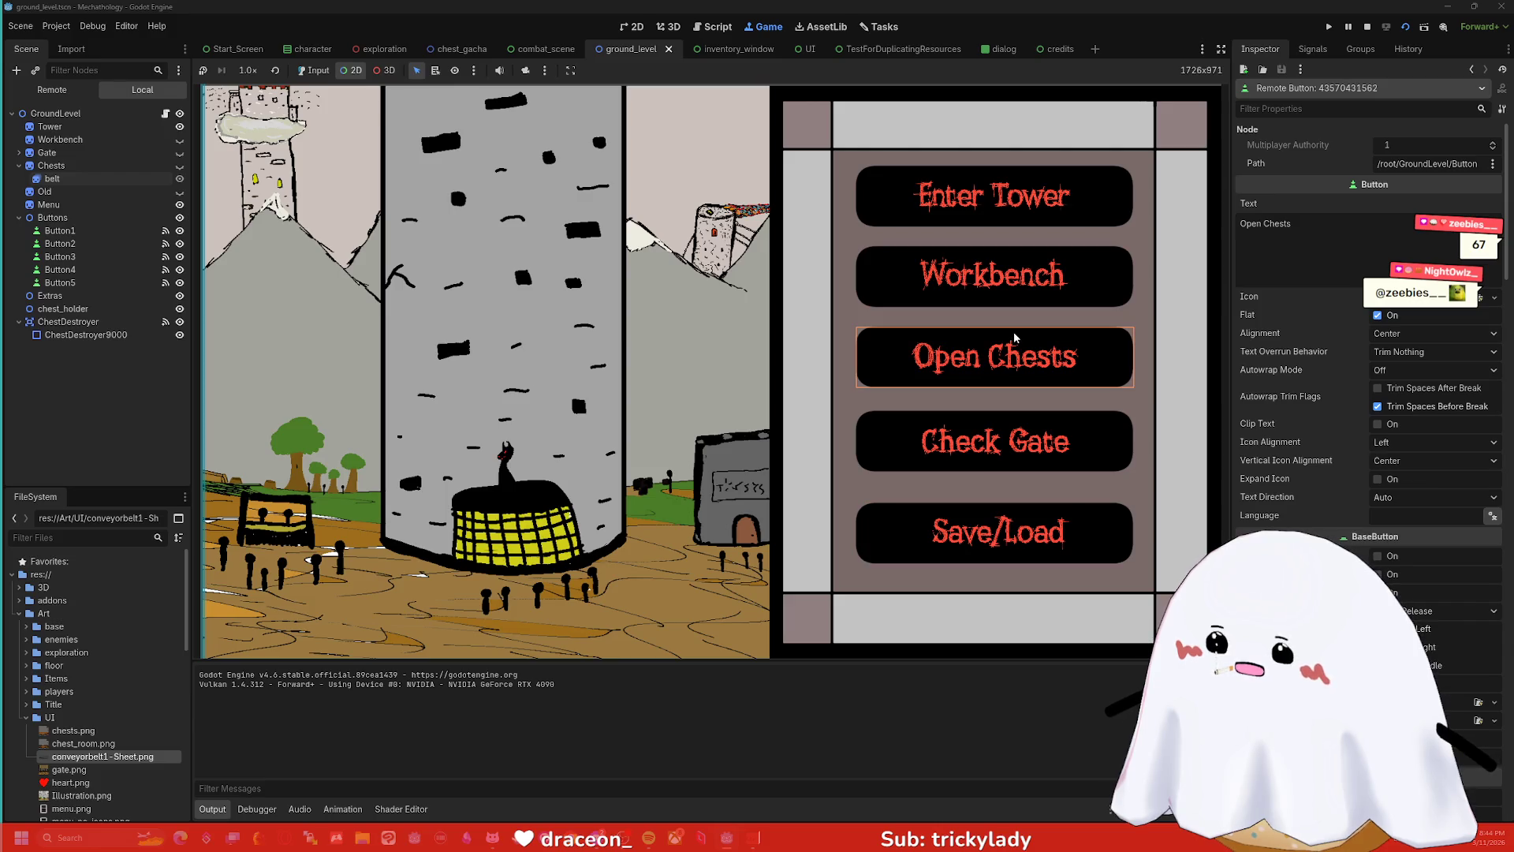
click(1368, 26)
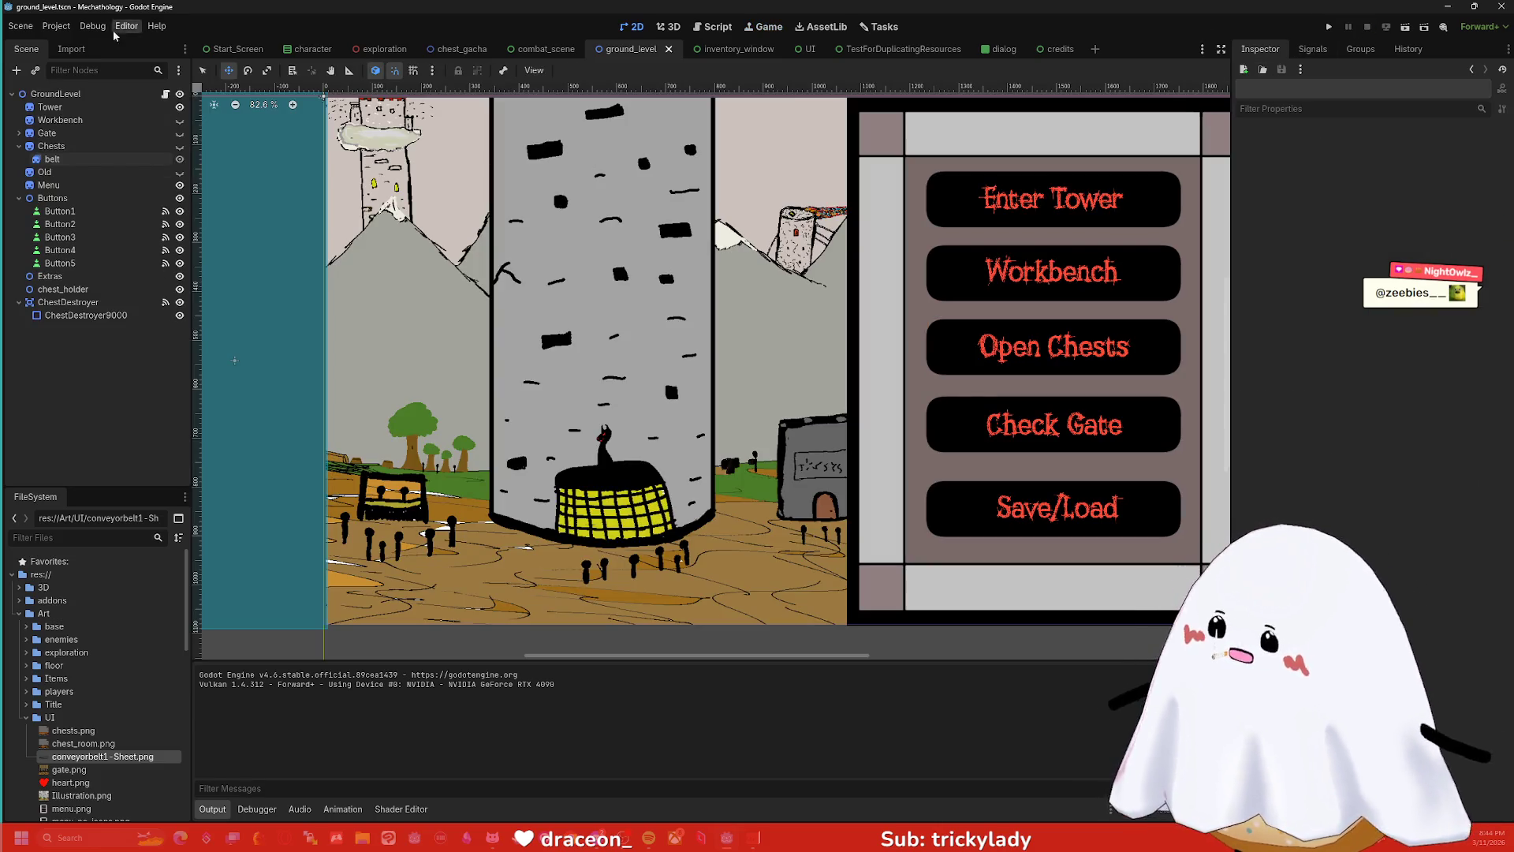
- Reload the Mechathology project via Project > Reload Current Project and launch Run Project
click(34, 28)
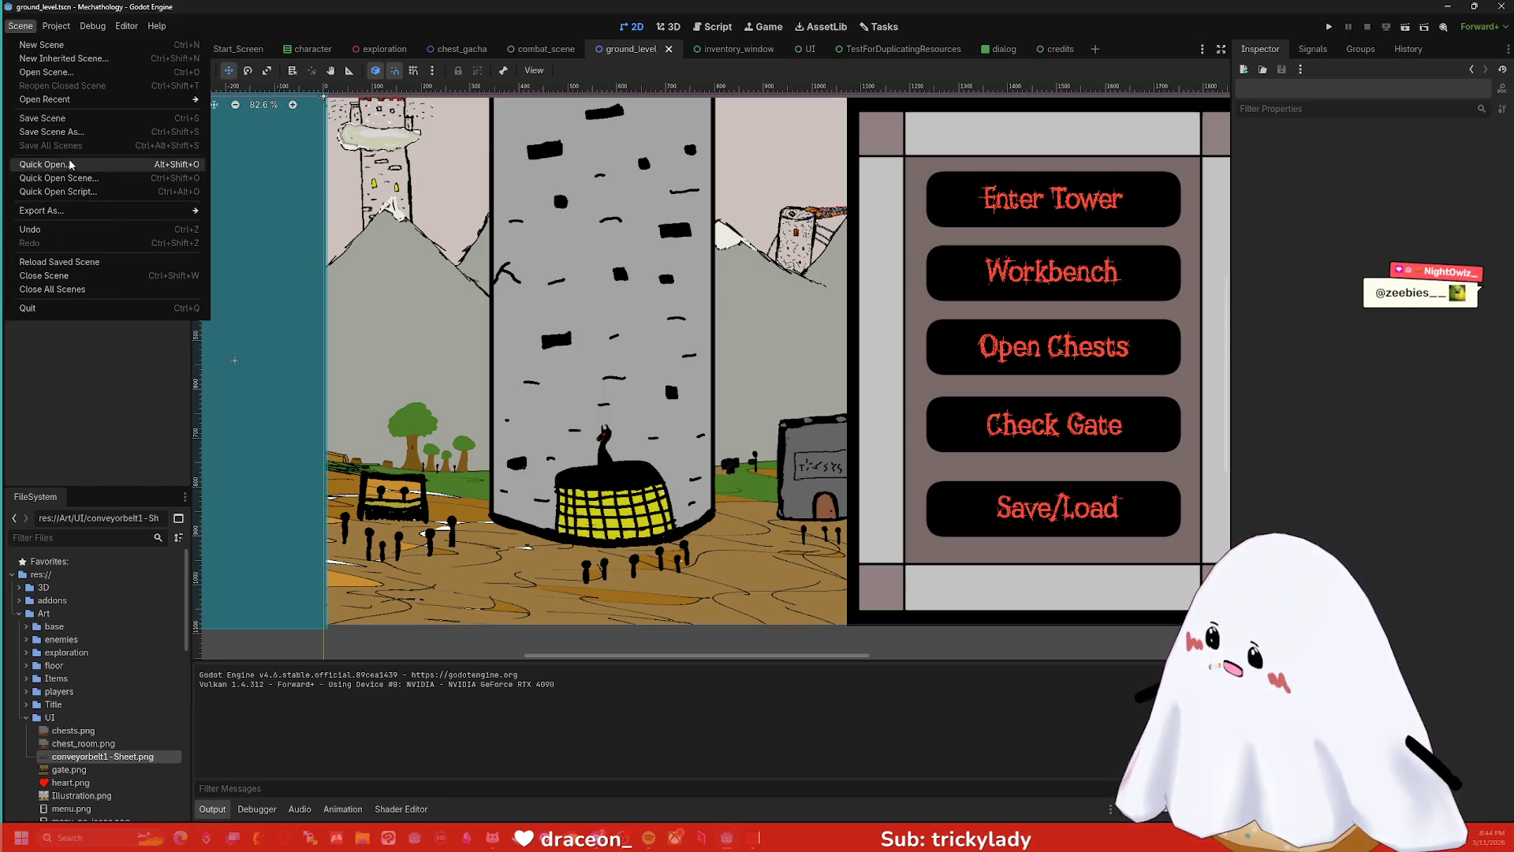
mouse_move(56, 23)
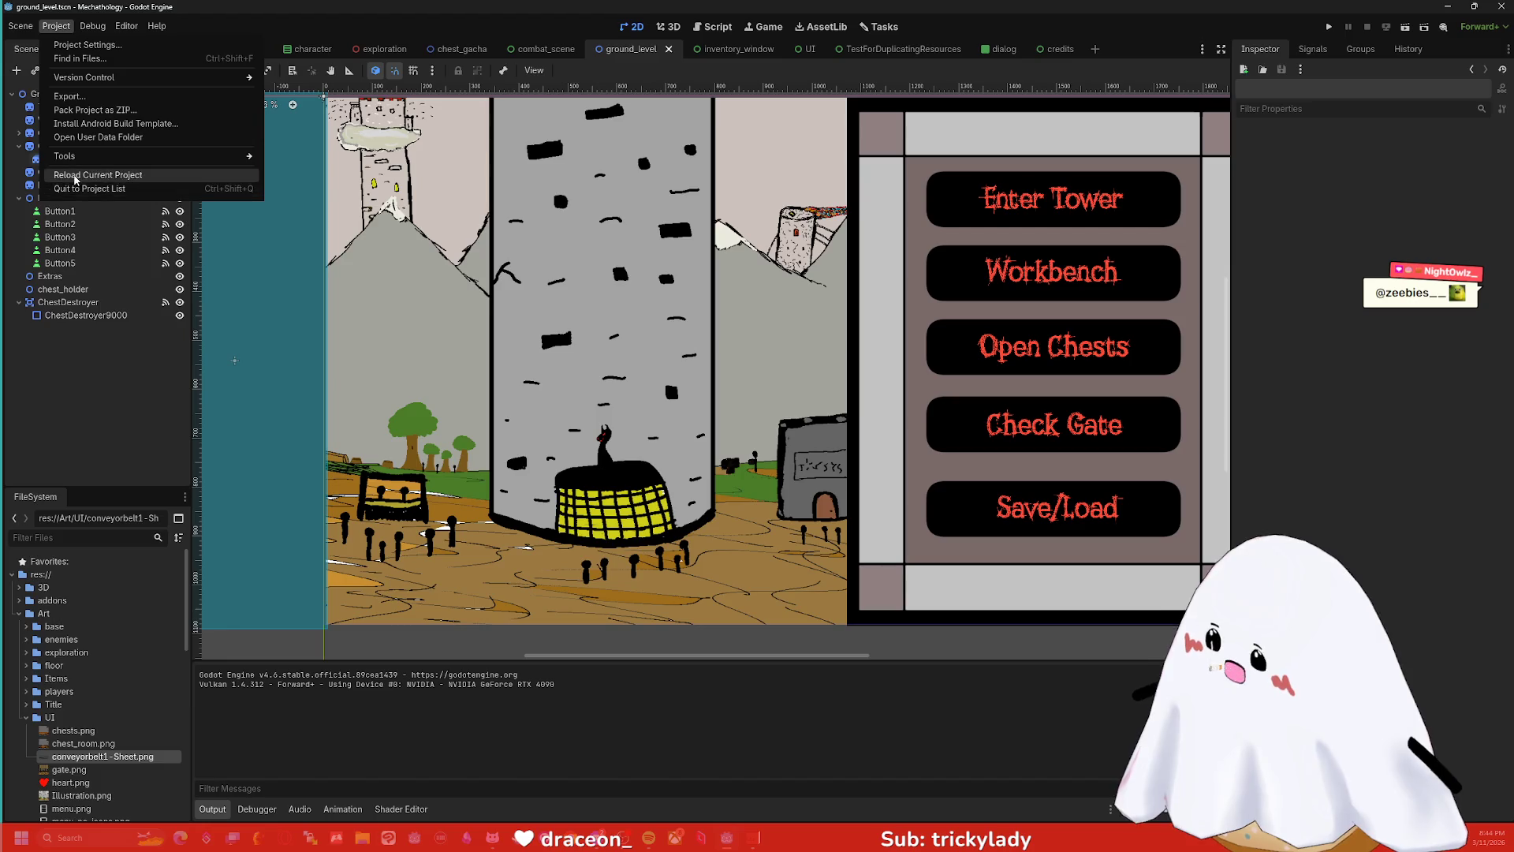
click(86, 177)
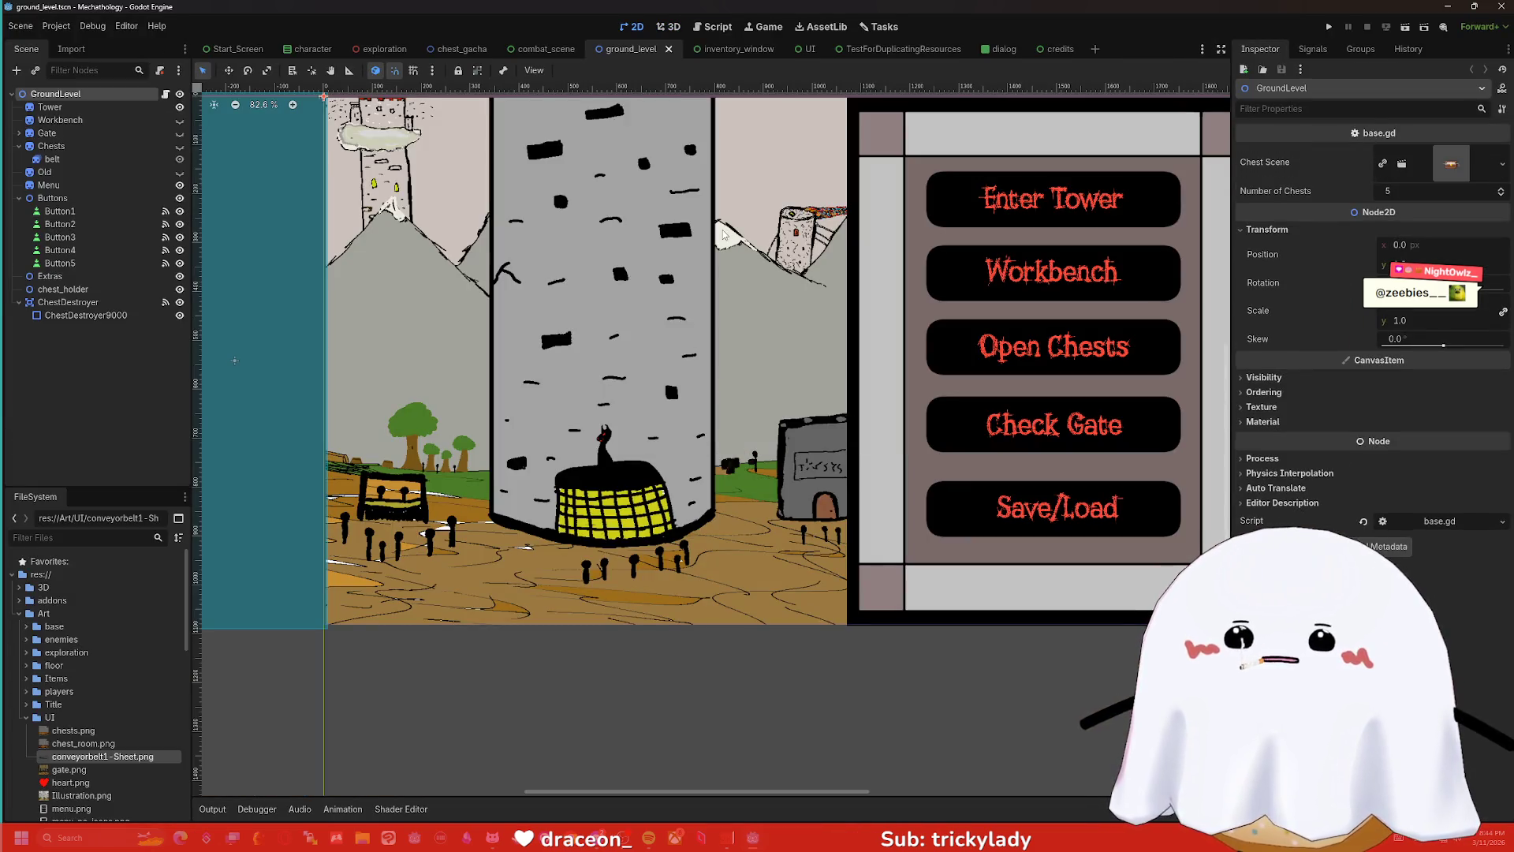
click(1329, 26)
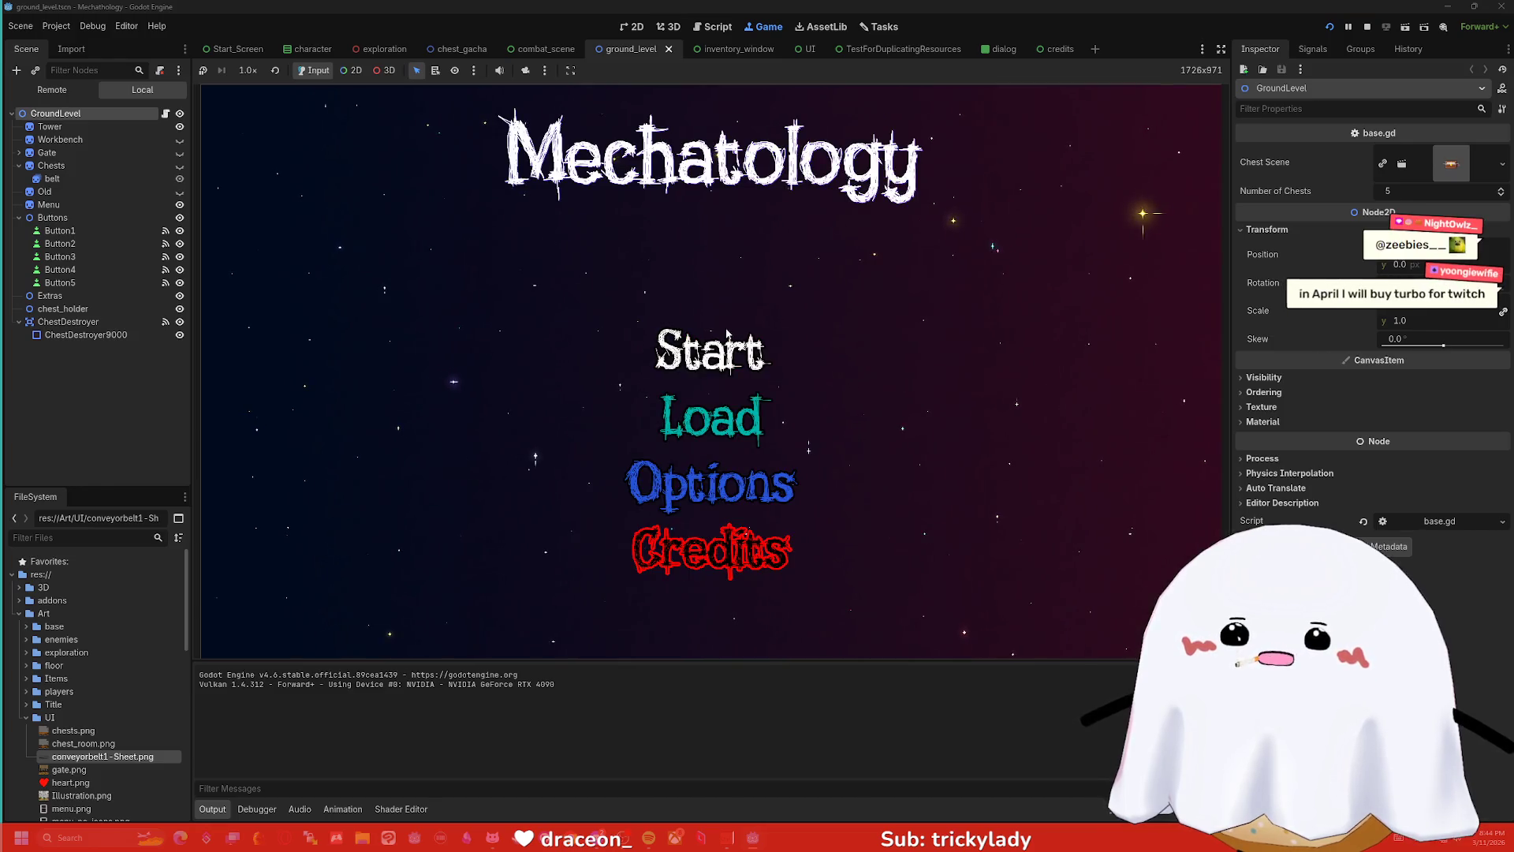
- Click Start, then Open Chests to reach the chest room, and stop the running project
click(710, 348)
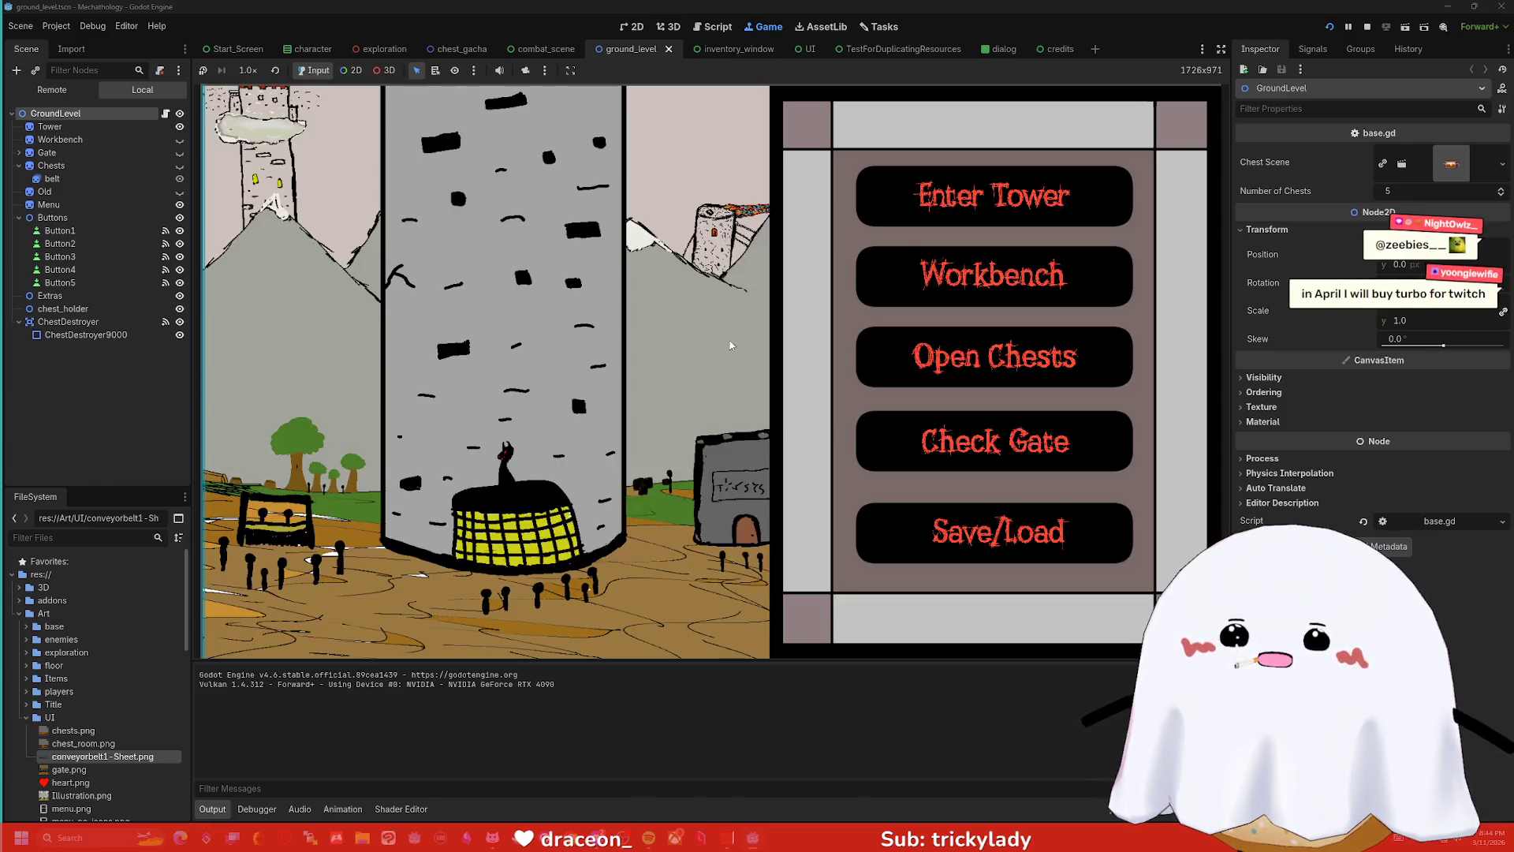
click(994, 355)
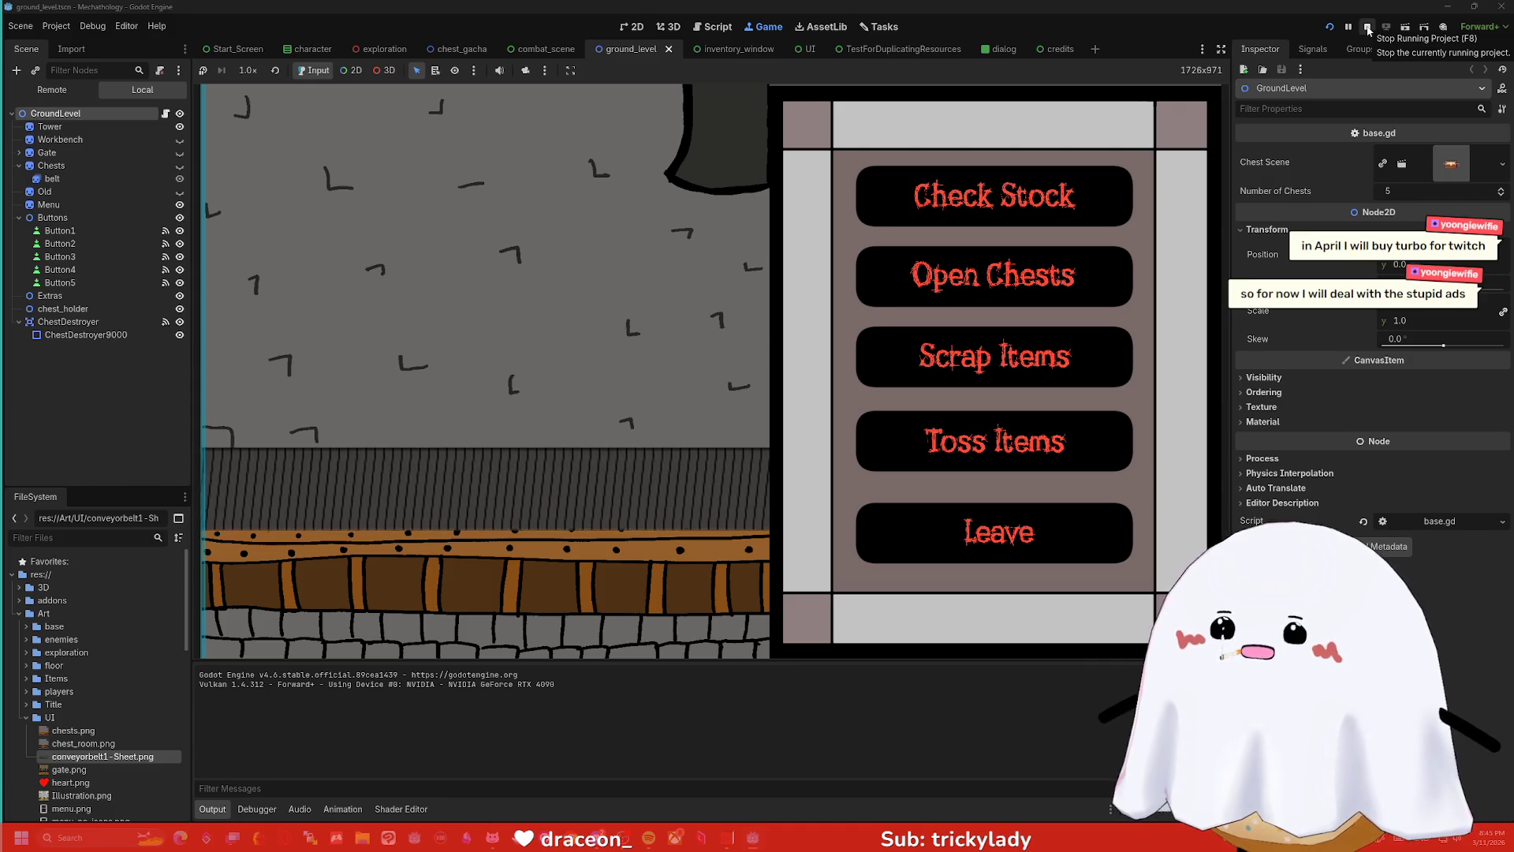
click(1368, 30)
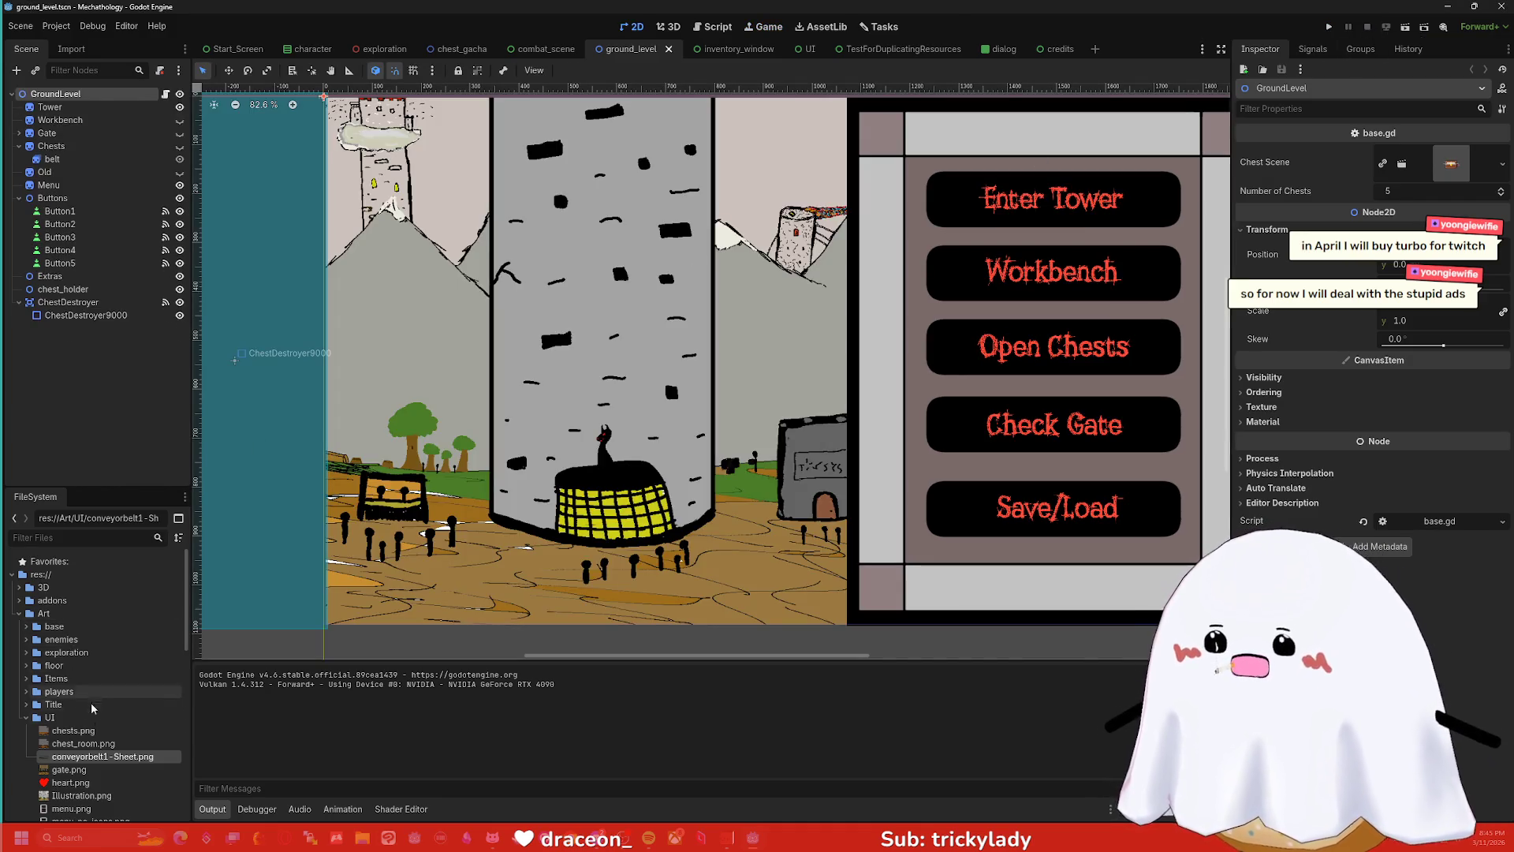
- Select the belt node and all its seven animation frames in the SpriteFrames panel
double_click(55, 160)
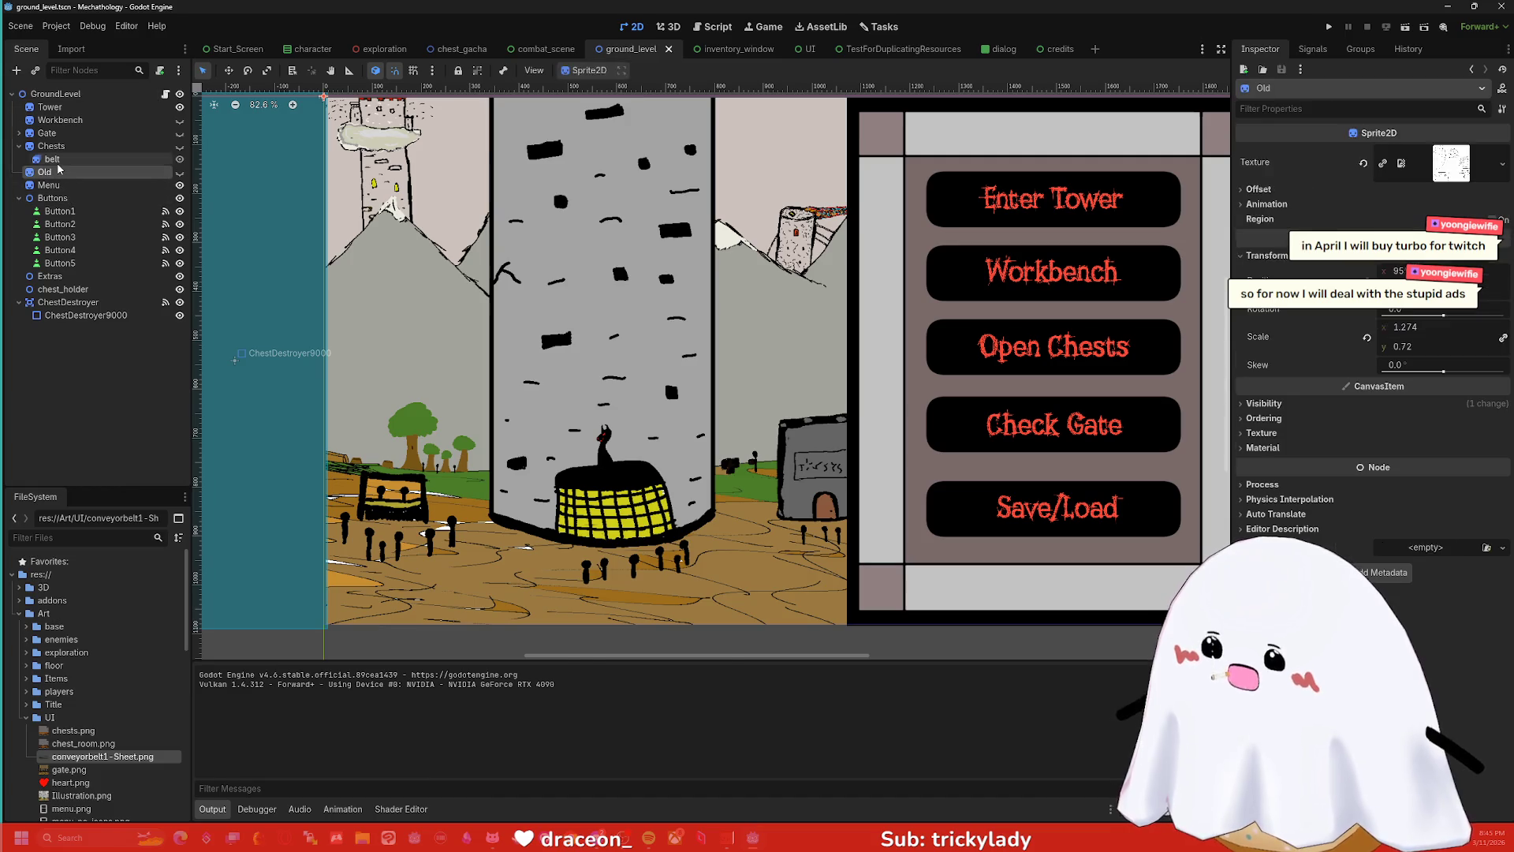
key(Escape)
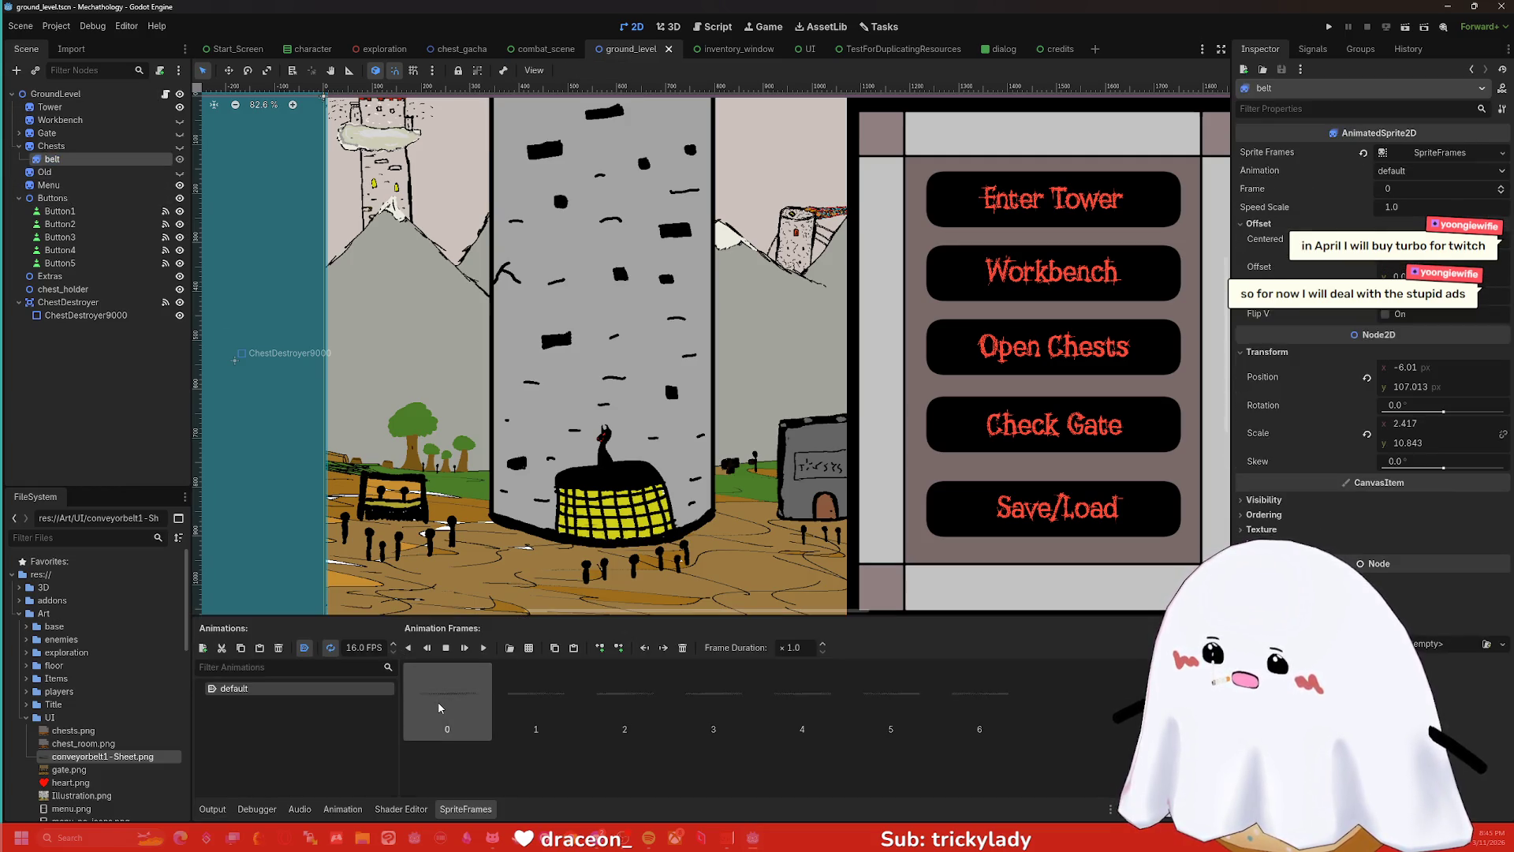
shift+click(980, 698)
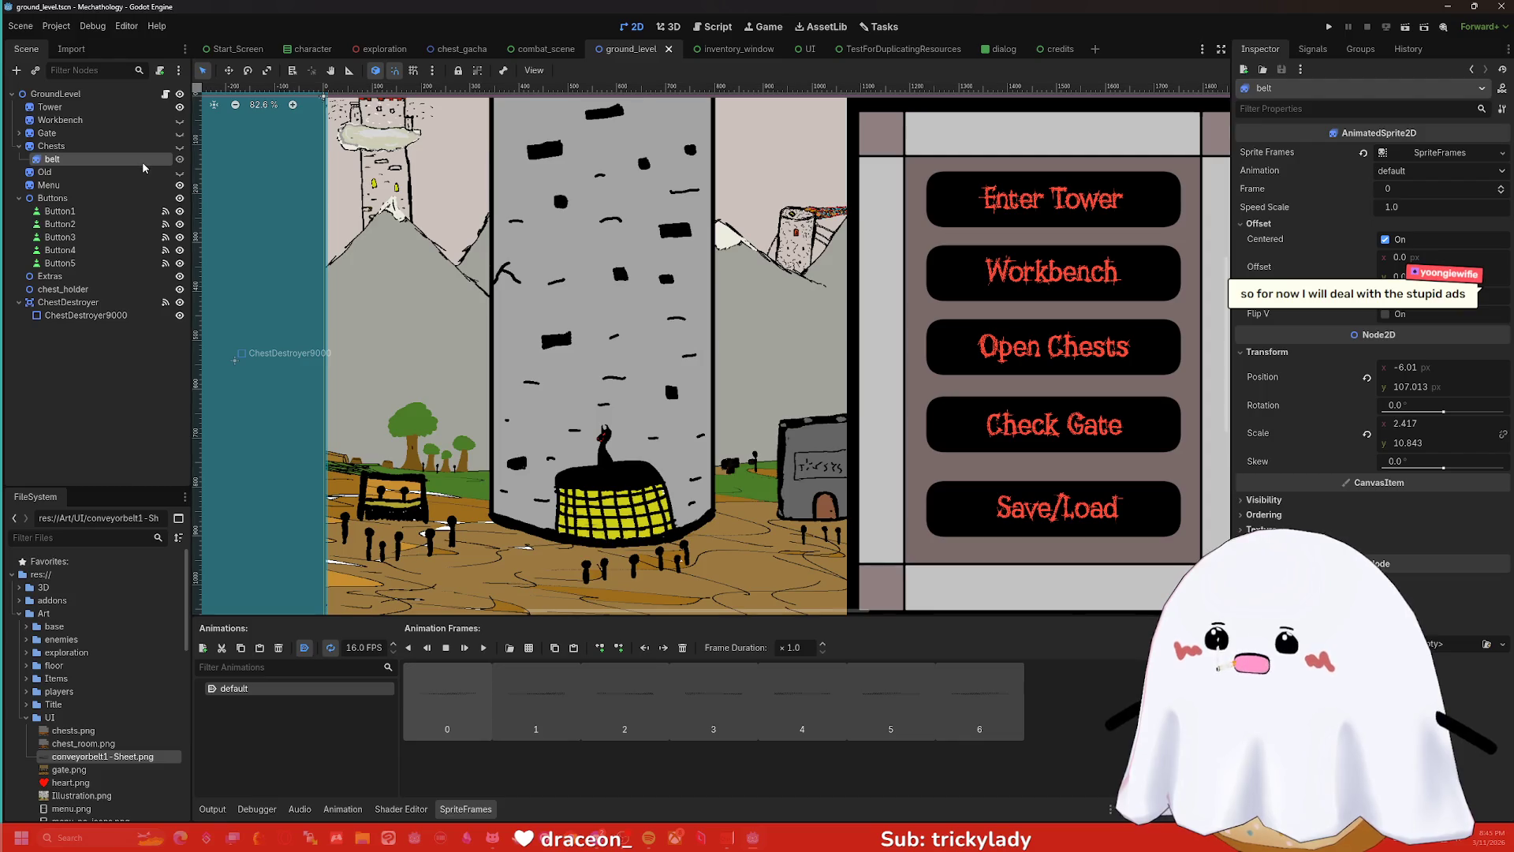
- Turn on visibility for the belt and the Chests group, zoom to the conveyor, then select all belt frames and press Delete
click(180, 159)
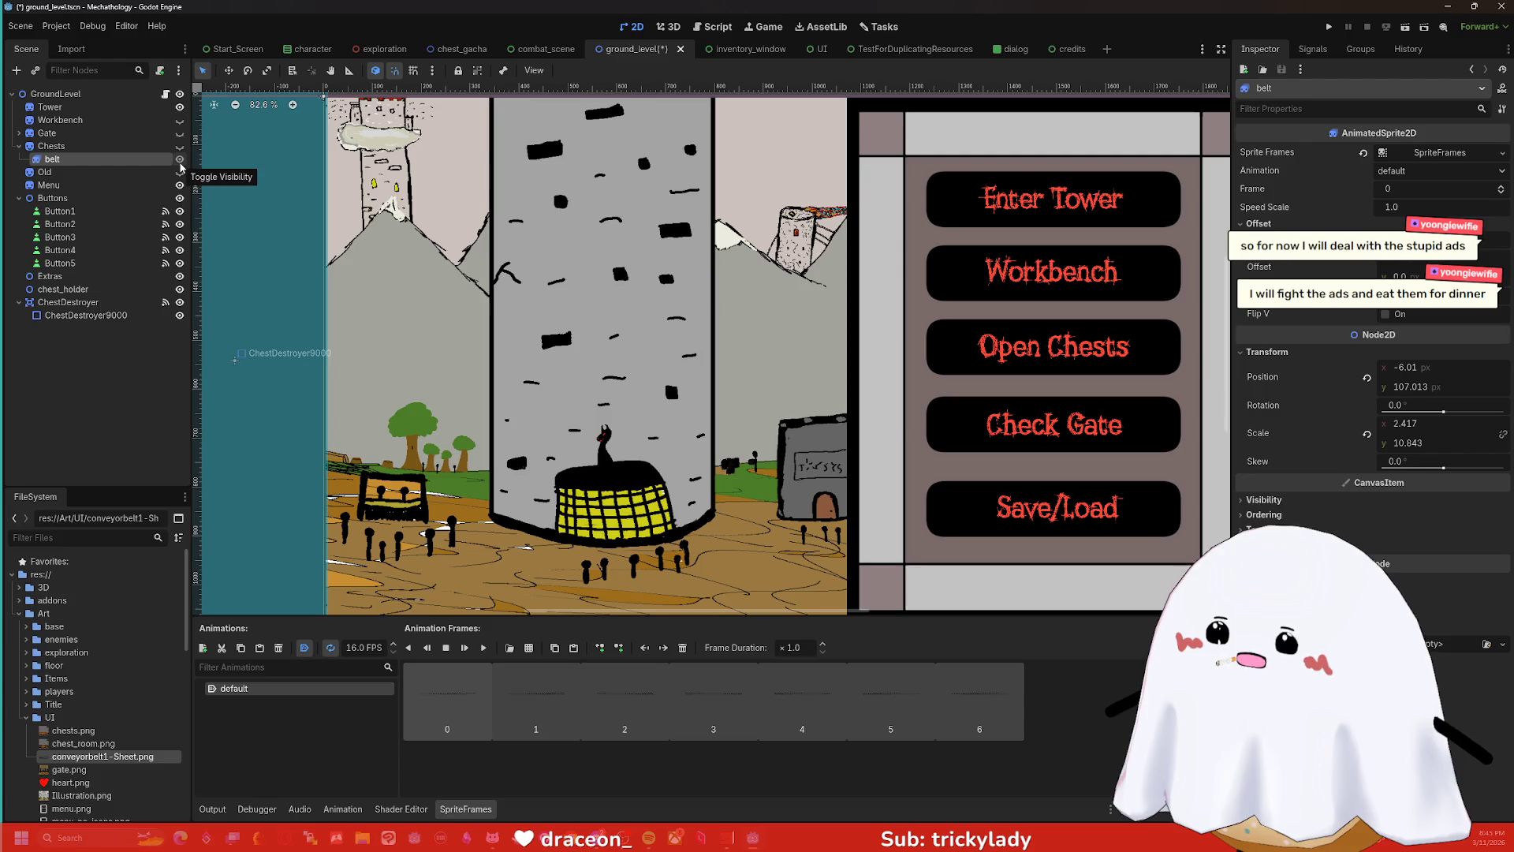
click(180, 147)
scroll(489, 276, up, 5)
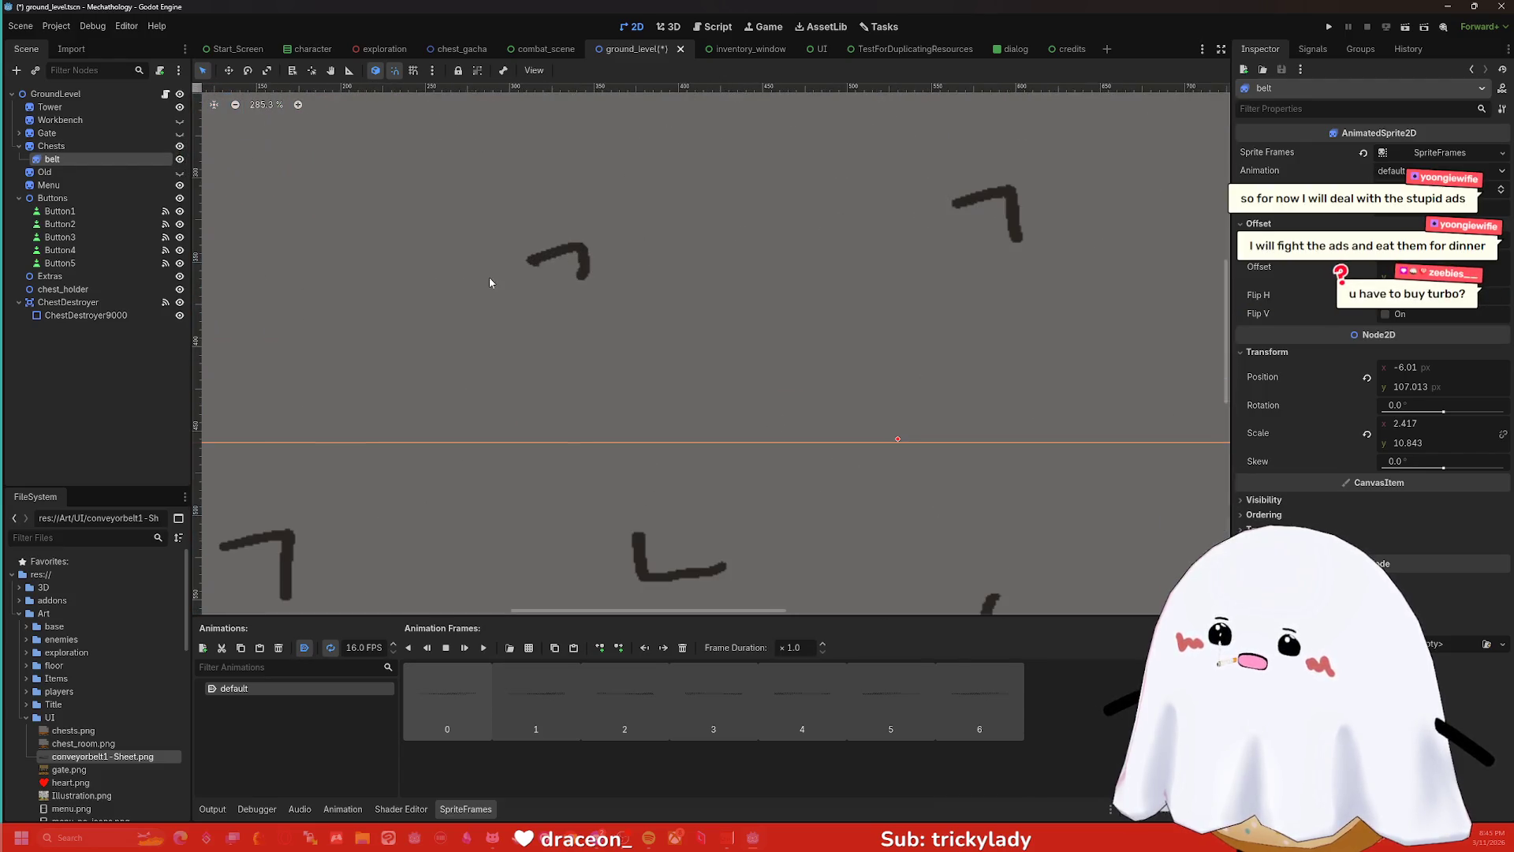
scroll(687, 327, down, 4)
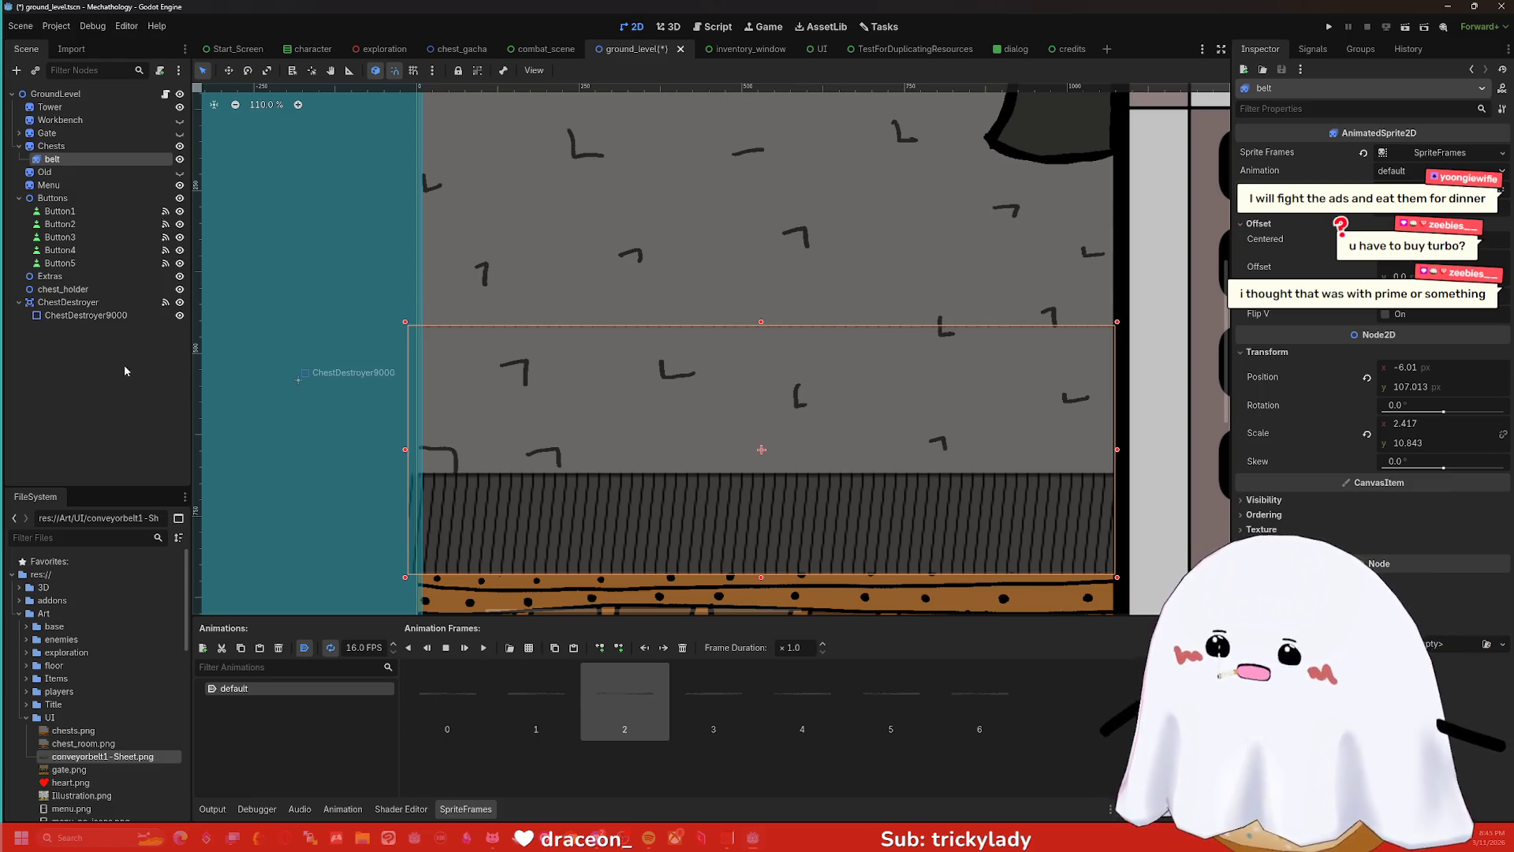
shift+click(978, 692)
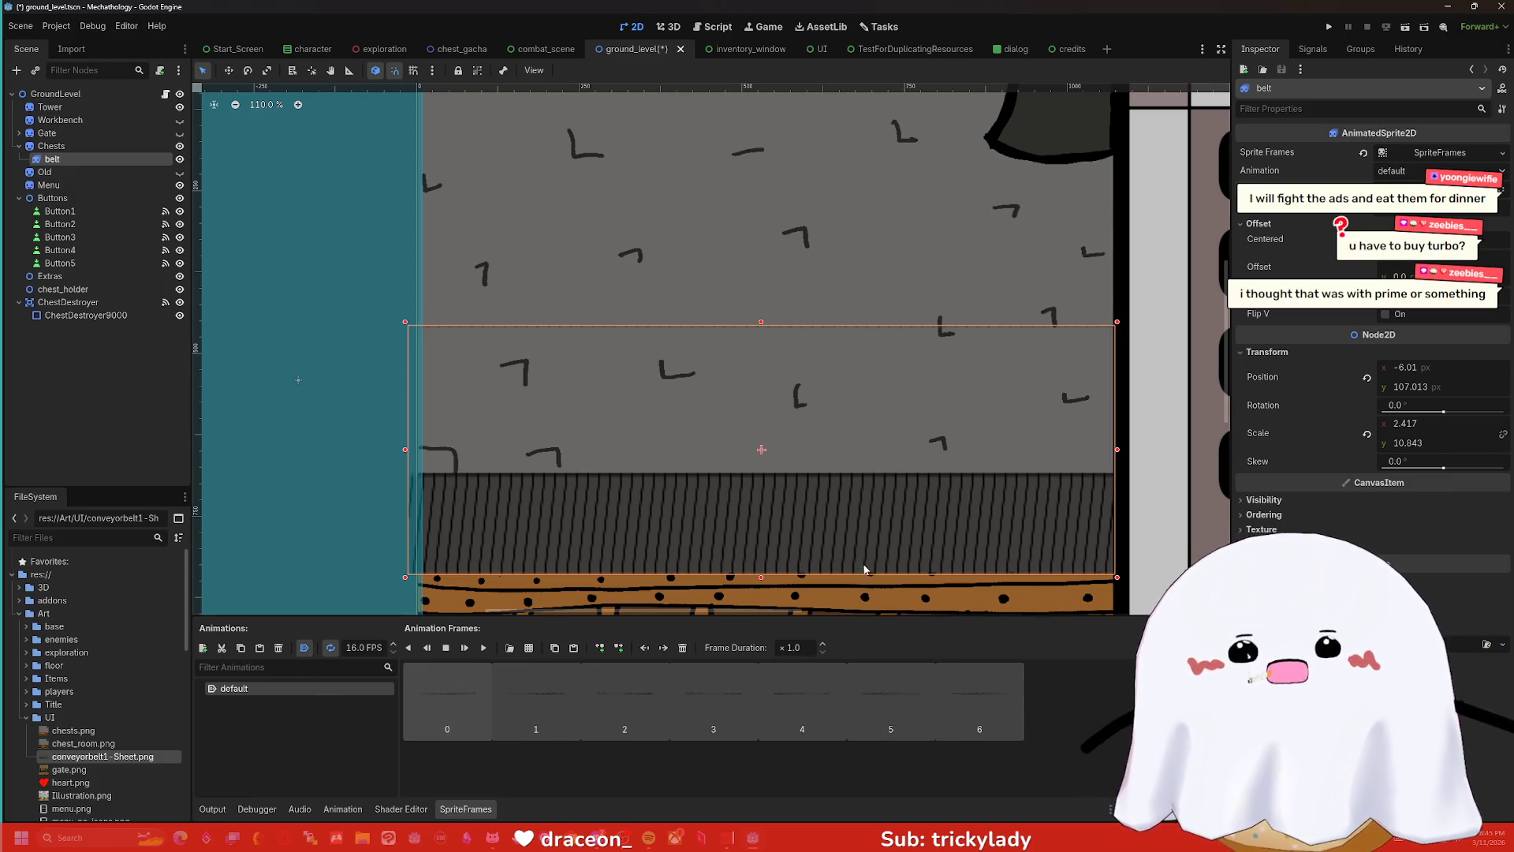
key(Delete)
- Restore the accidentally deleted belt node with Ctrl+Z
click(736, 440)
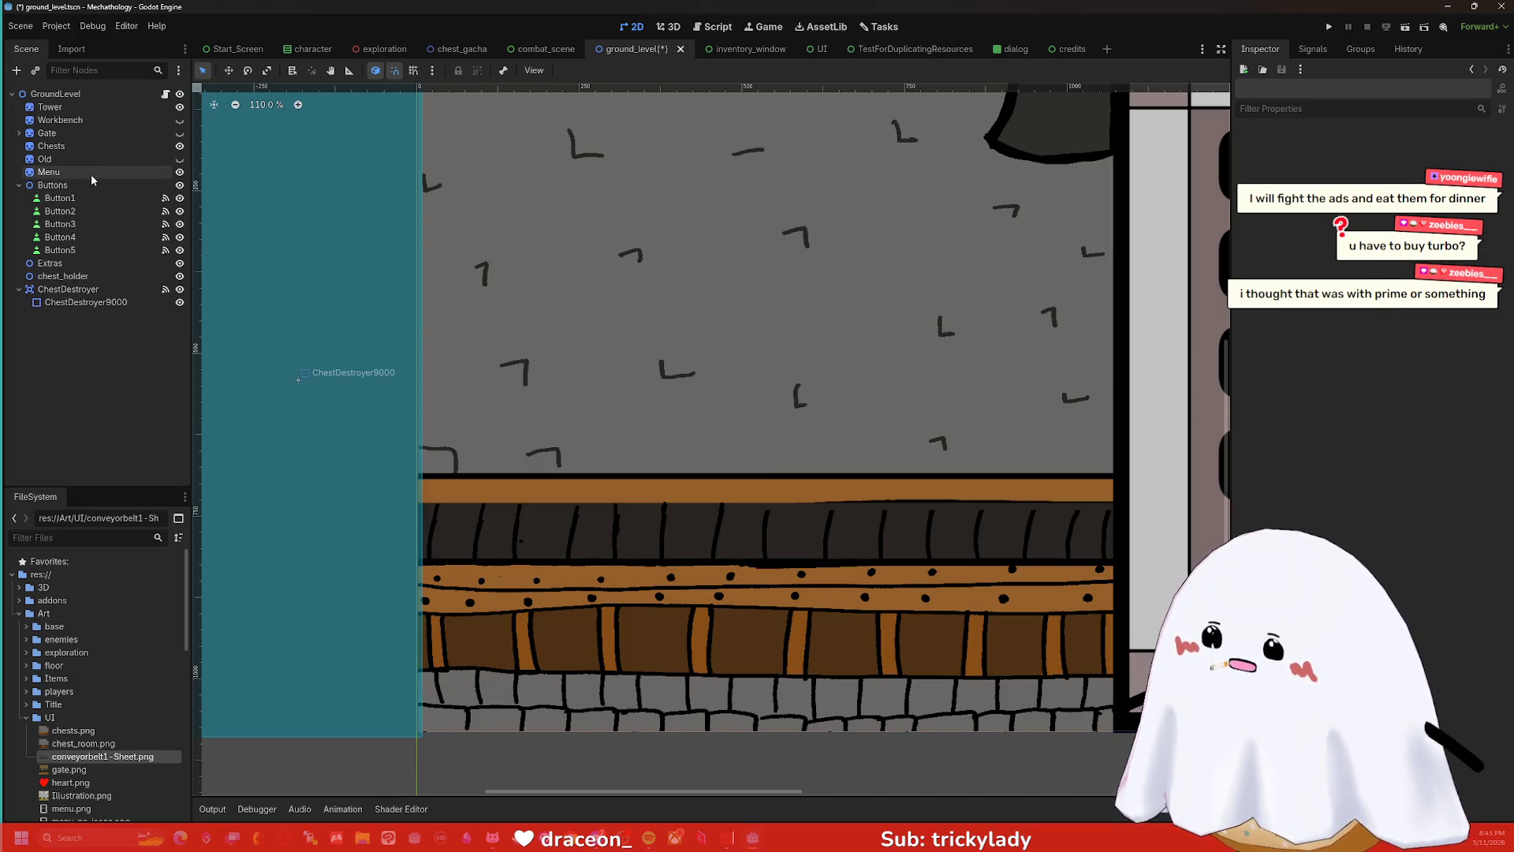
click(78, 145)
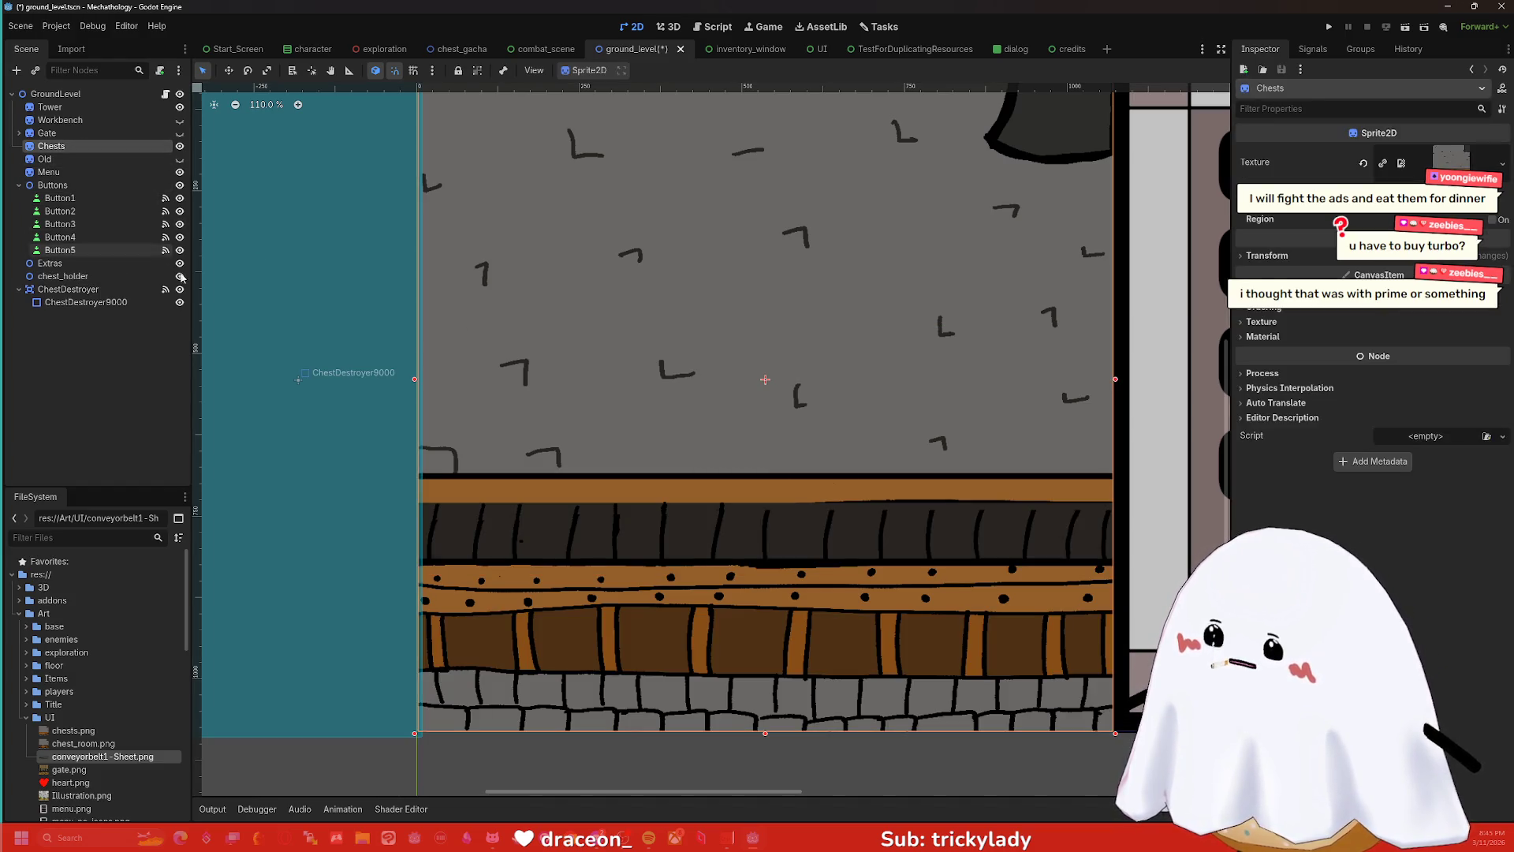
key(ctrl+z)
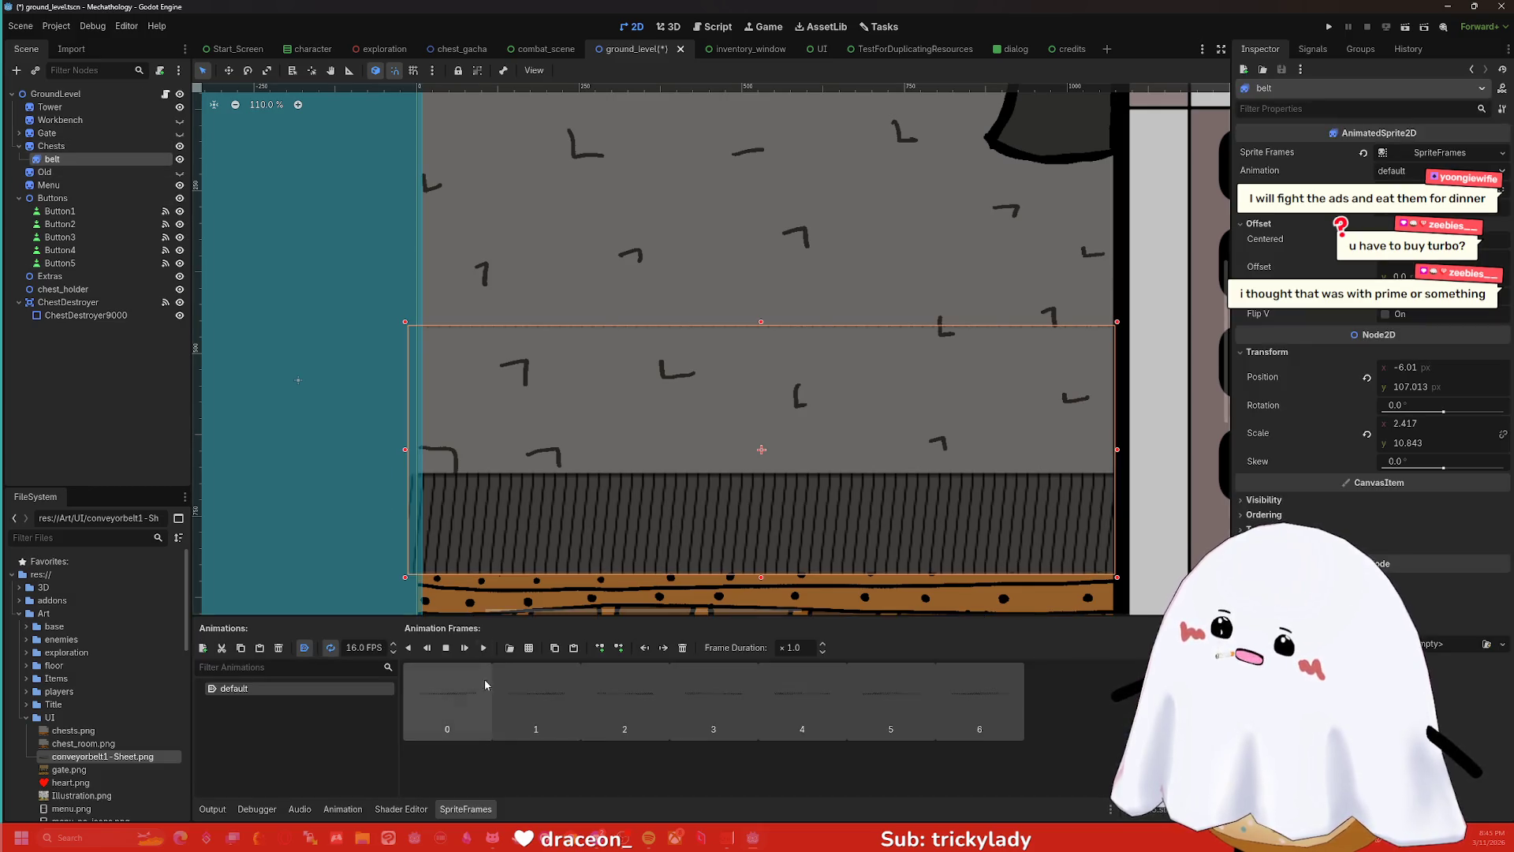
- Delete all seven old frames from the belt's default animation
mouse_move(428, 700)
mouse_down()
mouse_move(800, 705)
mouse_move(493, 716)
mouse_up()
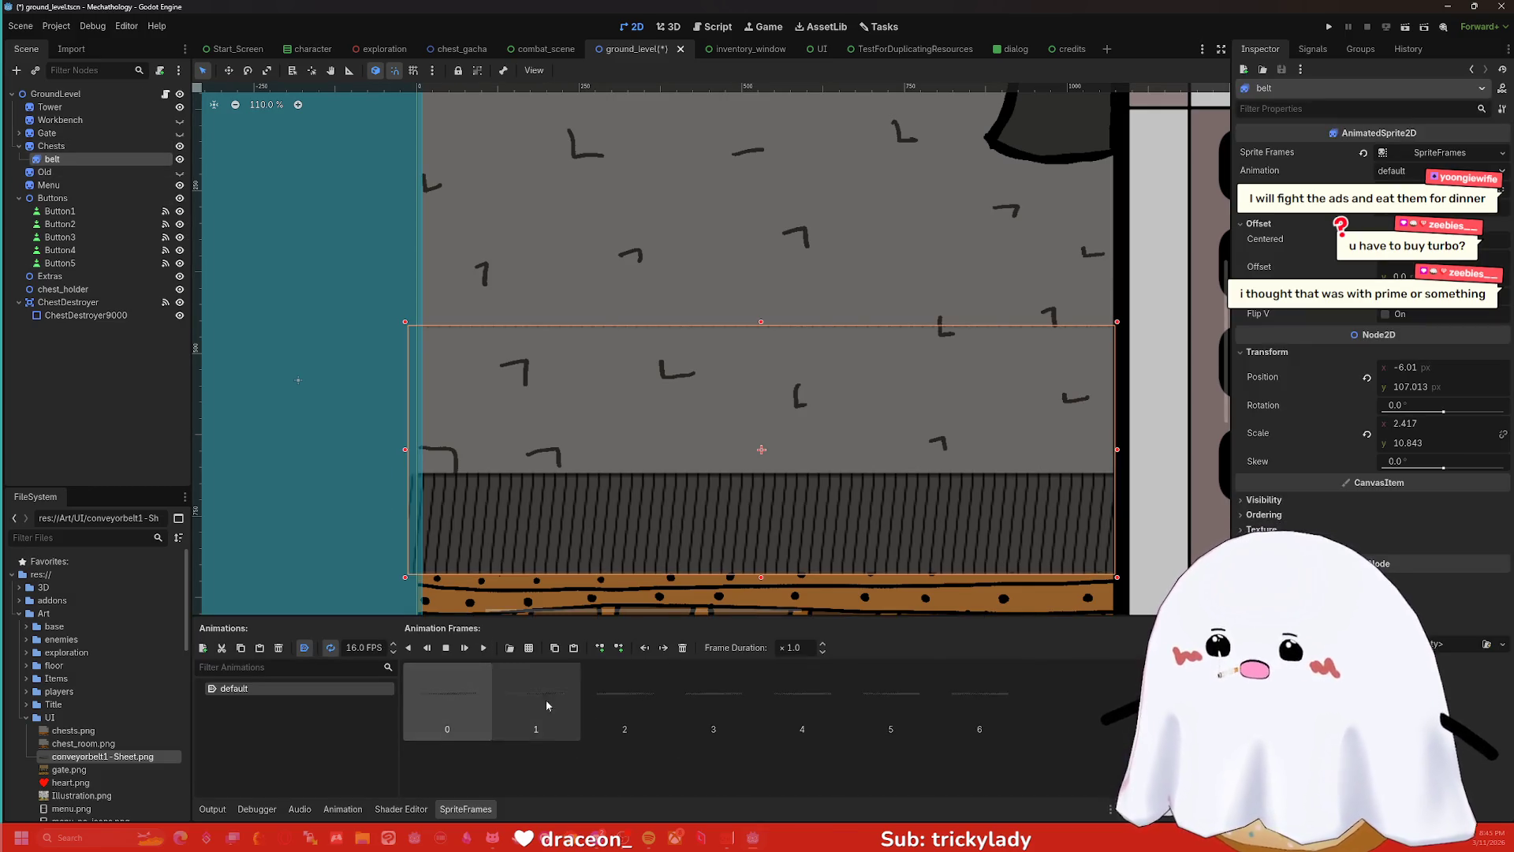
right_click(961, 710)
click(872, 771)
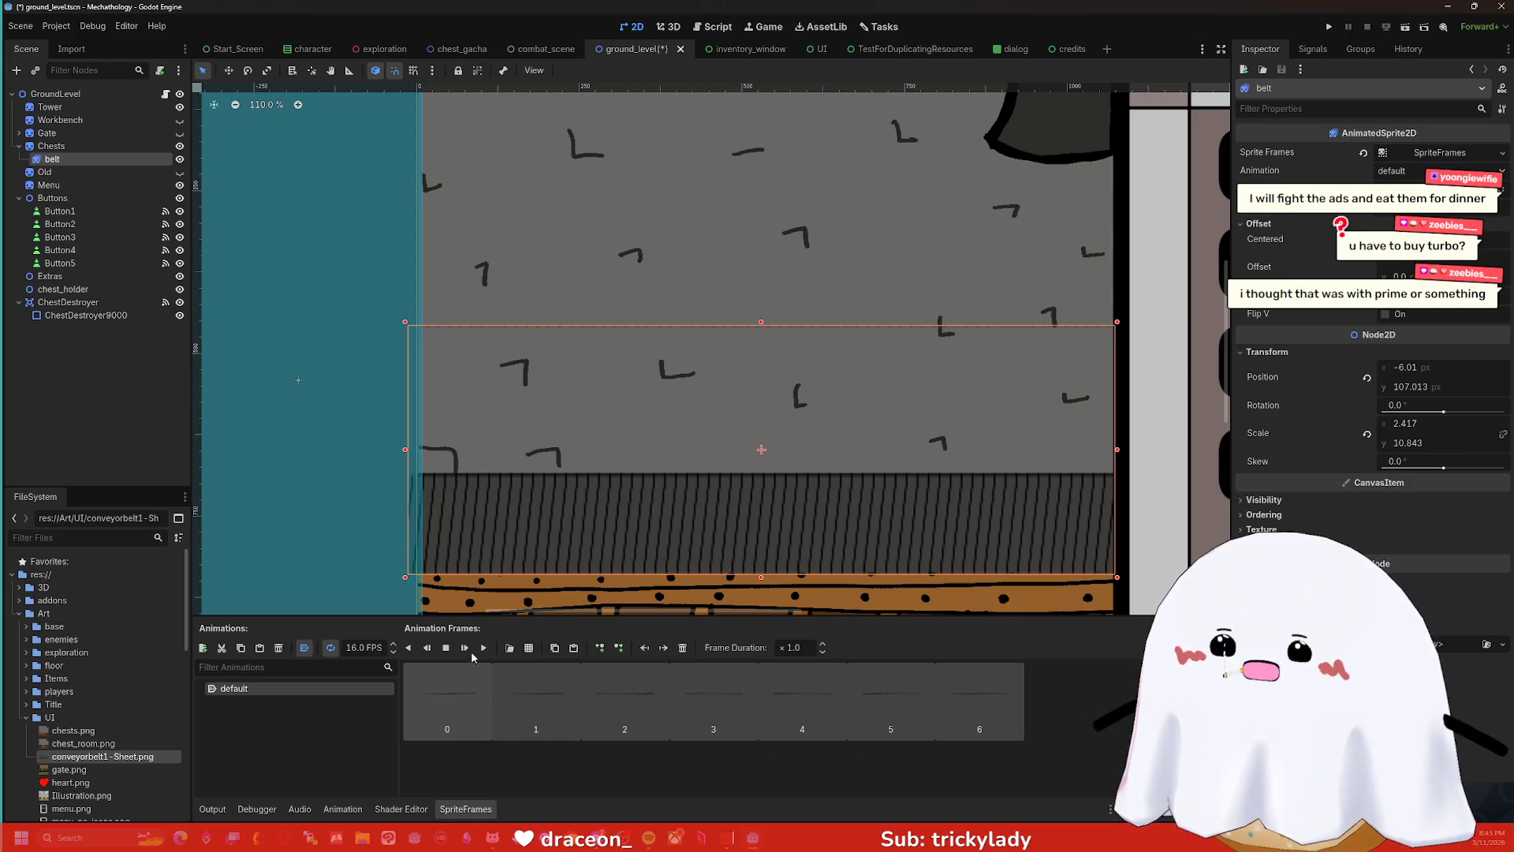
click(682, 648)
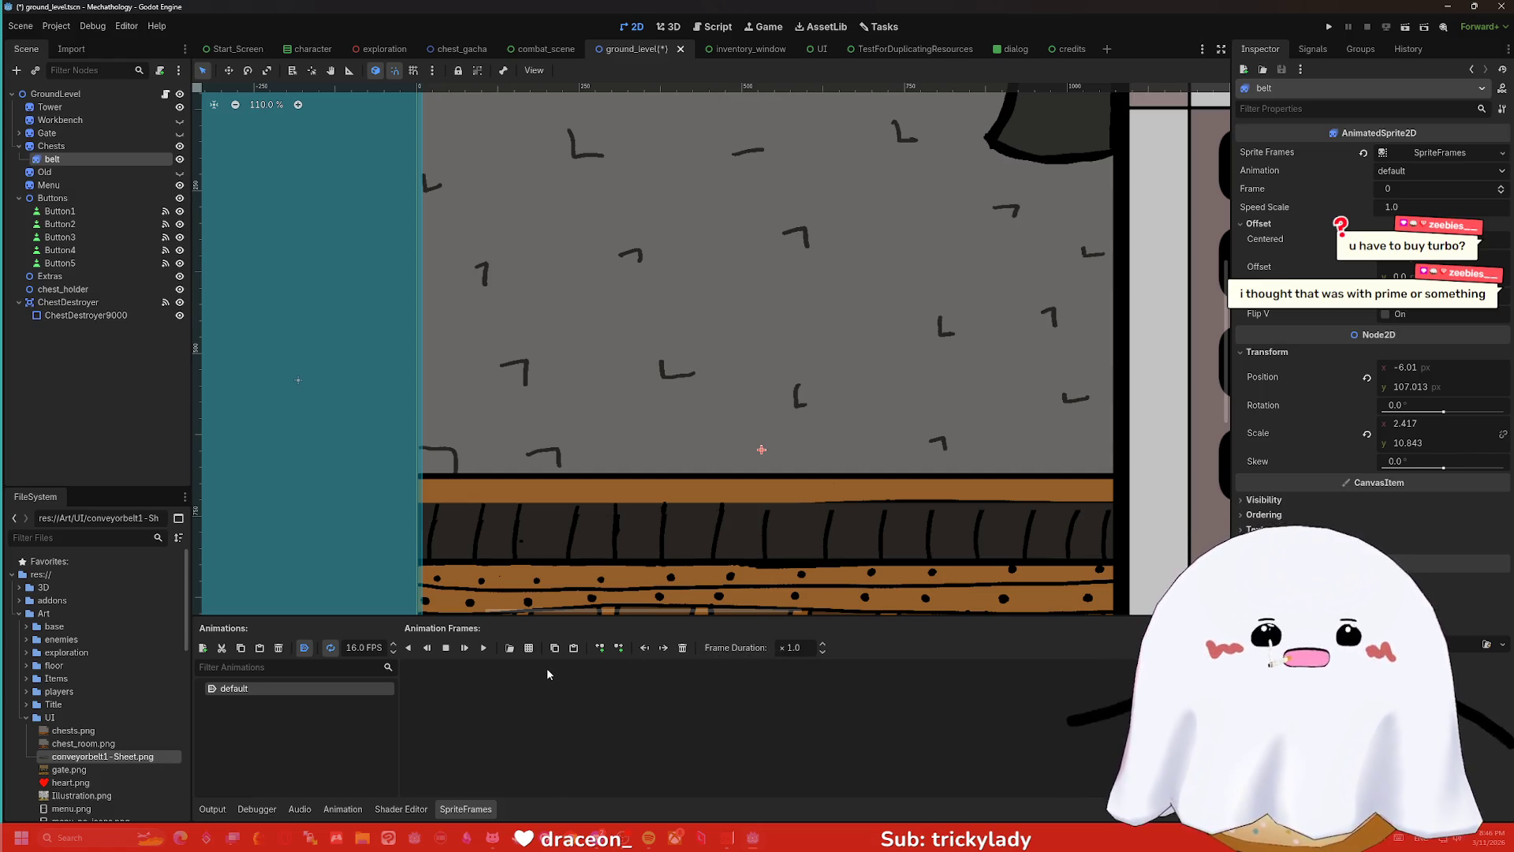
mouse_move(87, 760)
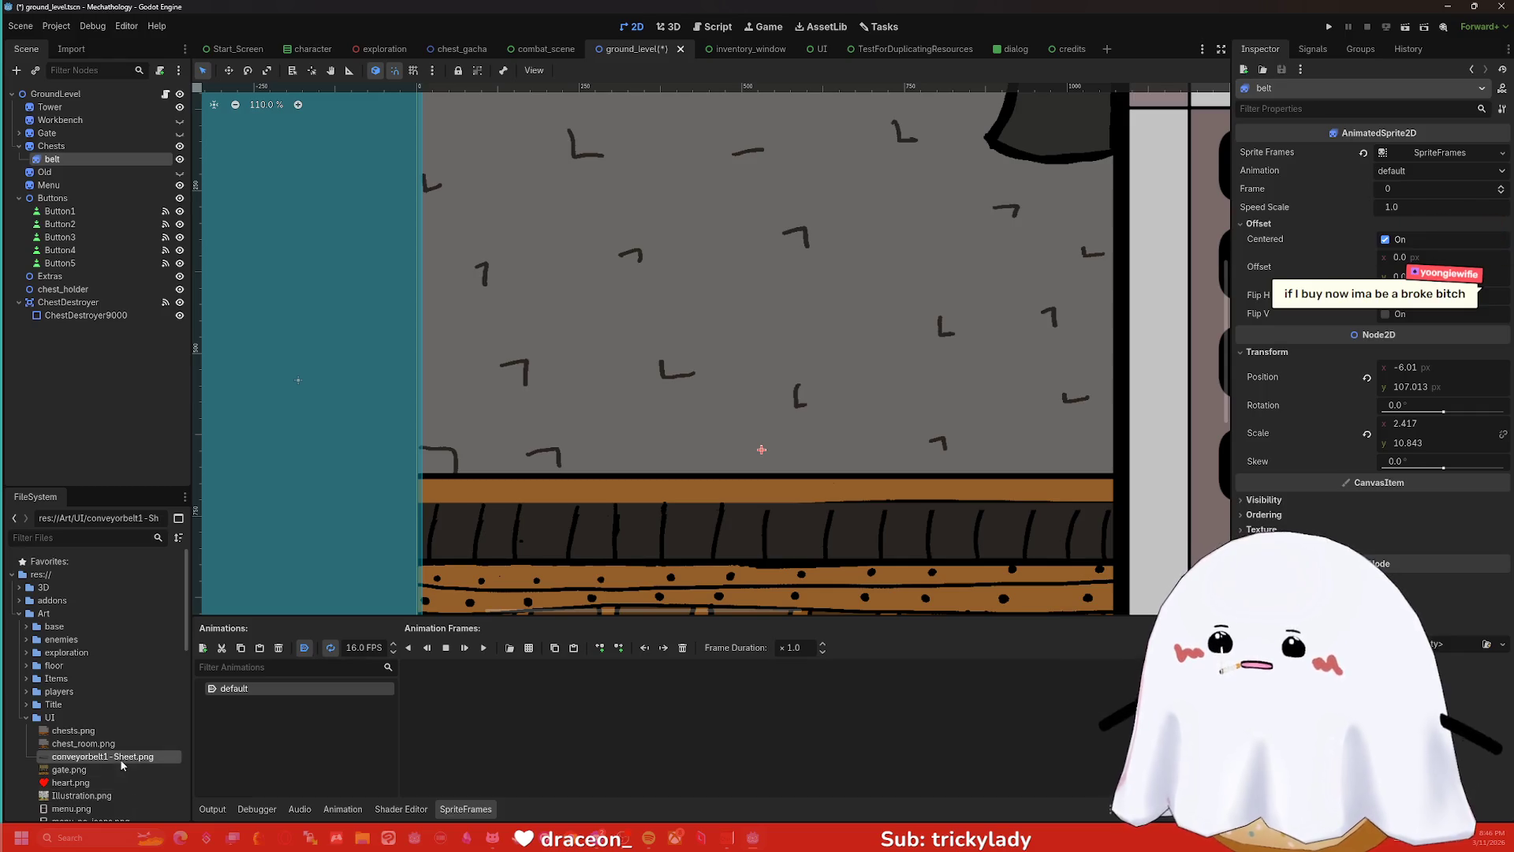
- Add conveyorbelt1 - Sheet.png as one frame, undo the accidental belt deletion, then remove that frame
drag(119, 757, 502, 736)
scroll(750, 442, down, 5)
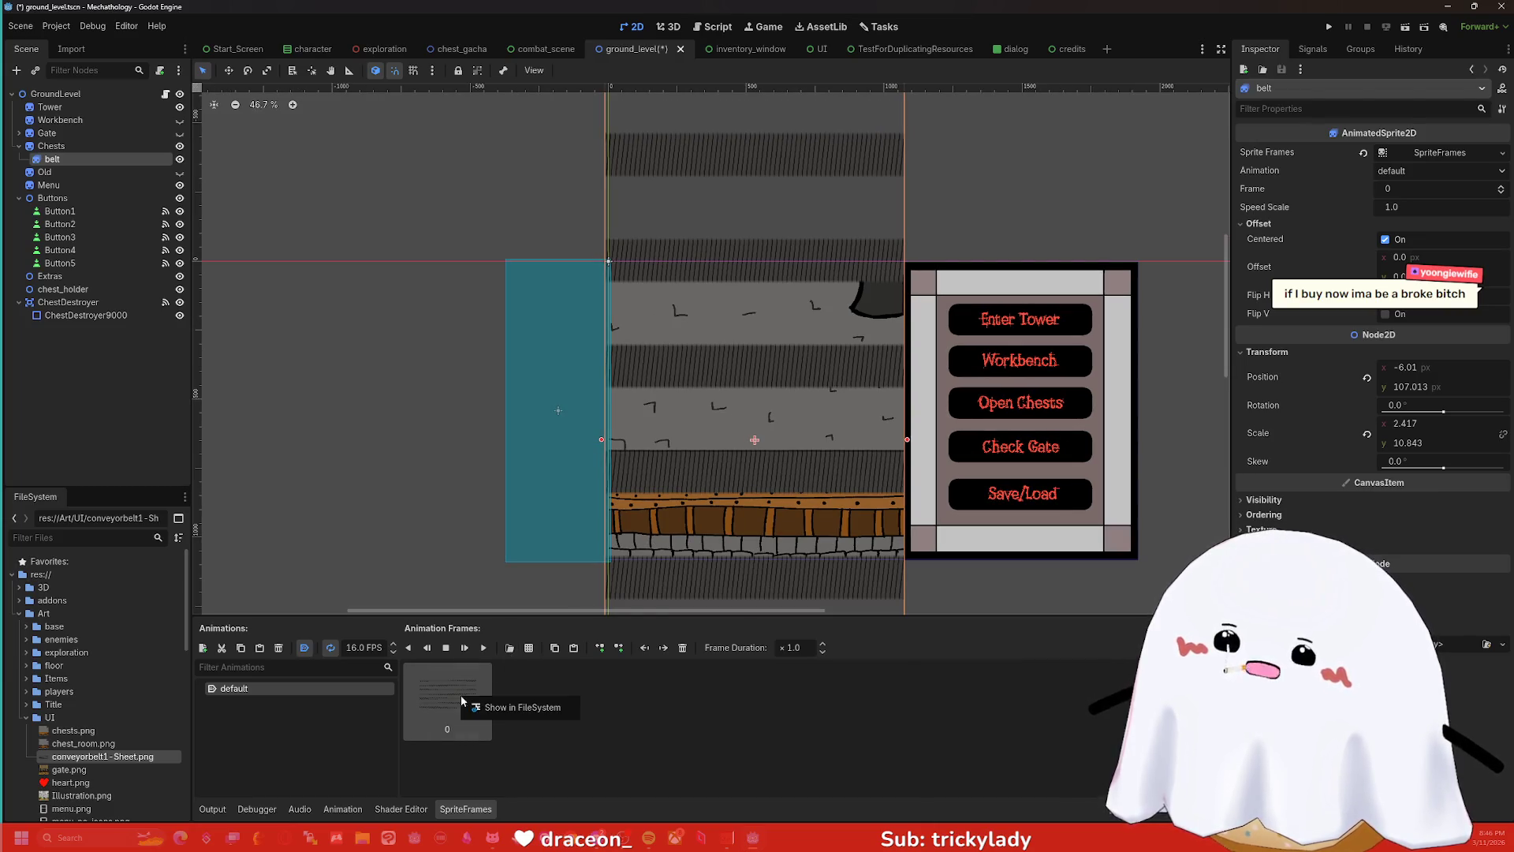
key(Delete)
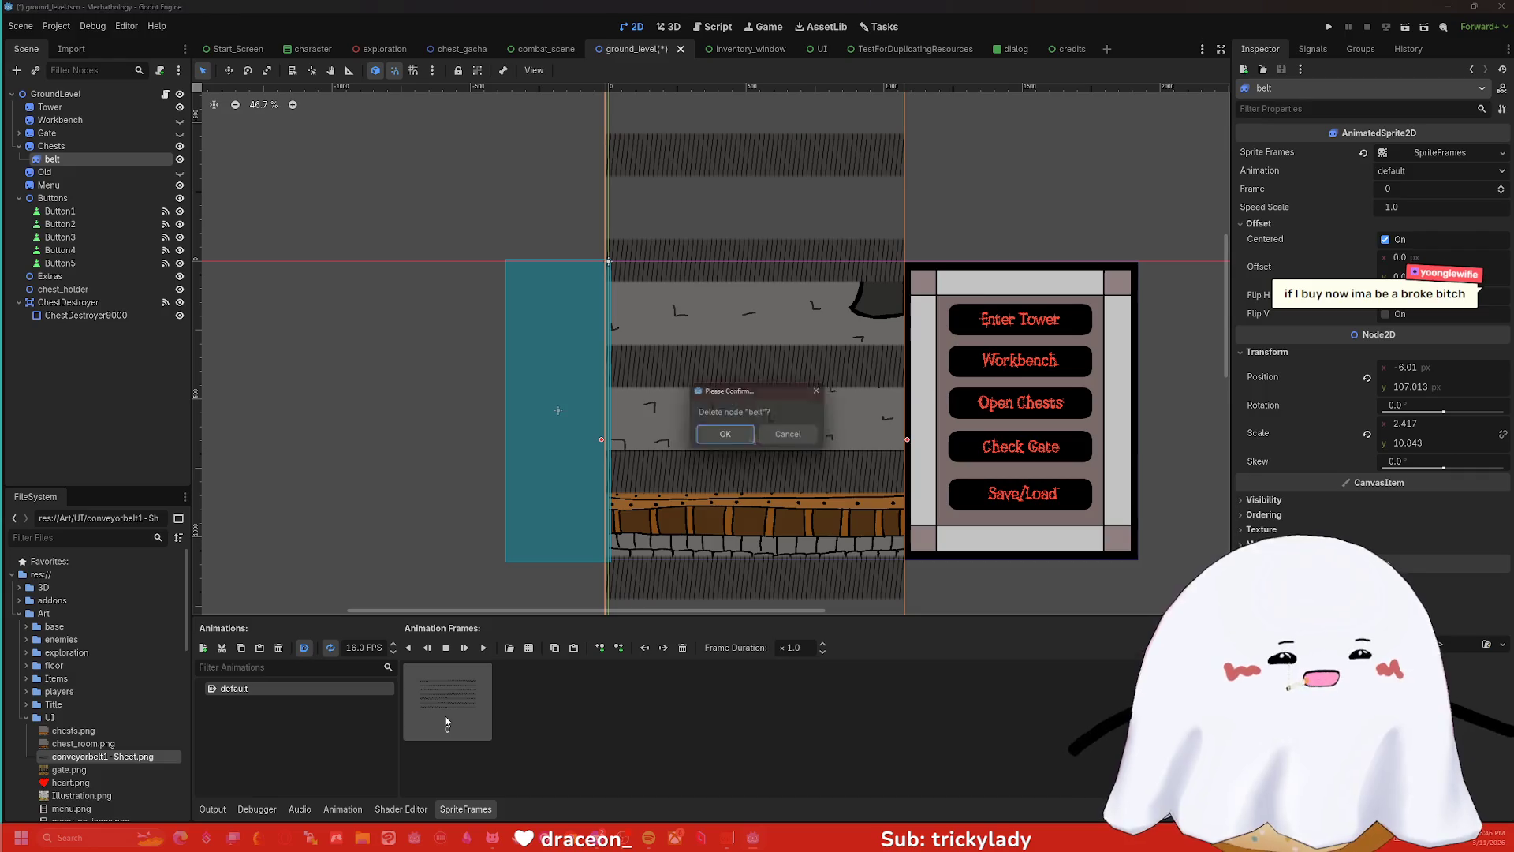
click(722, 438)
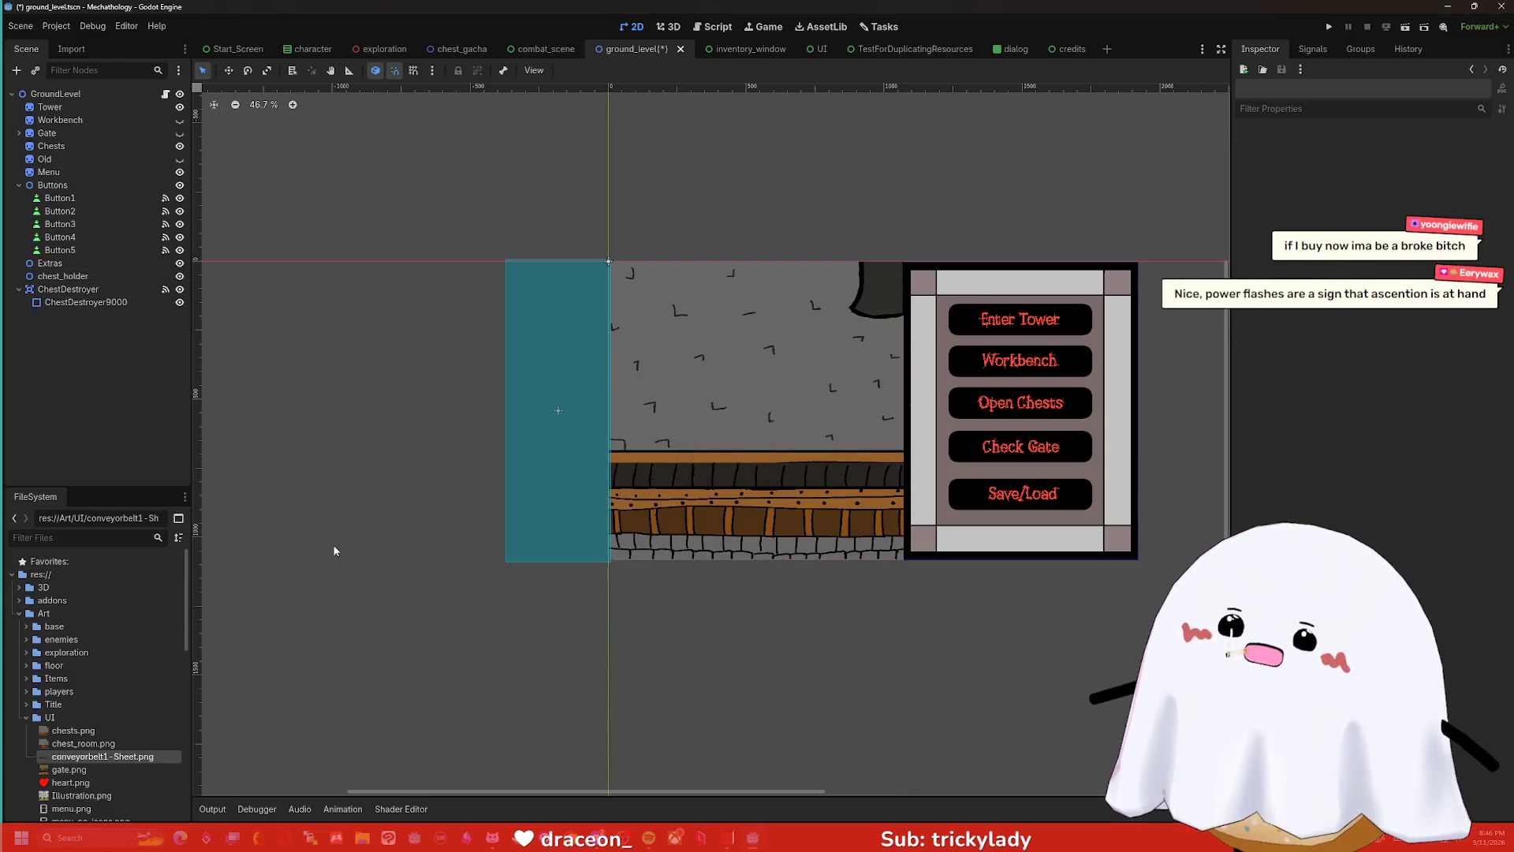
key(ctrl+z)
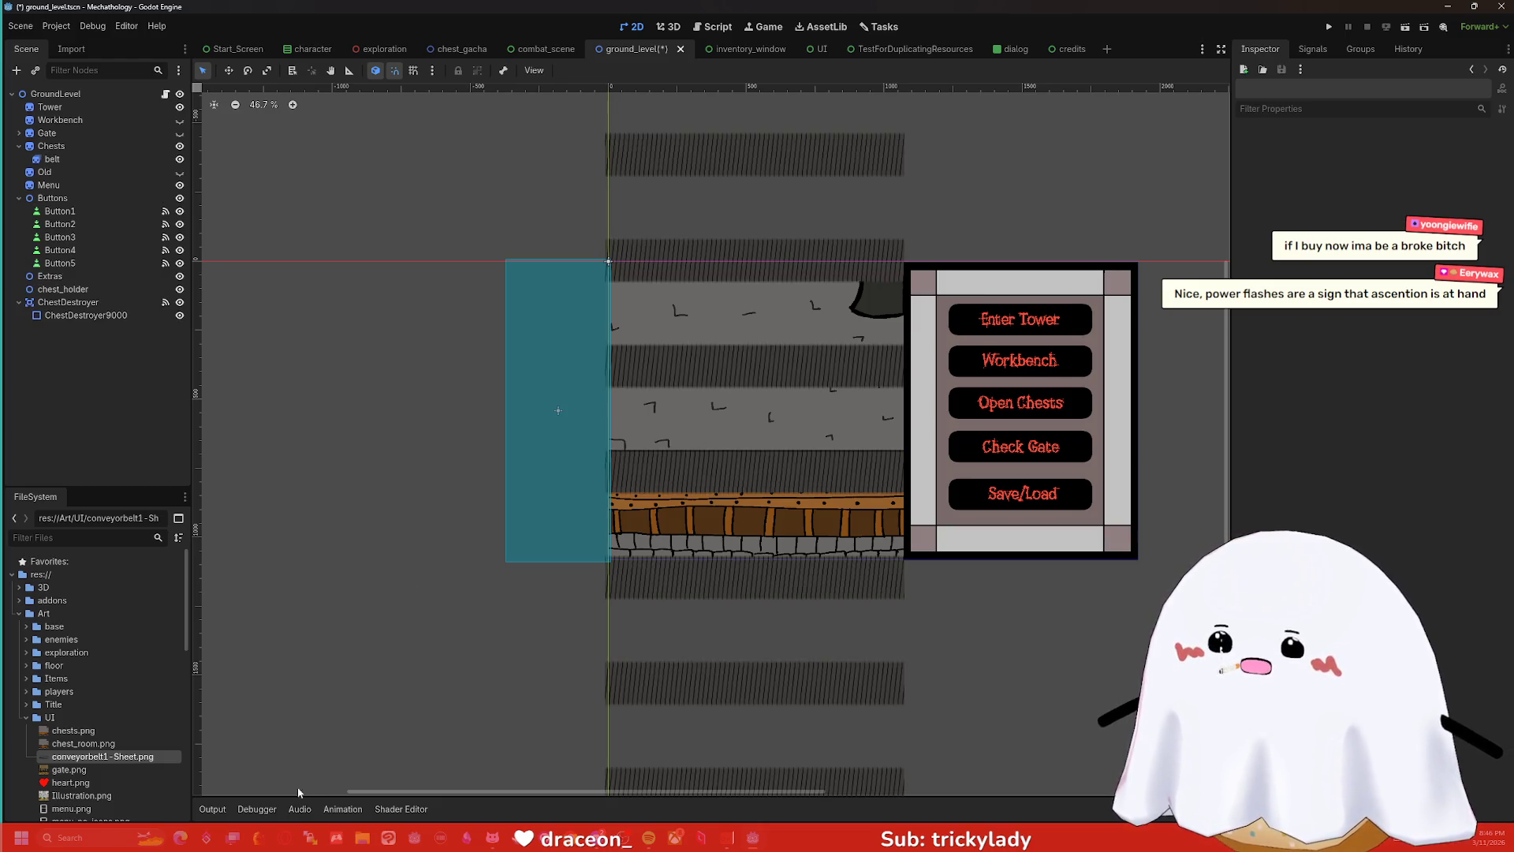
click(68, 160)
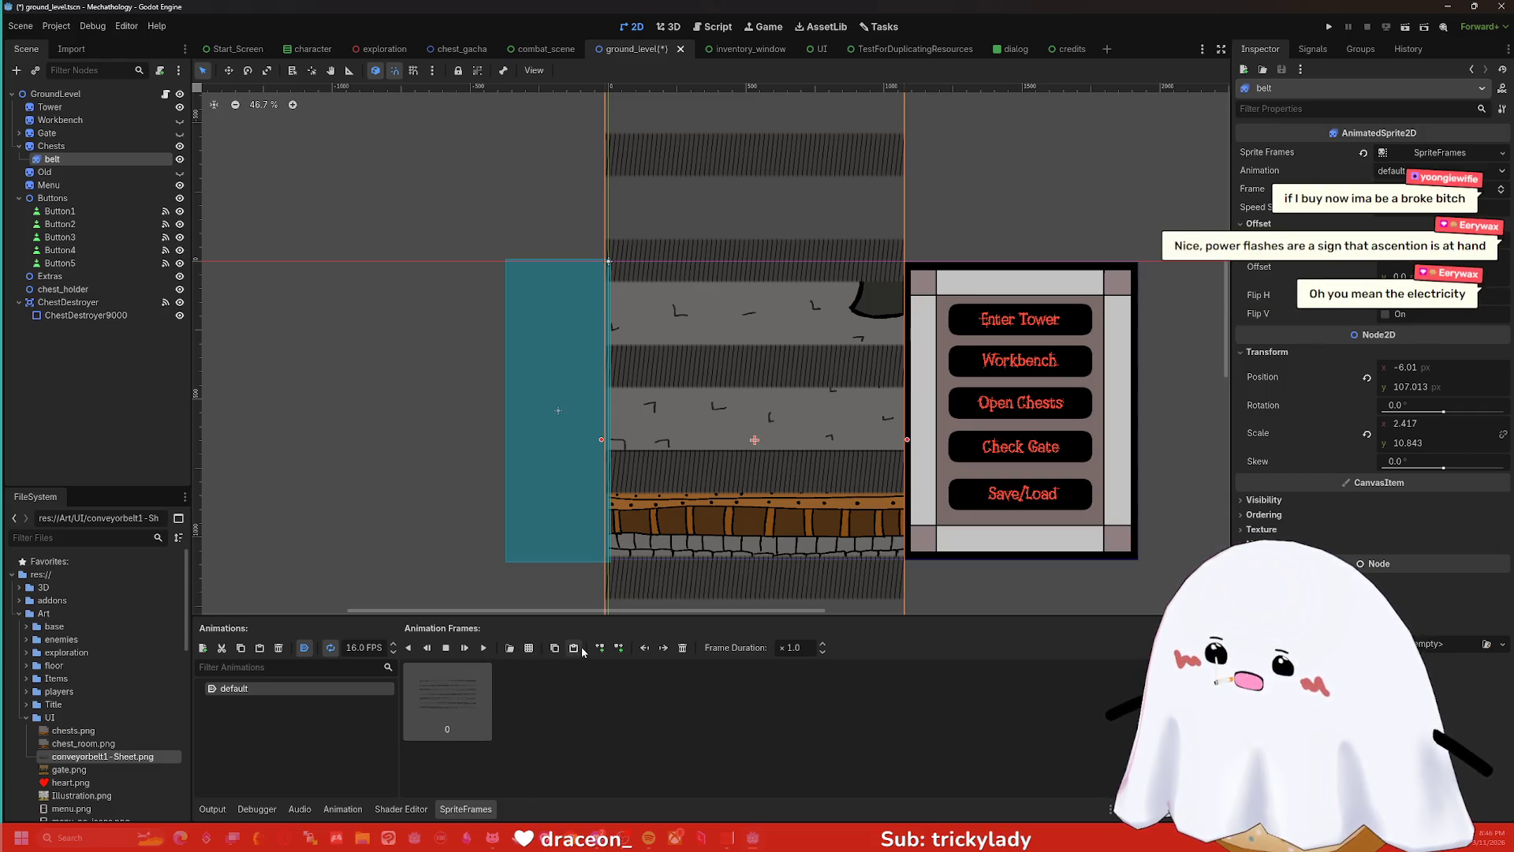
click(683, 647)
- Open conveyorbelt1 - Sheet.png from the UI folder in Select Frames and auto-slice it
click(528, 648)
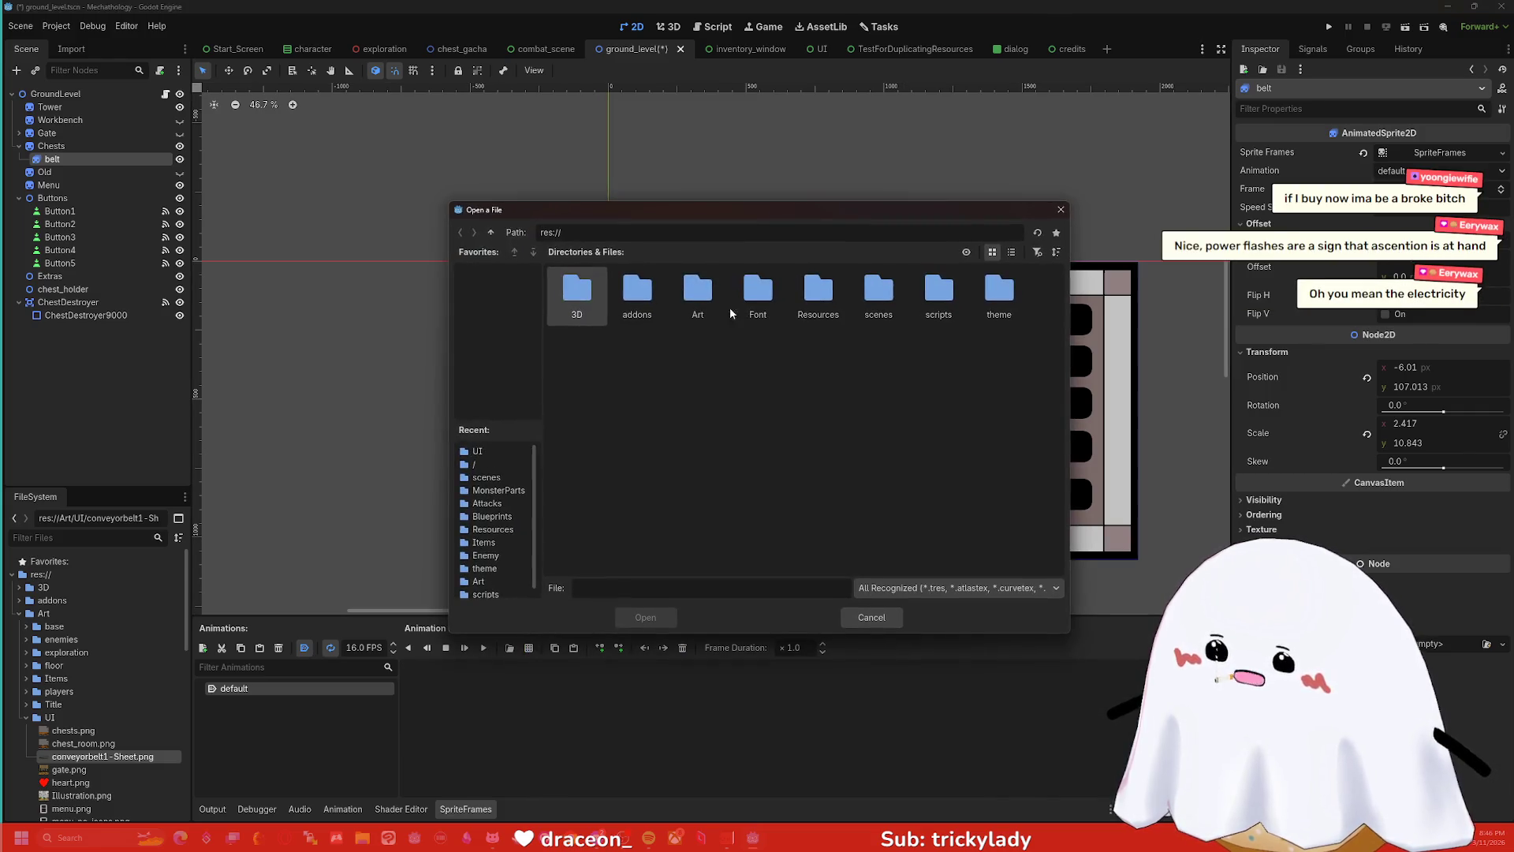
scroll(489, 457, down, 1)
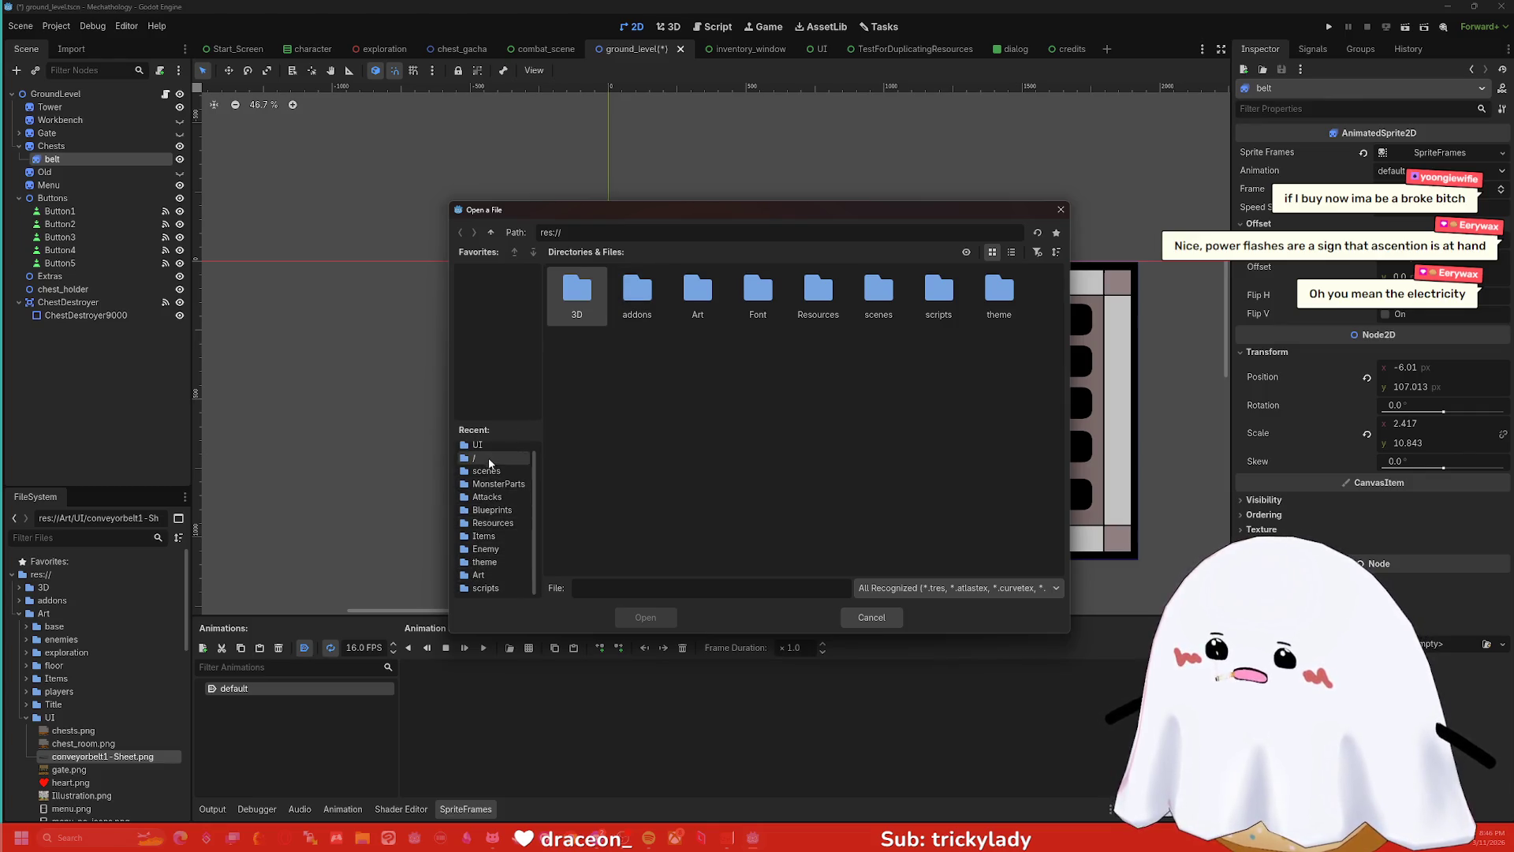
click(489, 450)
double_click(716, 295)
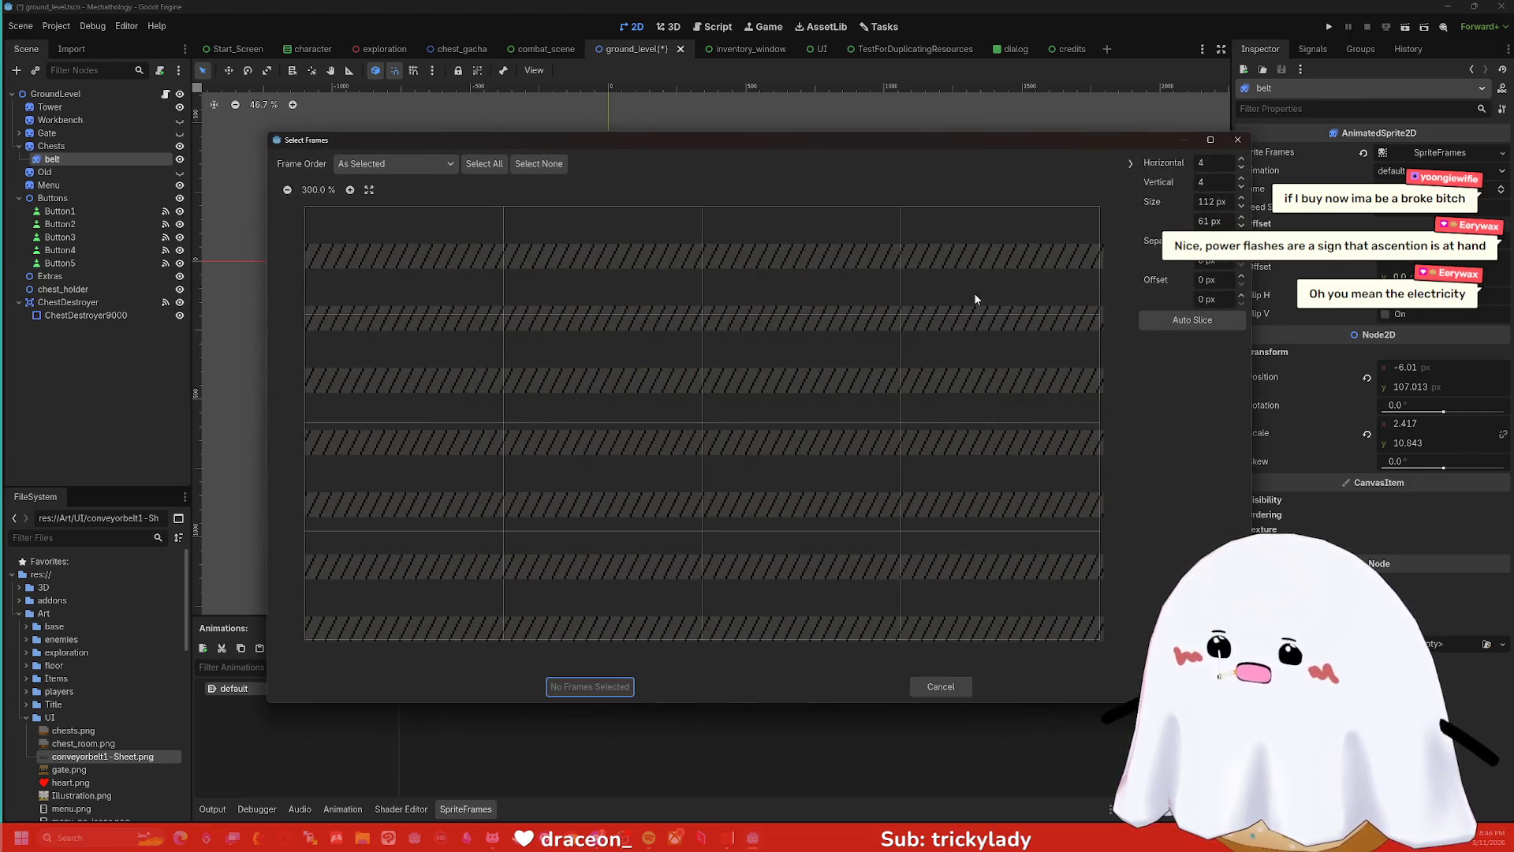
click(1220, 321)
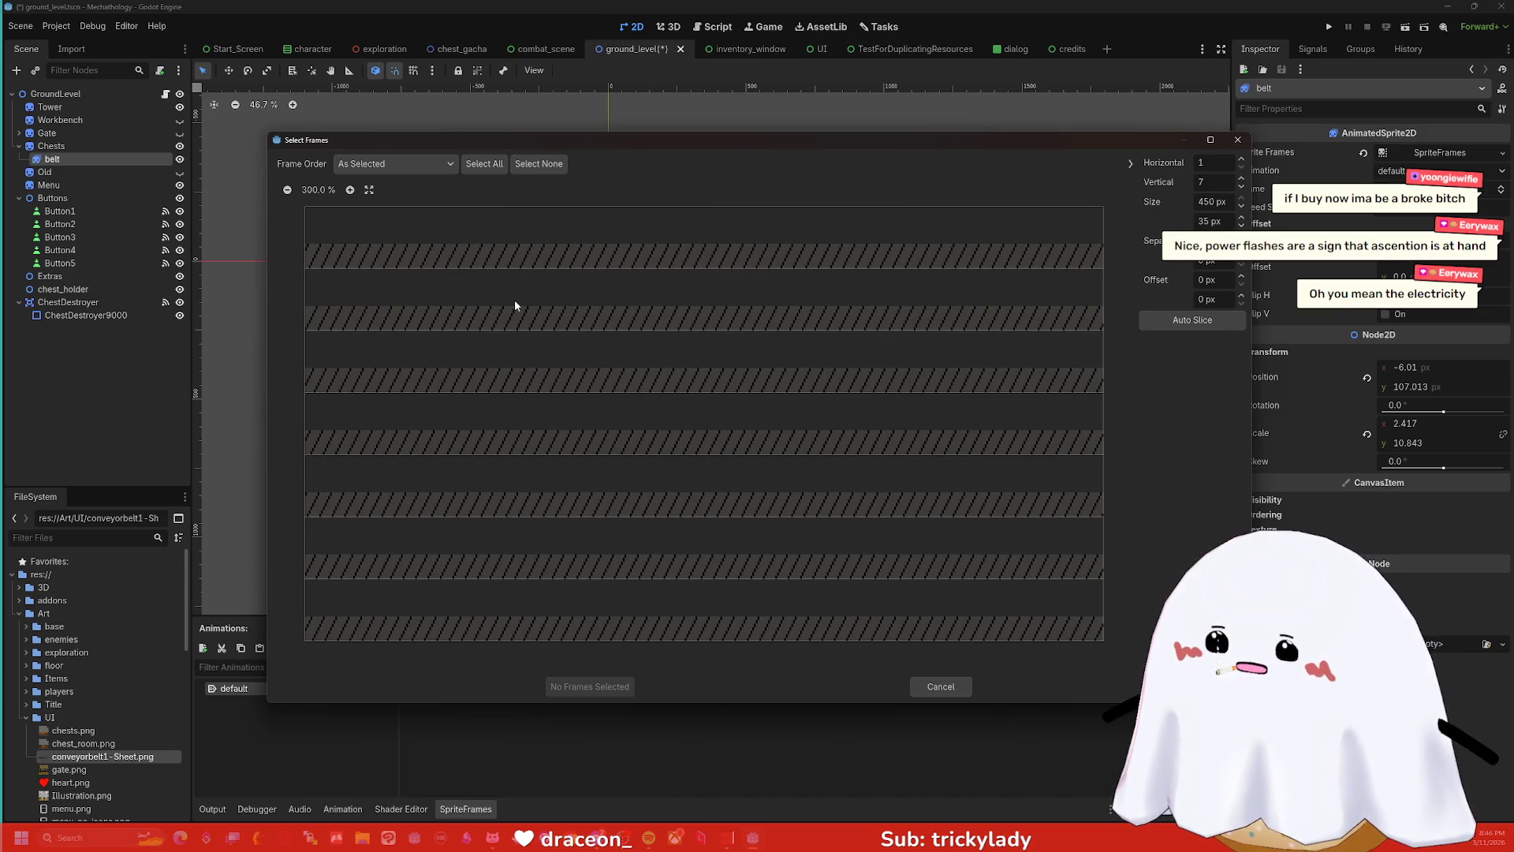
- Zoom into the sheet preview to inspect the belt strips
click(441, 167)
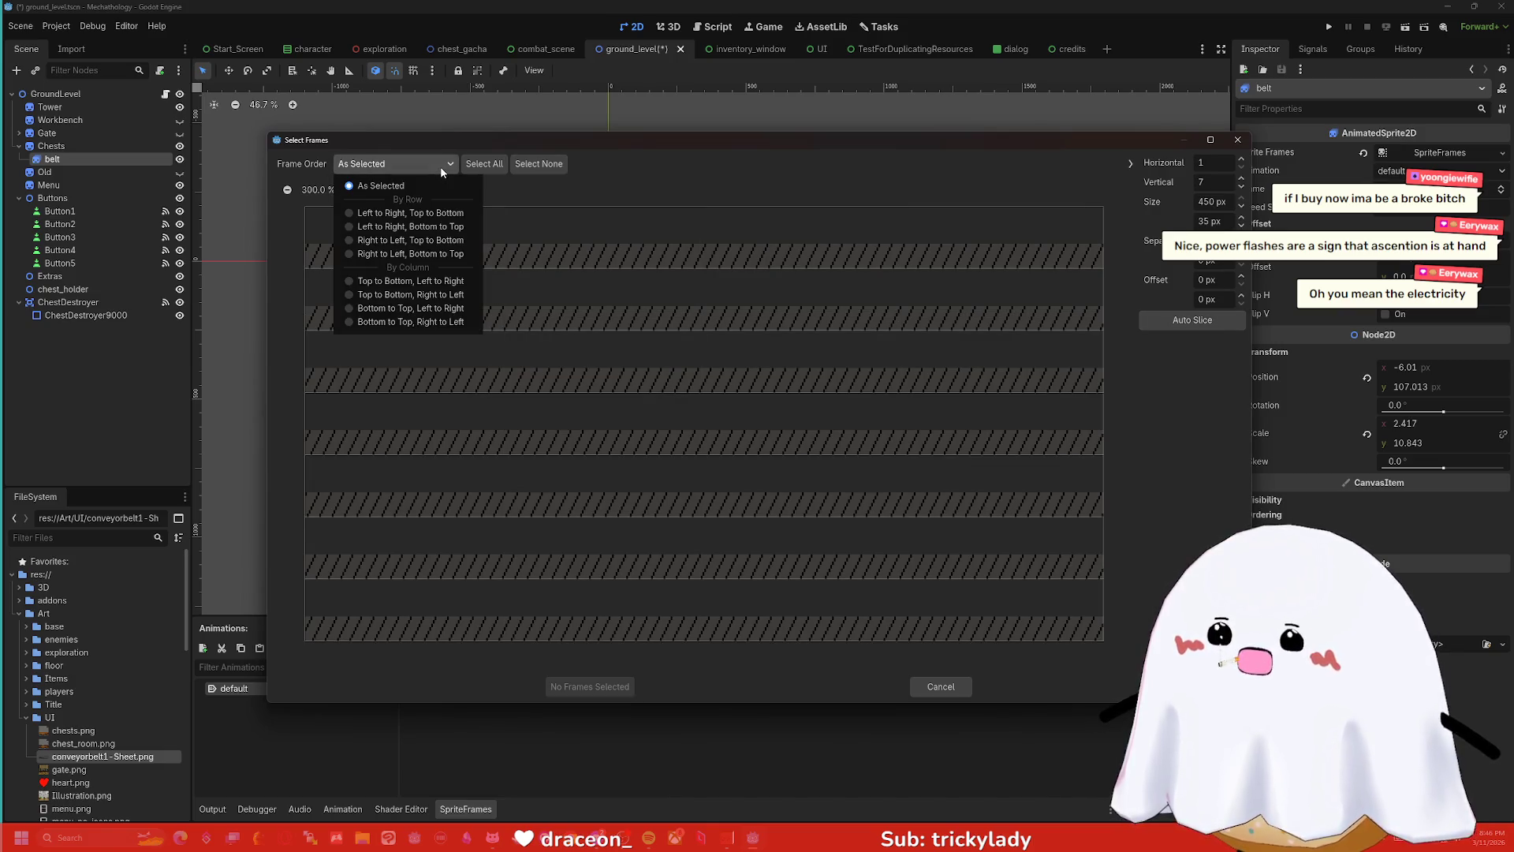
click(440, 167)
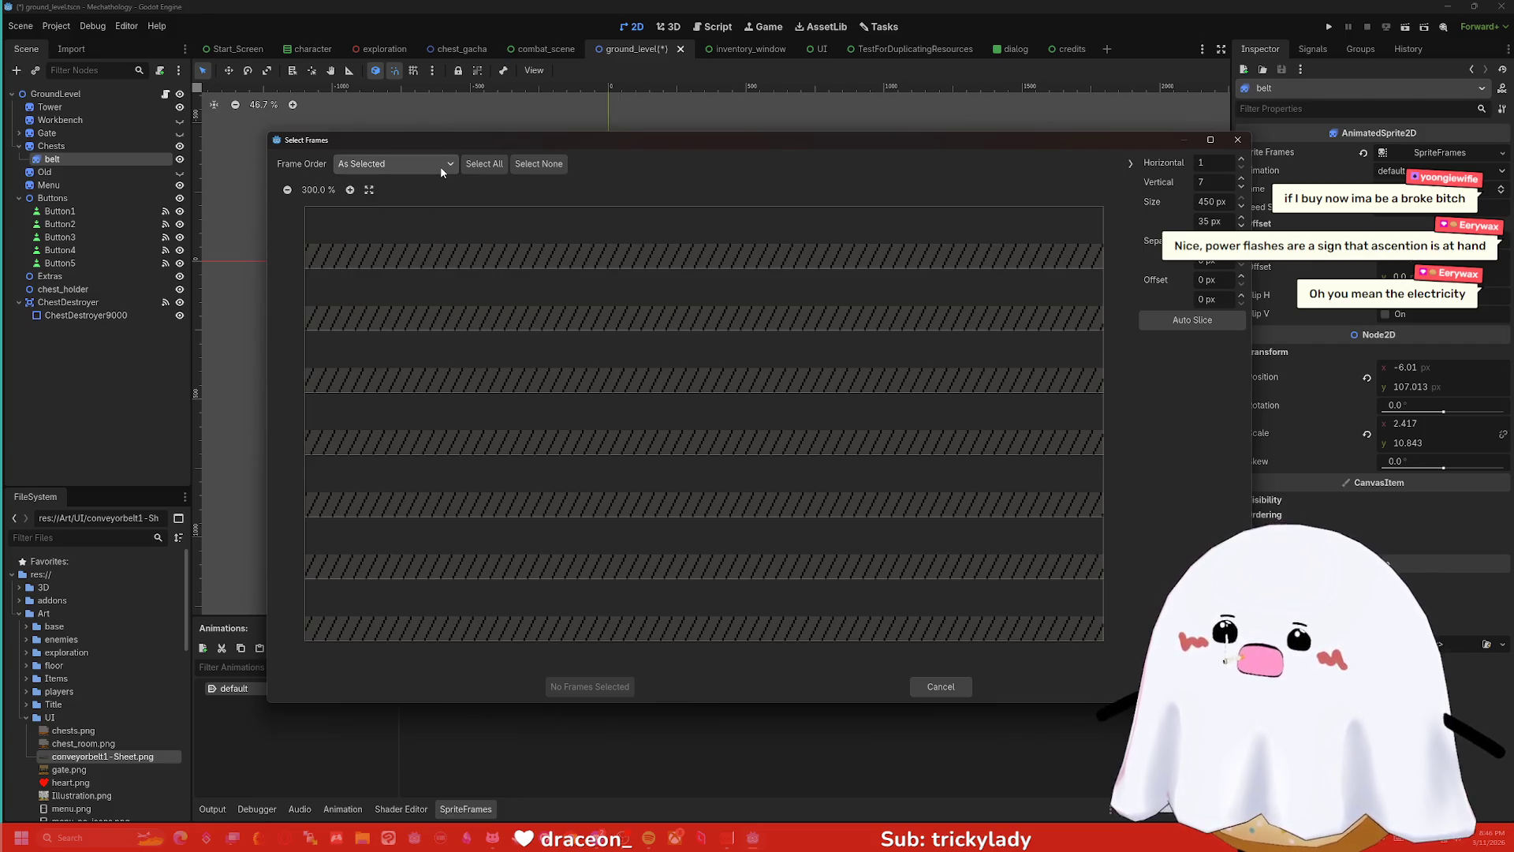
click(345, 192)
click(345, 192)
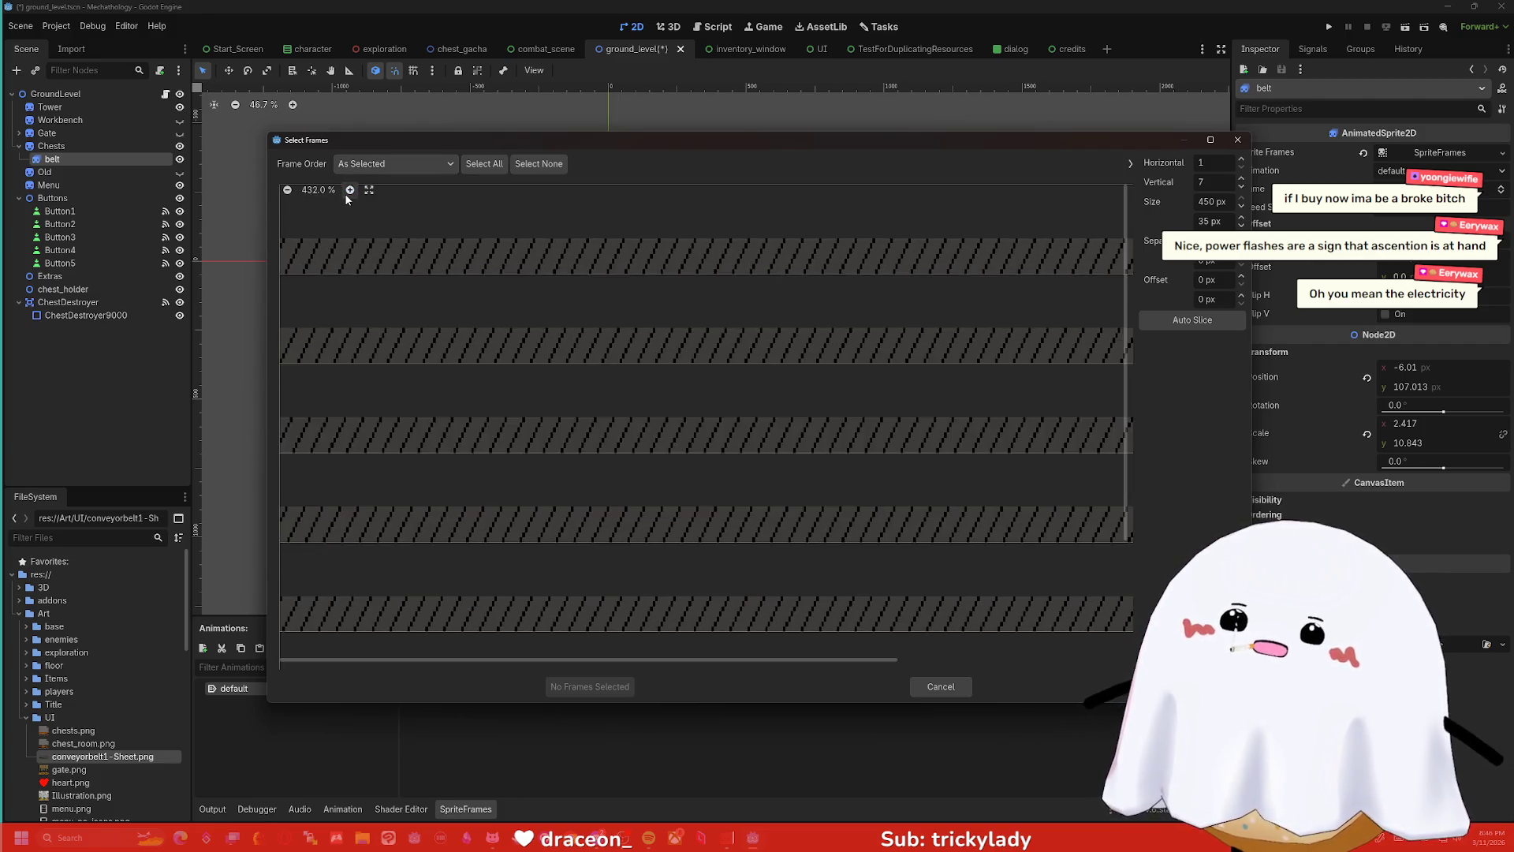
click(344, 192)
click(344, 192)
scroll(631, 273, down, 2)
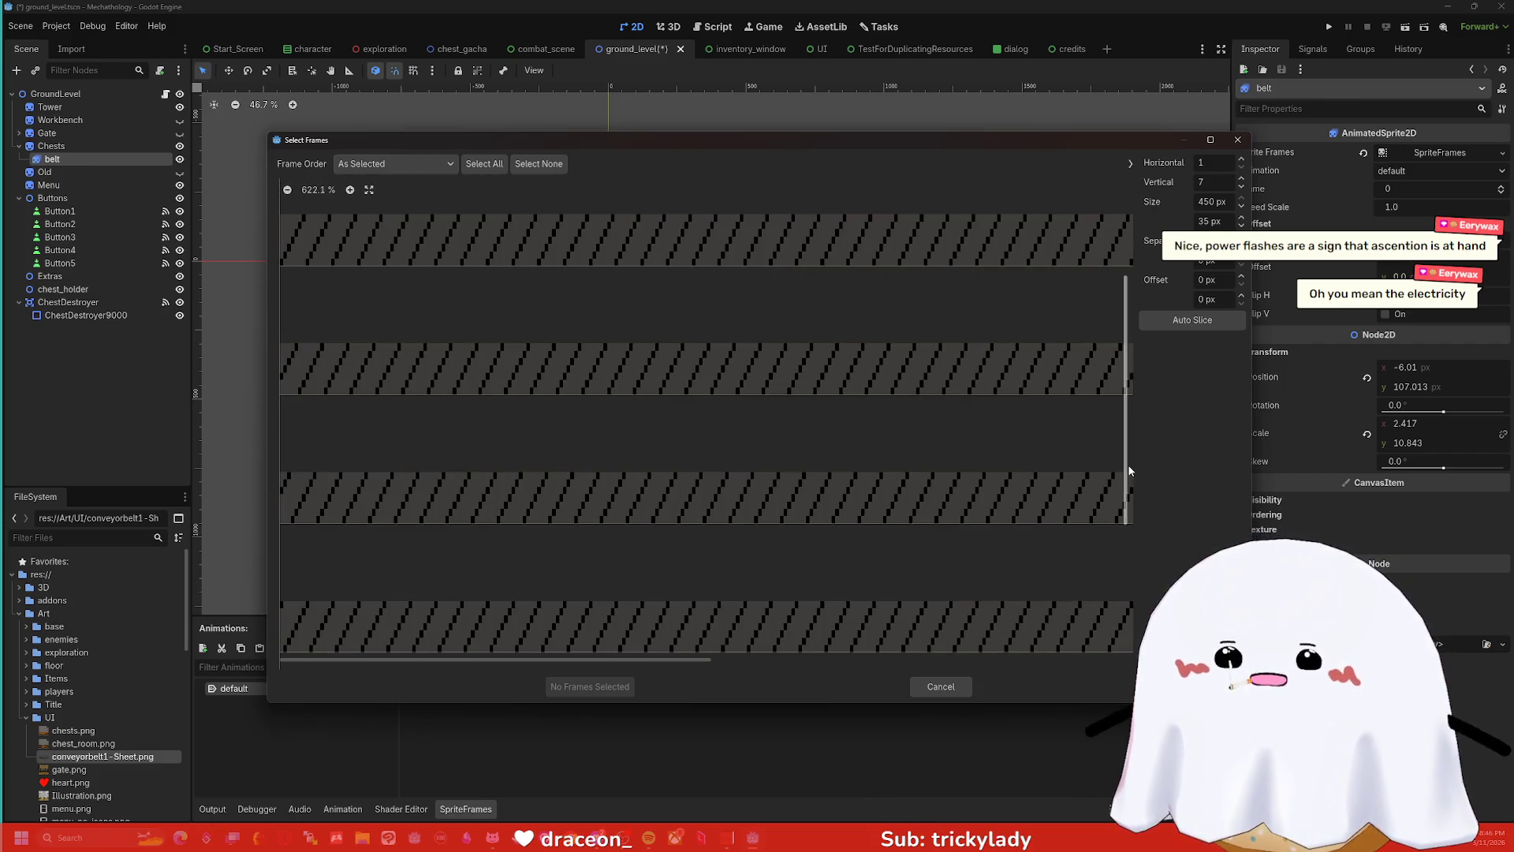
scroll(1114, 523, down, 5)
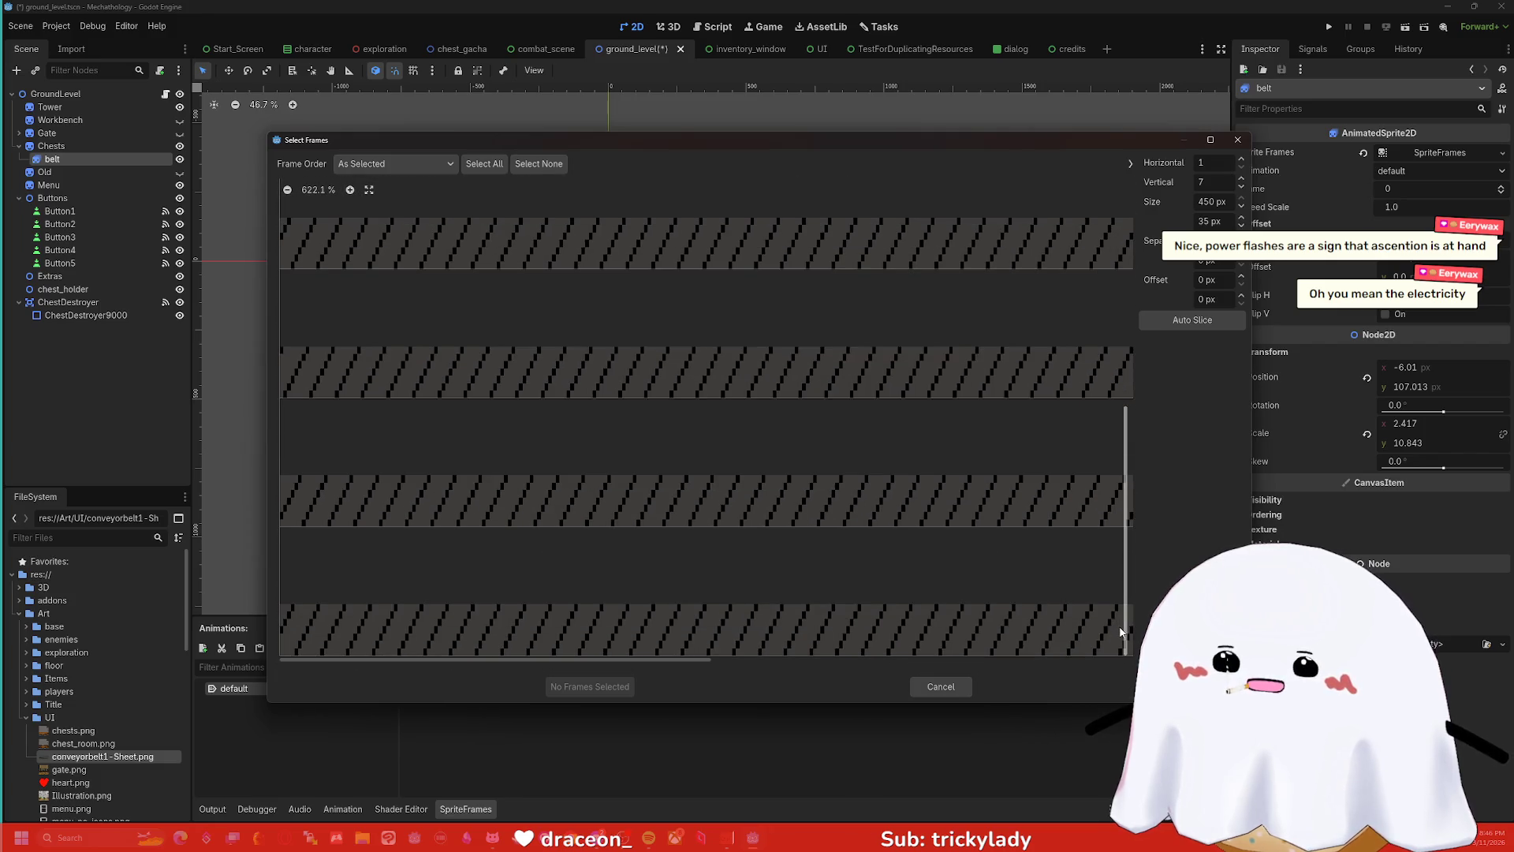
scroll(1114, 606, up, 5)
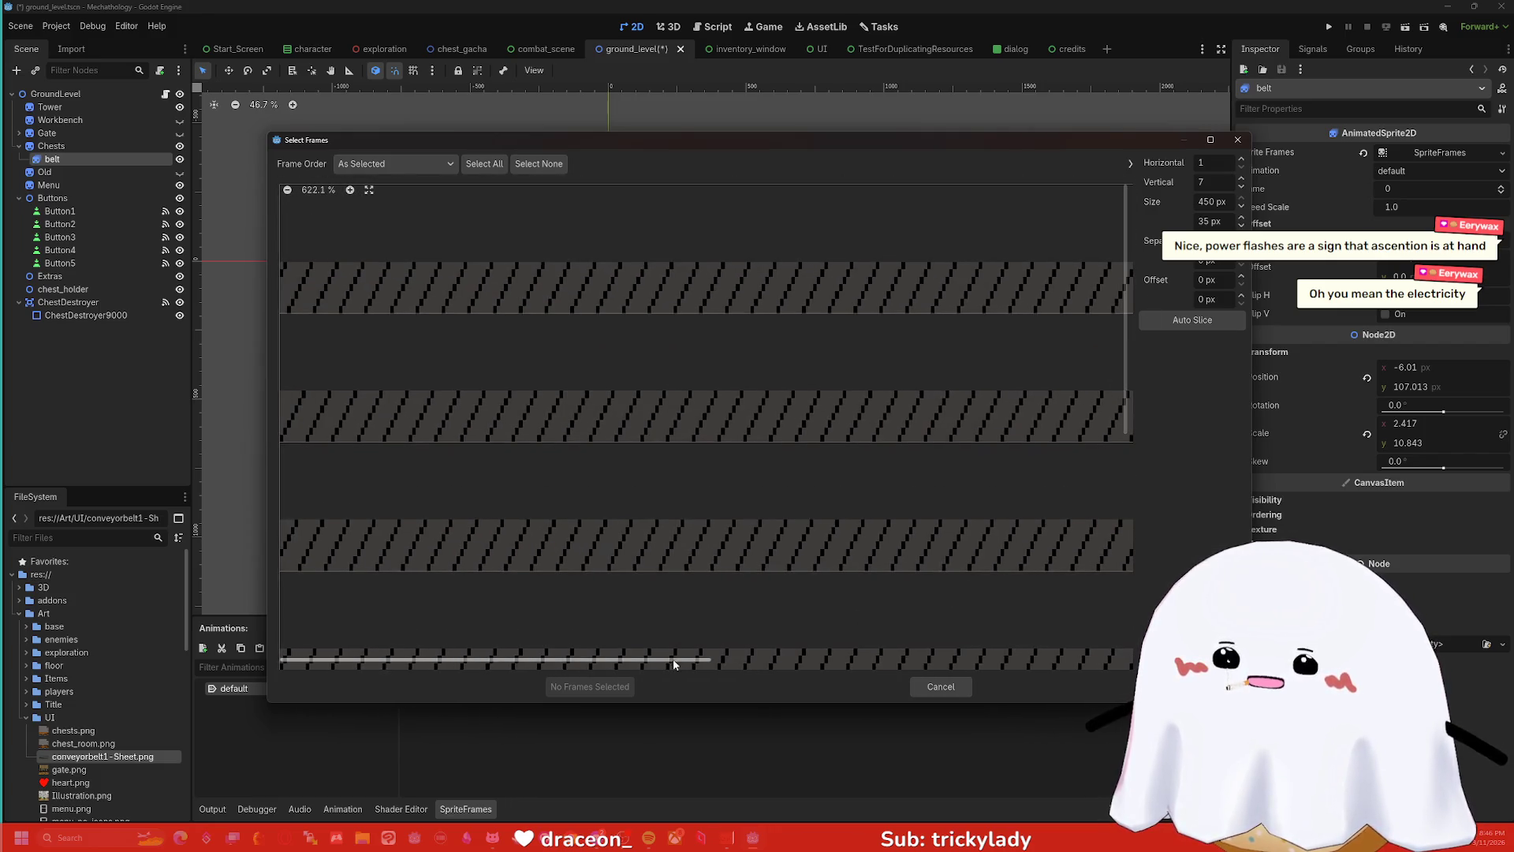
mouse_move(674, 659)
mouse_down()
mouse_move(1091, 655)
mouse_move(868, 655)
mouse_move(541, 622)
mouse_up()
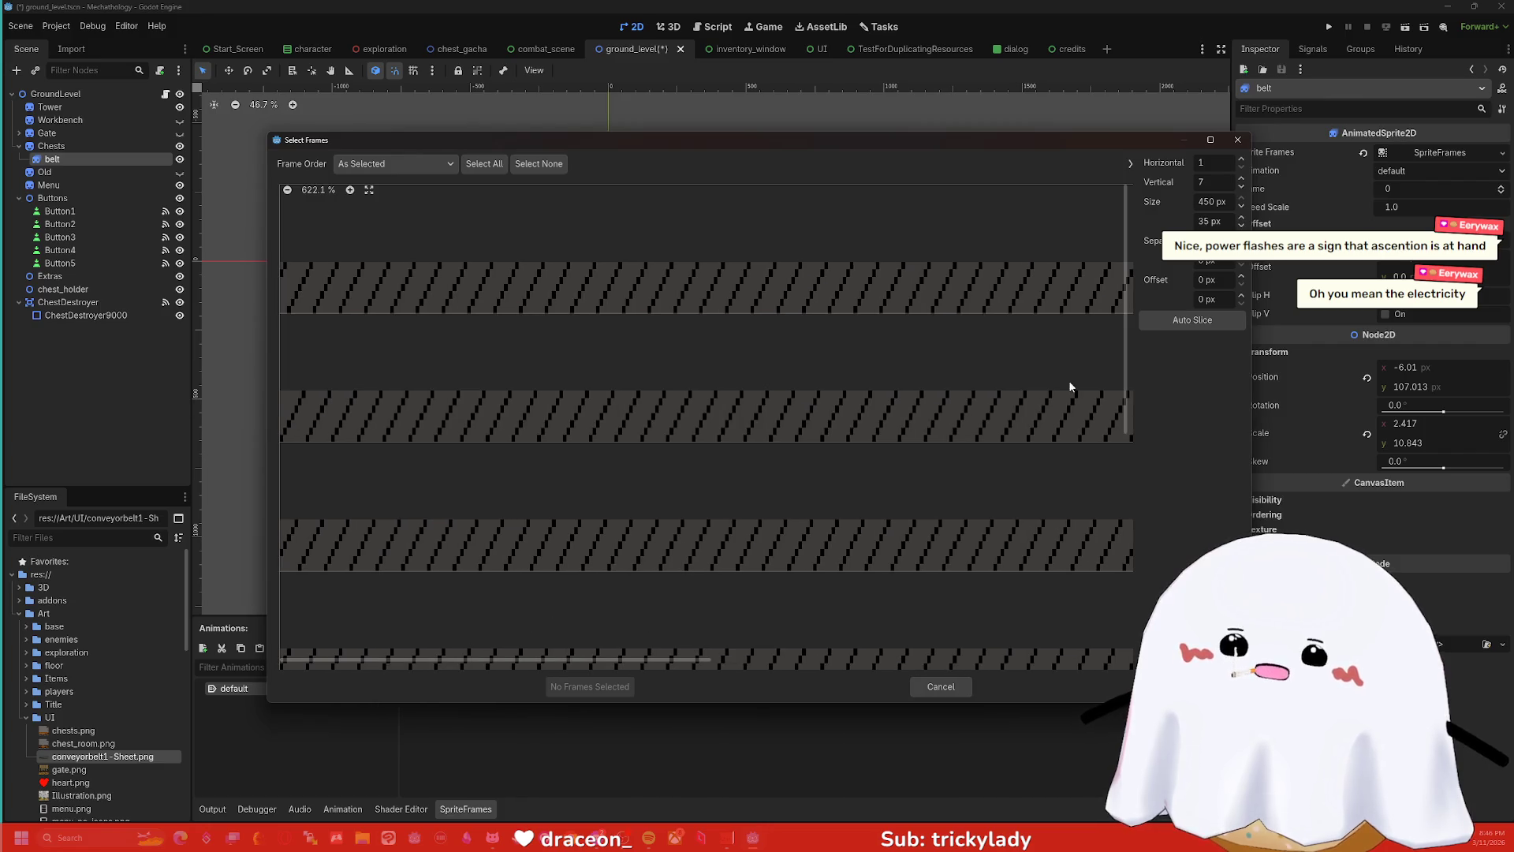
mouse_move(1126, 368)
mouse_down()
mouse_move(1124, 499)
mouse_move(1126, 442)
mouse_move(1147, 426)
mouse_move(1128, 329)
mouse_up()
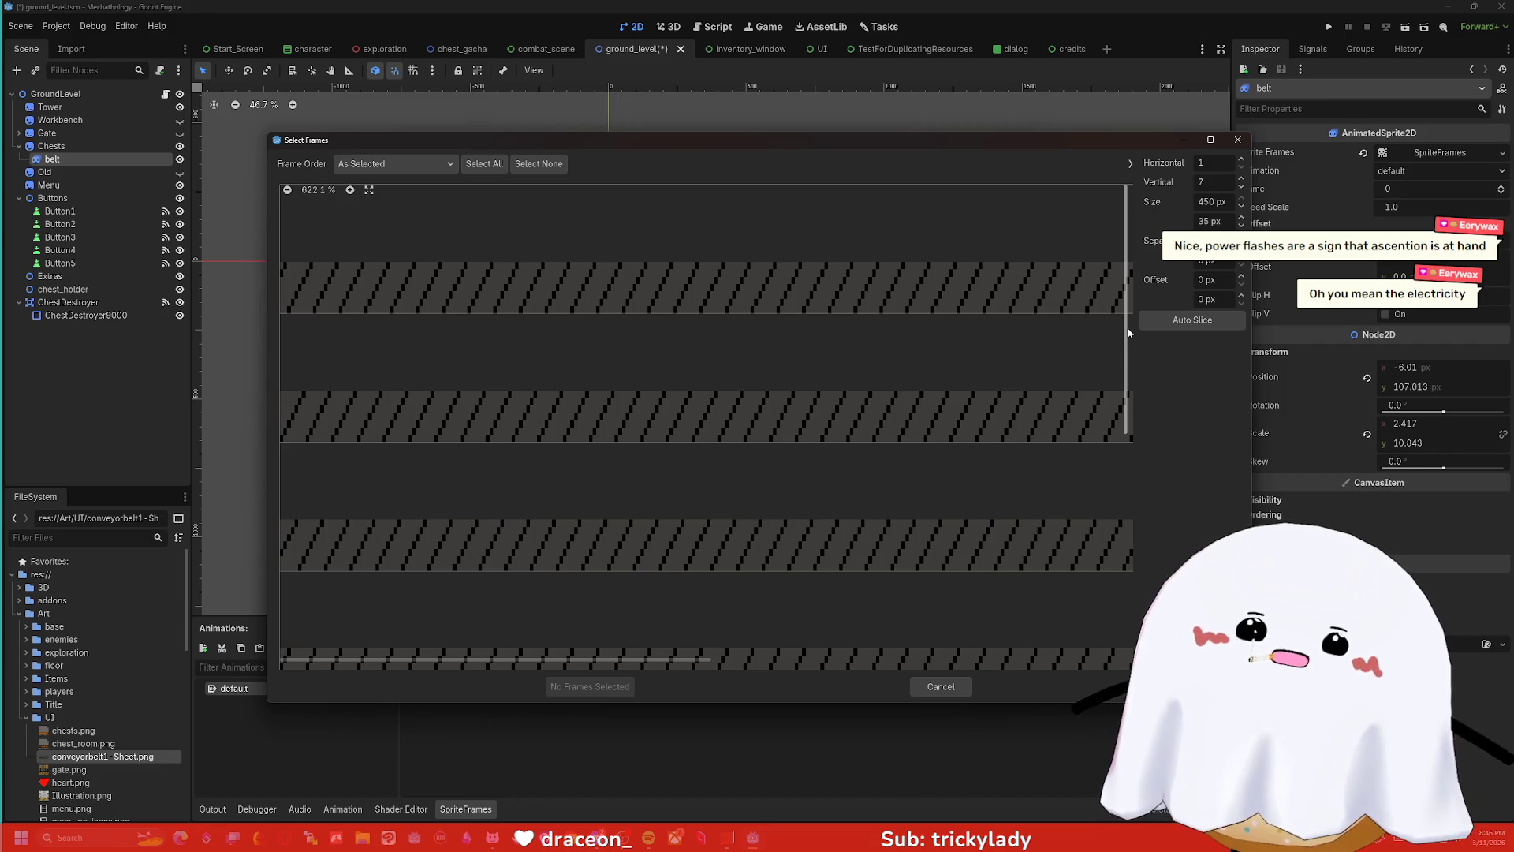
- Keep Offset X at 0 and Size X at 450 px, then pick frame 0
click(1241, 276)
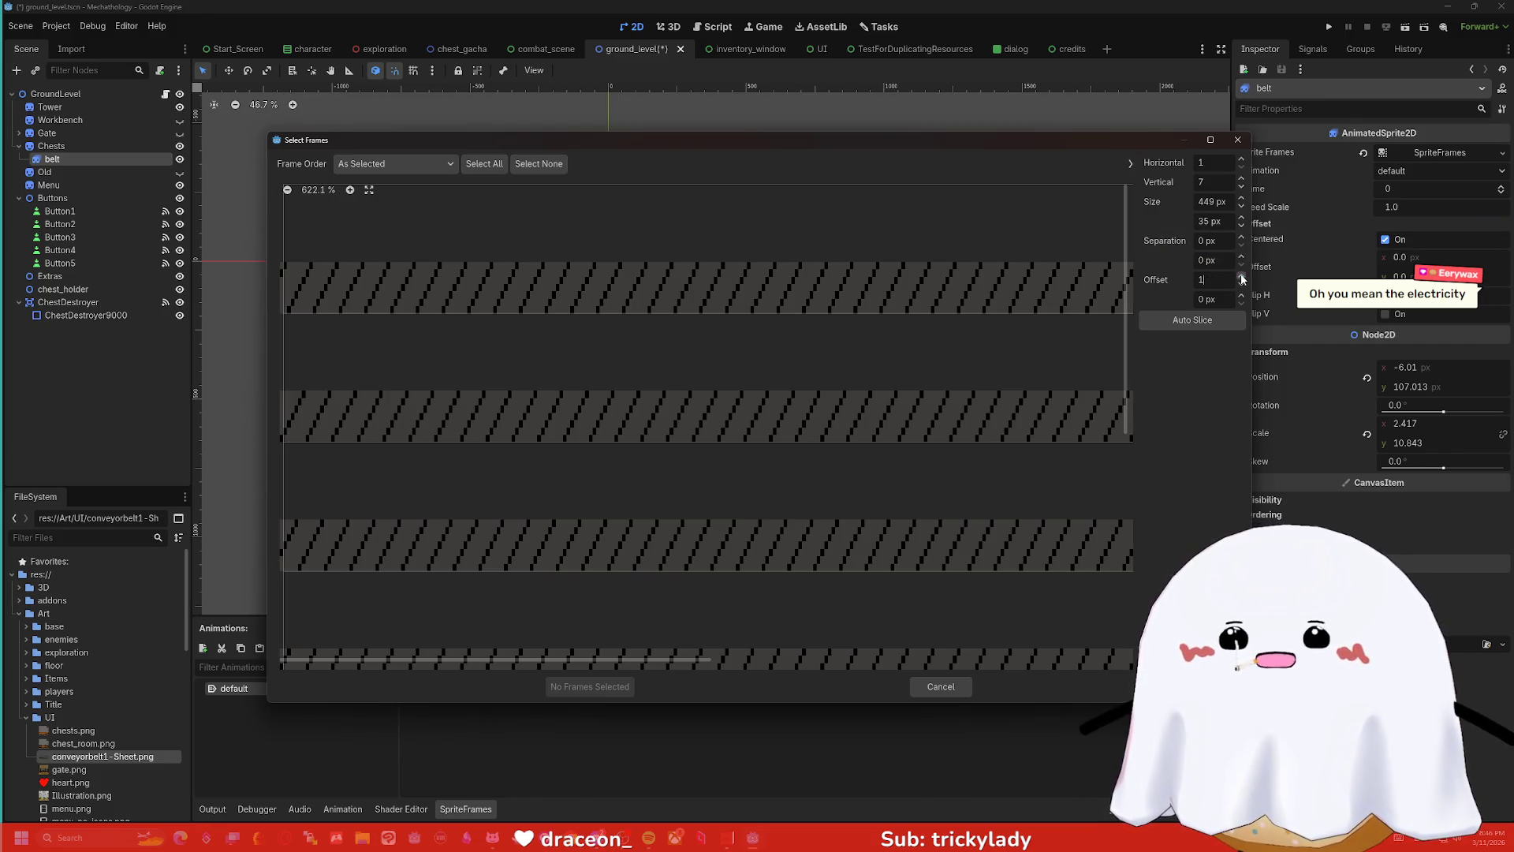
click(1241, 274)
click(1242, 276)
click(1241, 284)
click(1242, 284)
click(1241, 284)
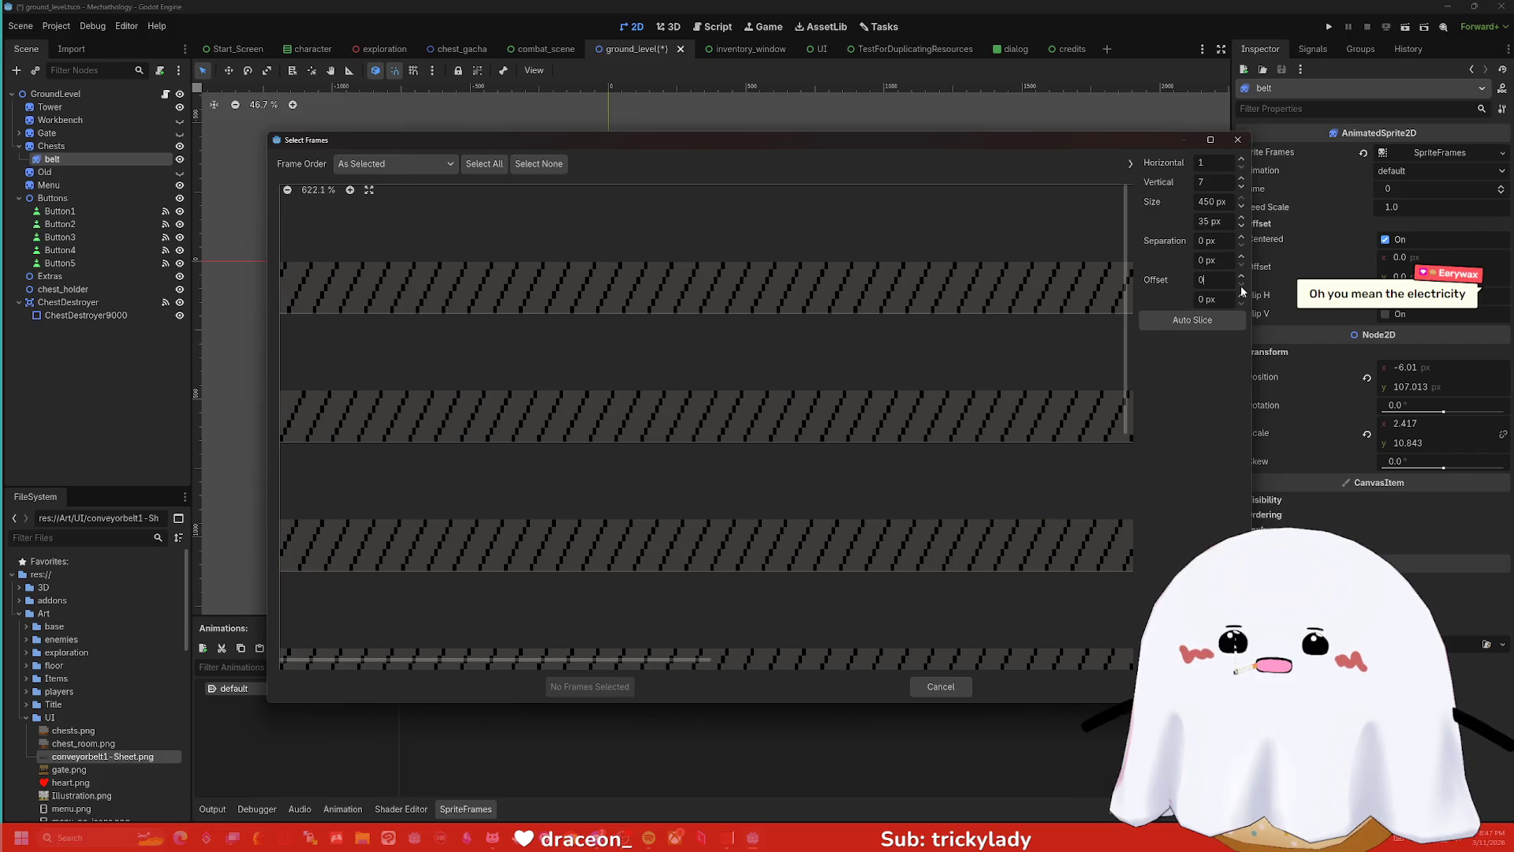
click(1221, 202)
text(455)
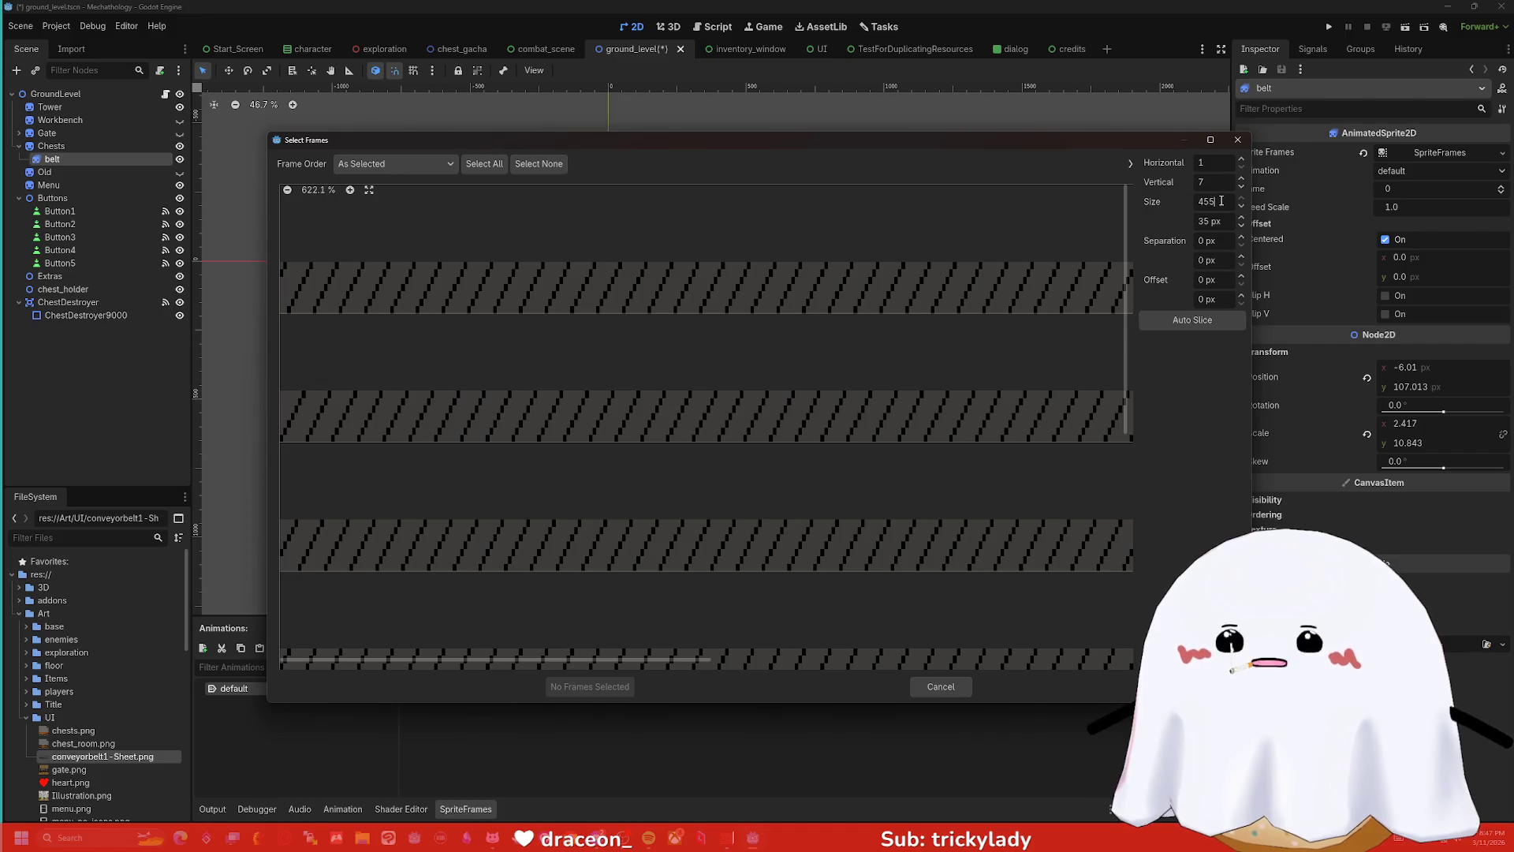
key(Return)
scroll(1029, 367, down, 5)
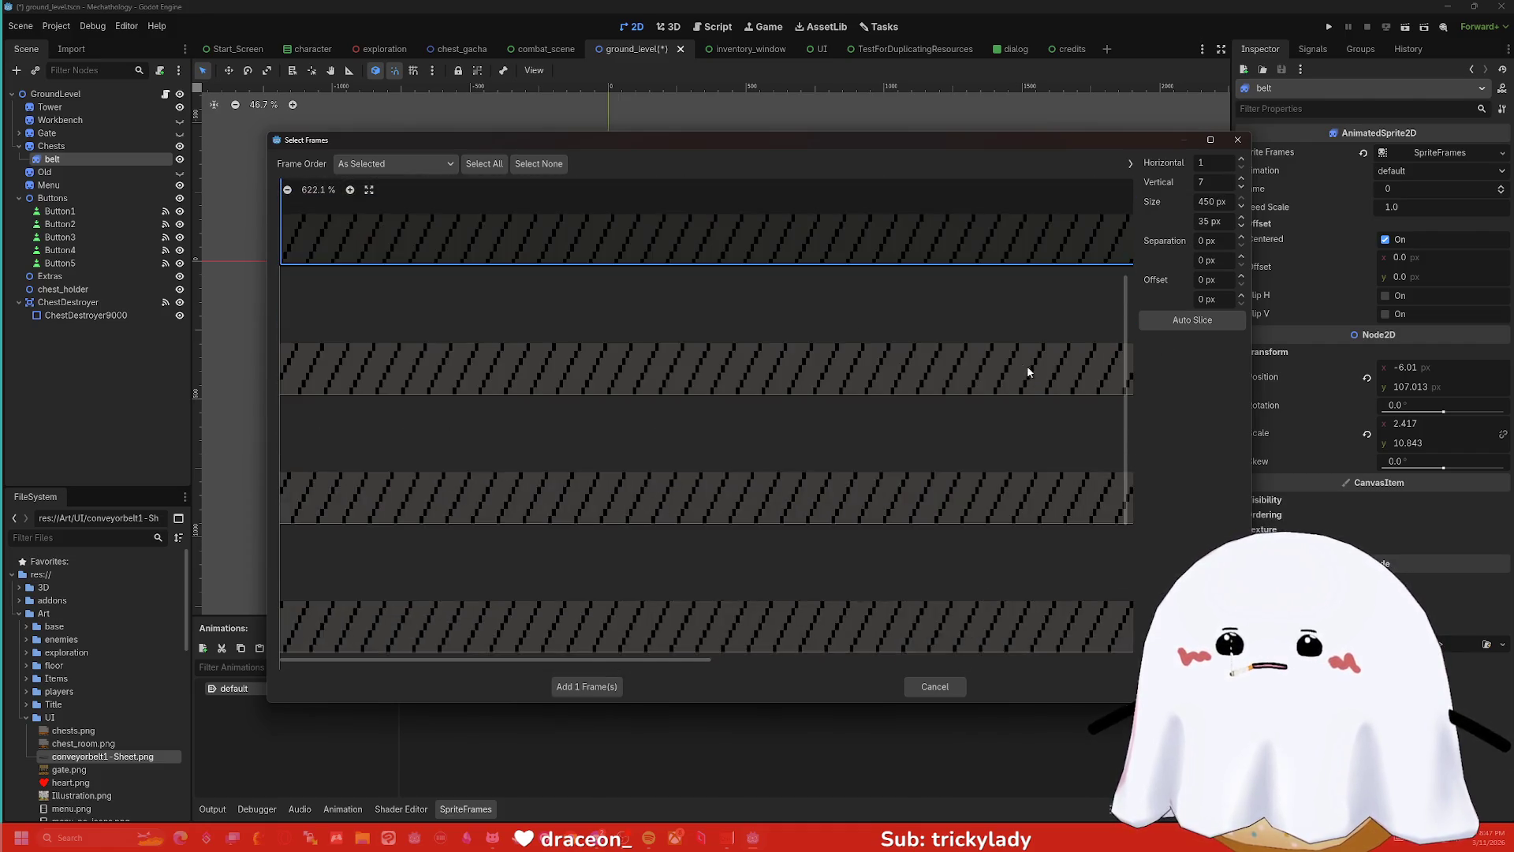
click(1003, 323)
scroll(889, 345, down, 1)
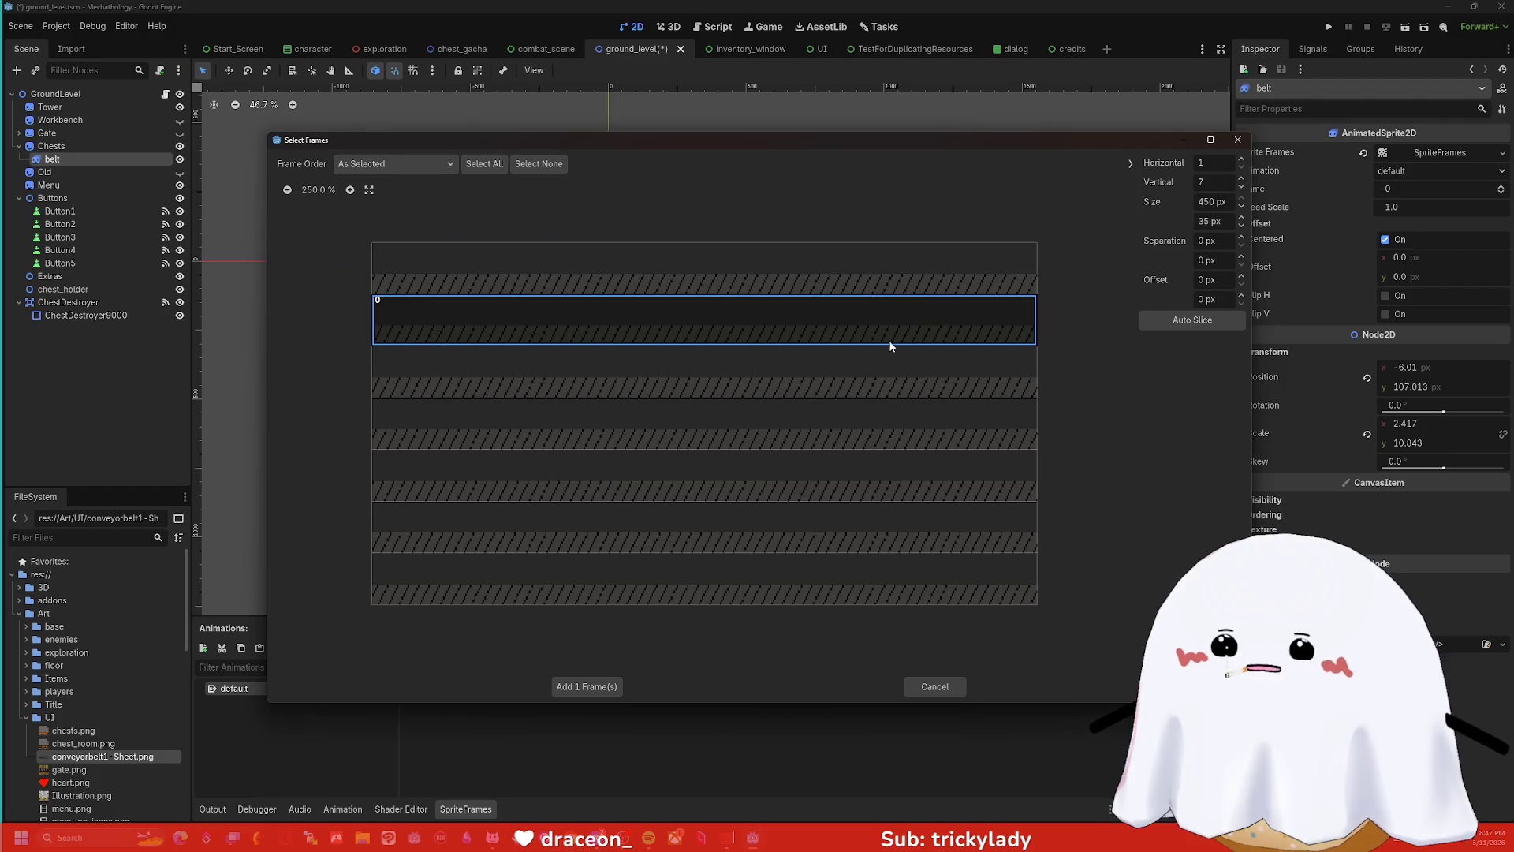
- Try frame heights from 36 up to 41 px with the Size Y spinner
click(1241, 218)
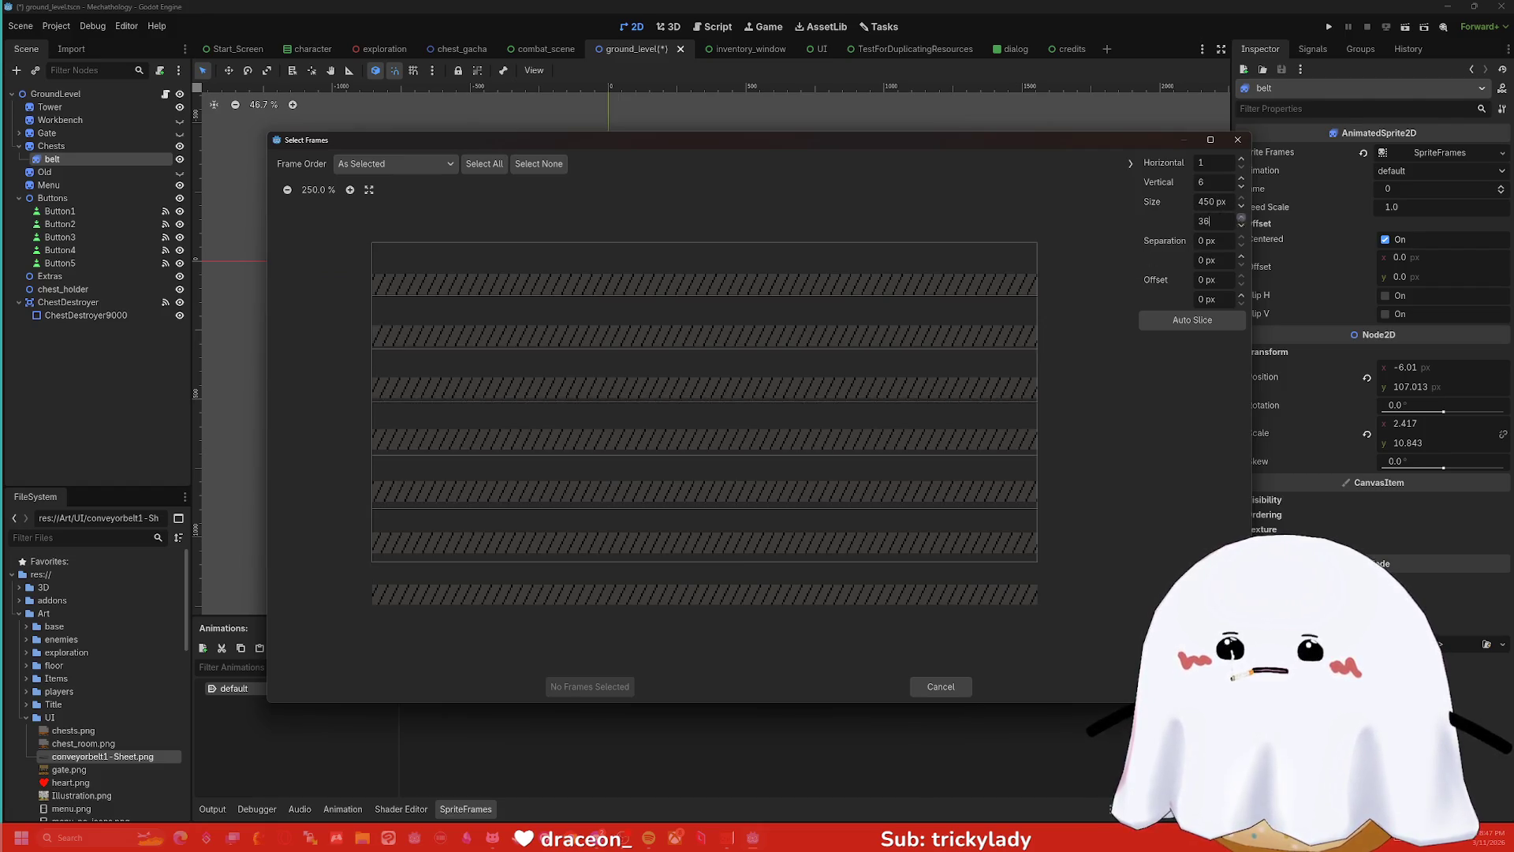
click(1241, 219)
click(1241, 218)
click(1241, 219)
click(1243, 227)
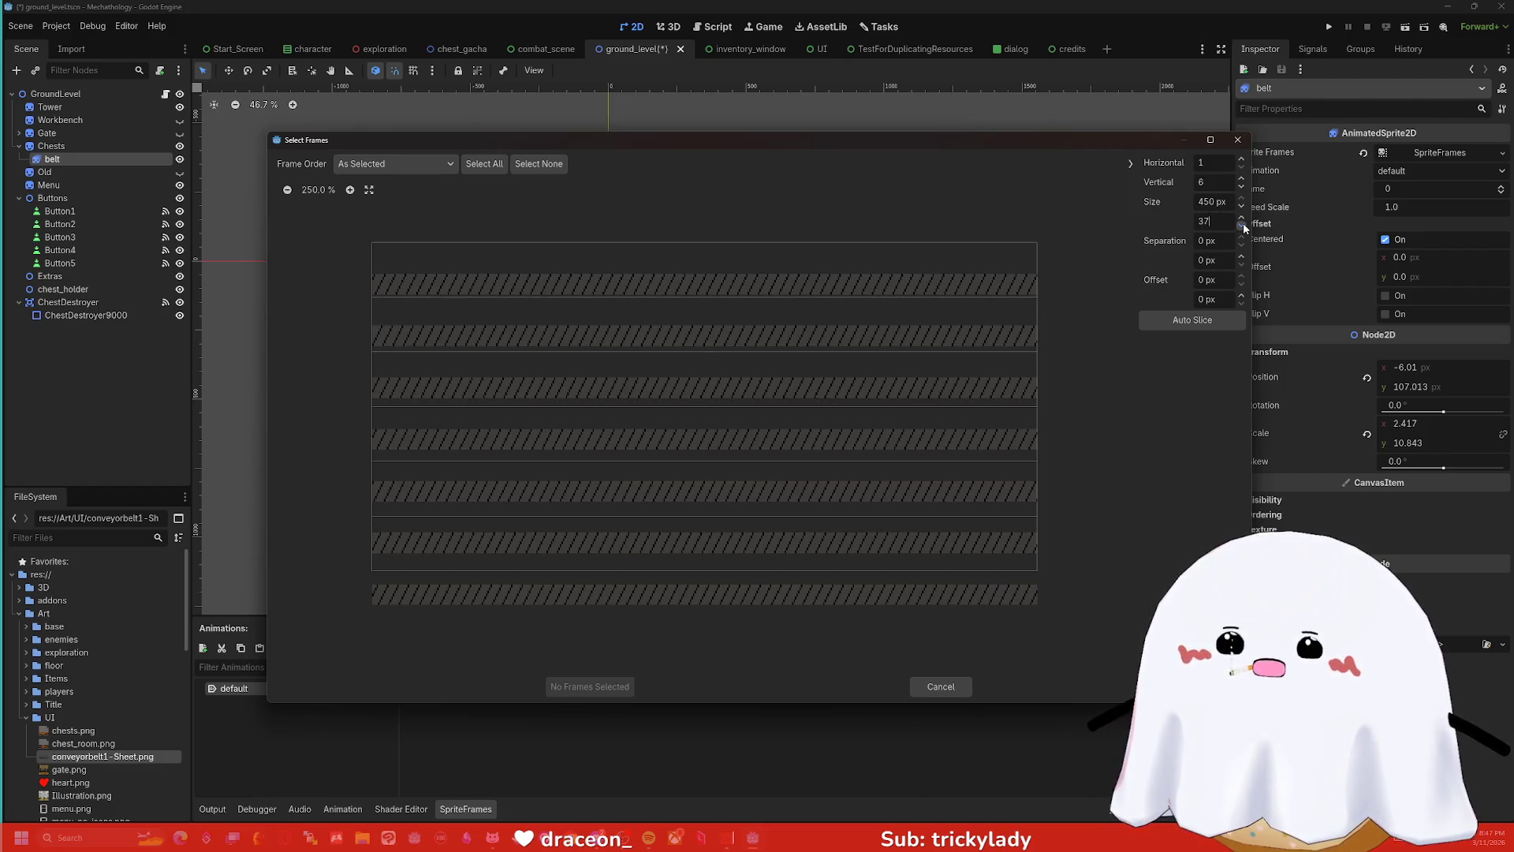
click(1243, 227)
click(1243, 227)
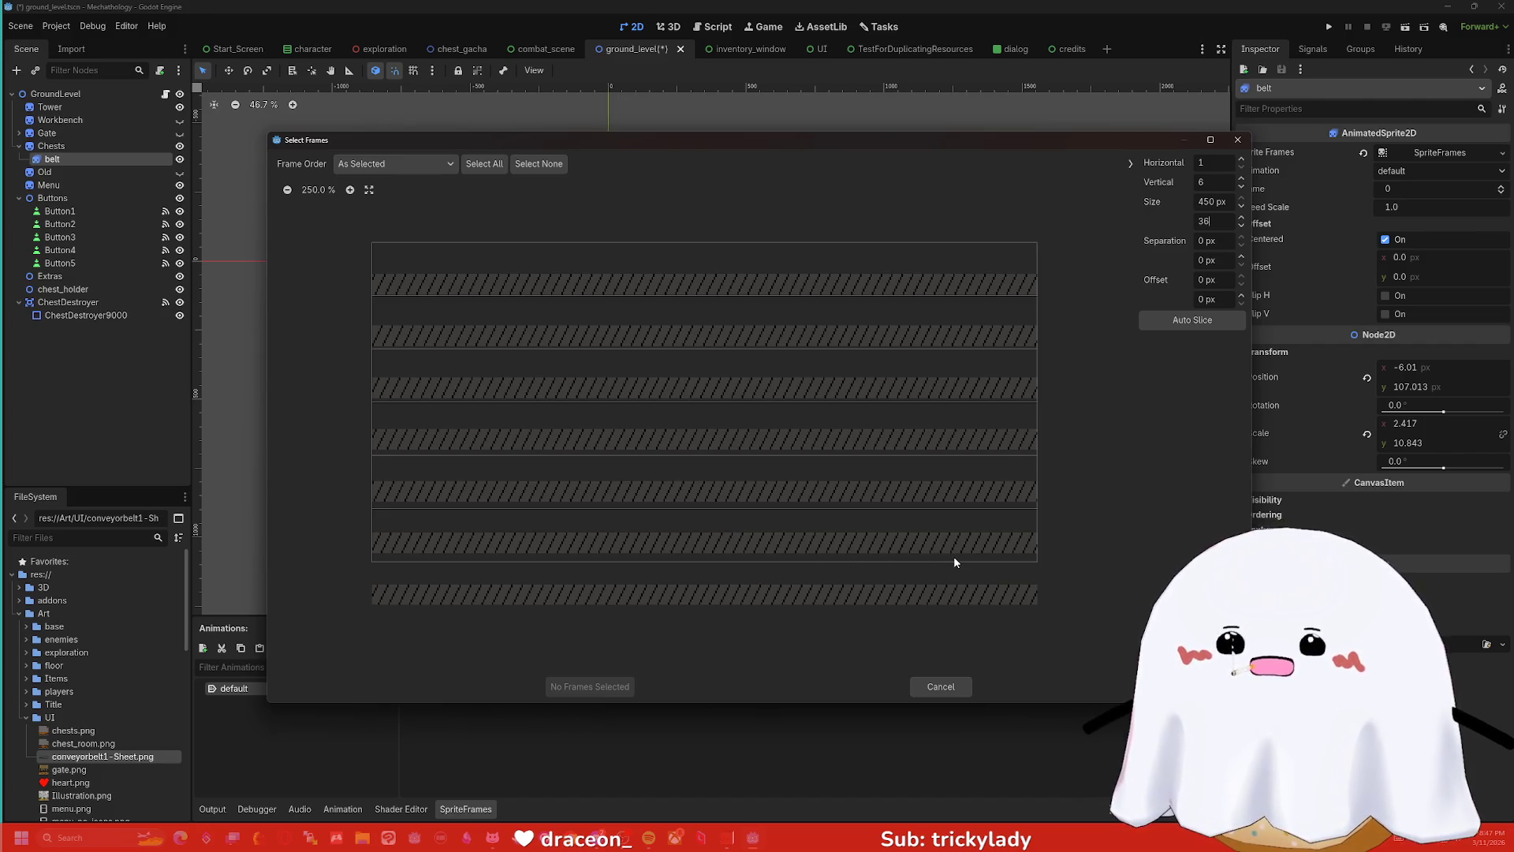
click(1222, 227)
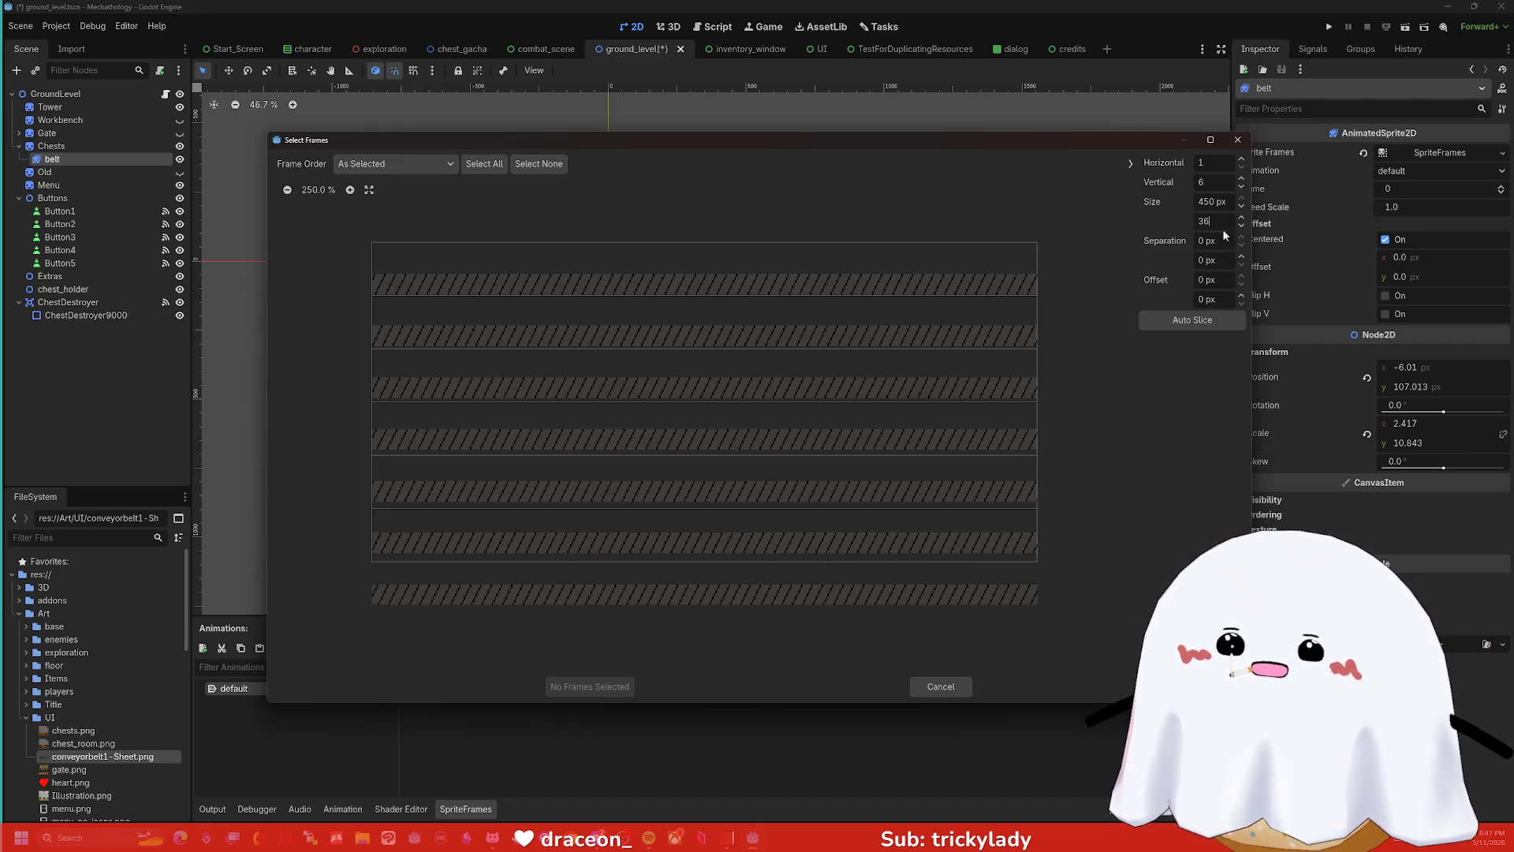
click(1245, 219)
click(1244, 220)
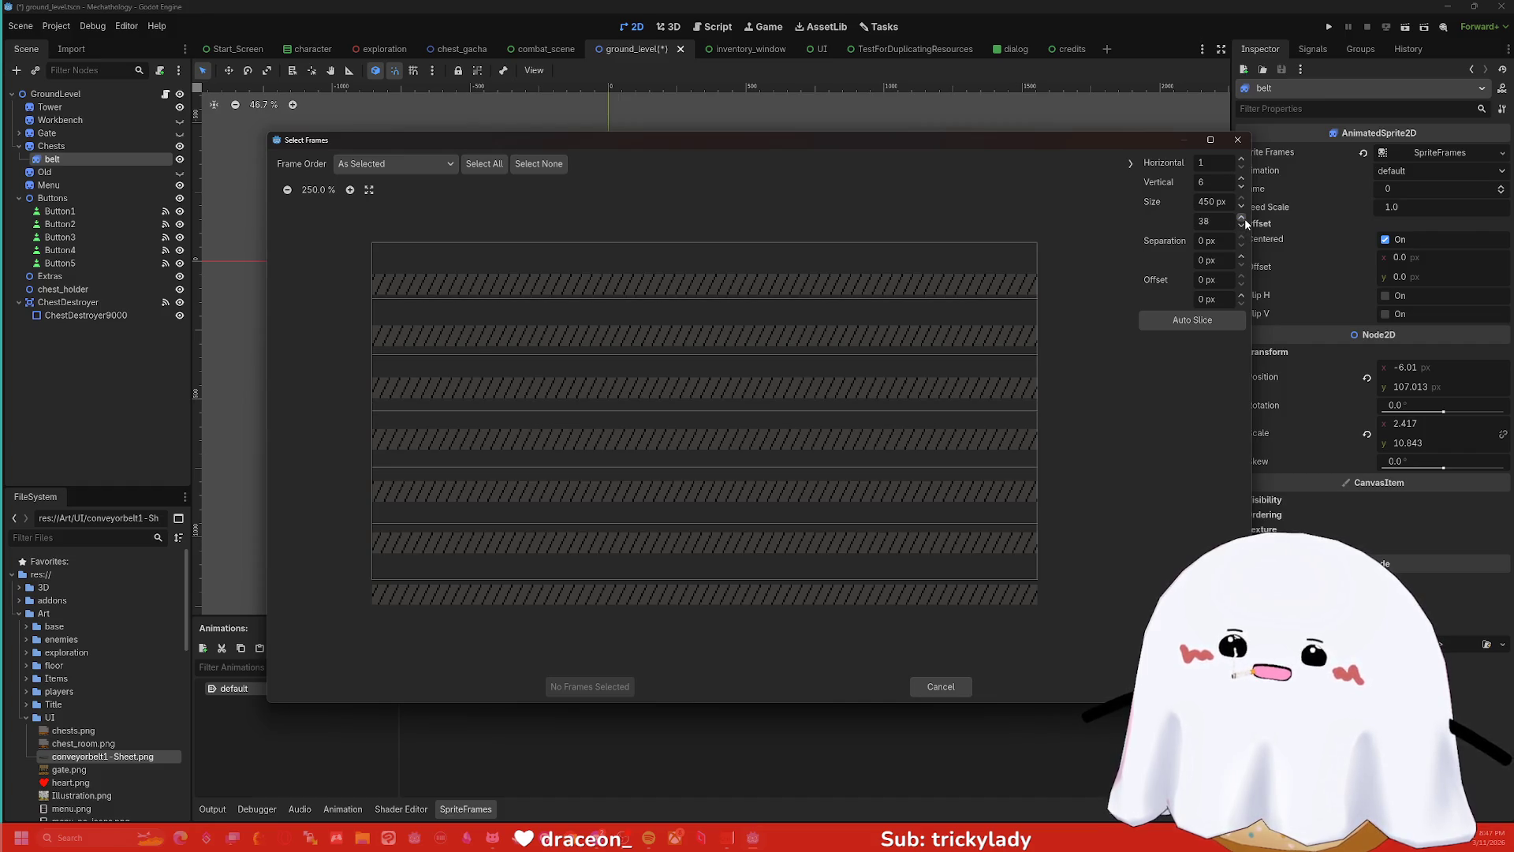
click(1245, 219)
click(1244, 219)
click(1245, 219)
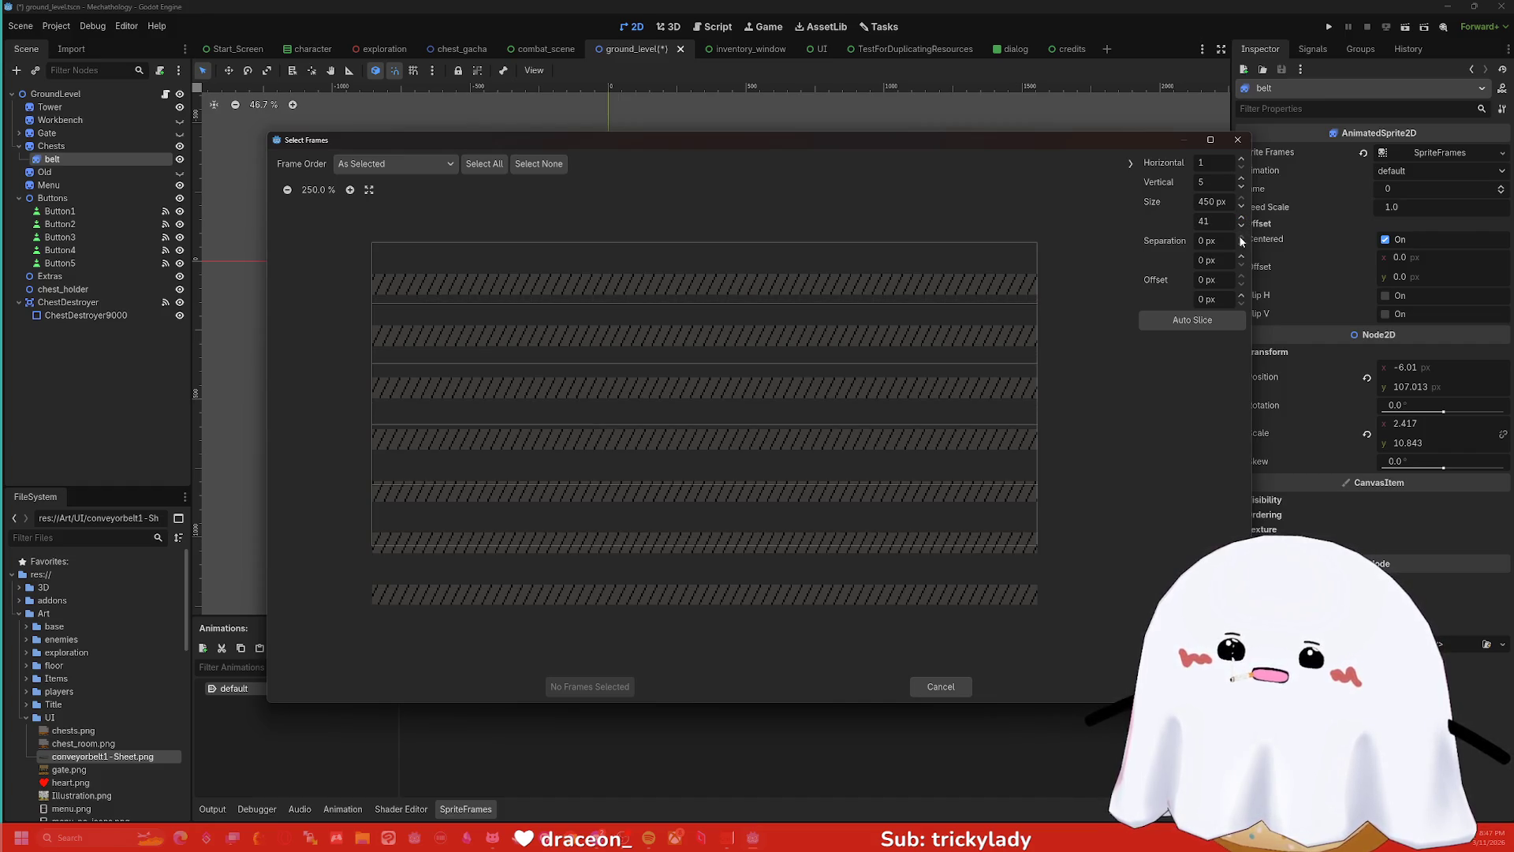
- Return Size Y to 35 px for seven rows and cancel Select Frames
click(1244, 225)
click(1245, 225)
click(1245, 226)
click(1245, 225)
click(1245, 225)
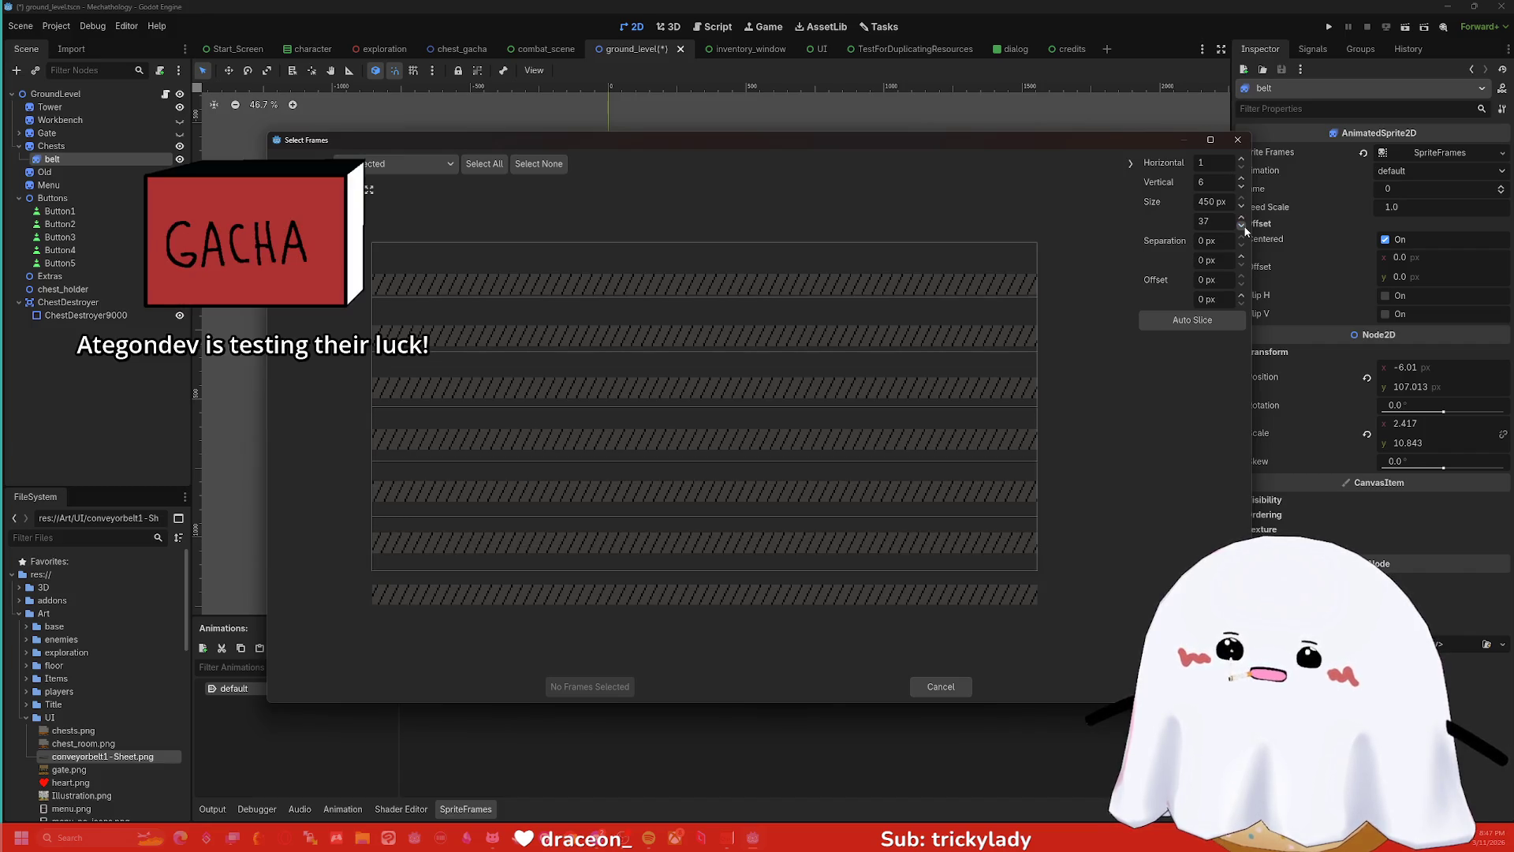
click(1244, 226)
click(1244, 226)
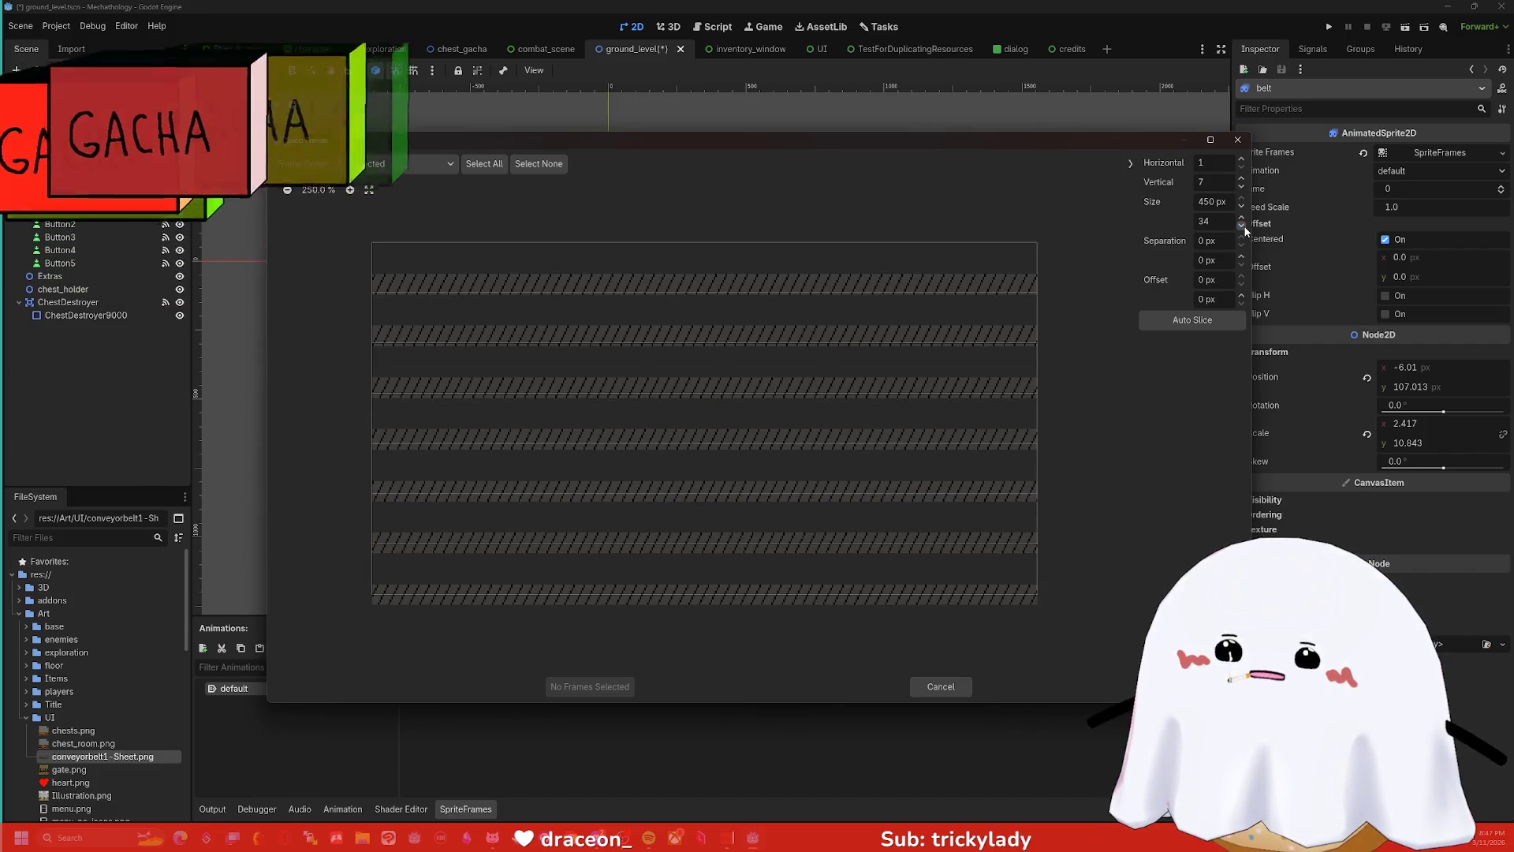
click(1241, 219)
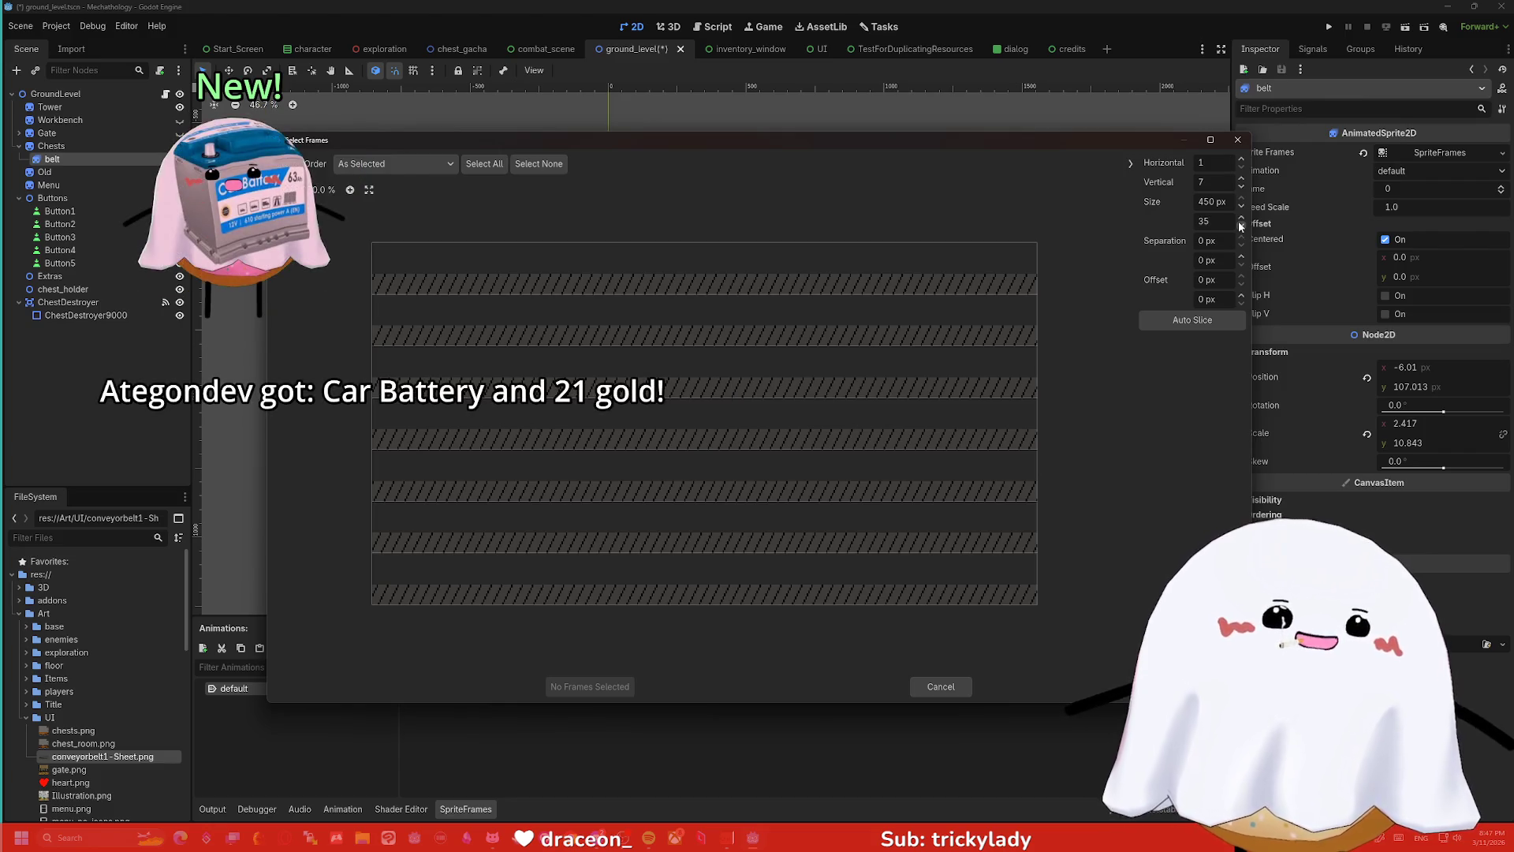
click(941, 686)
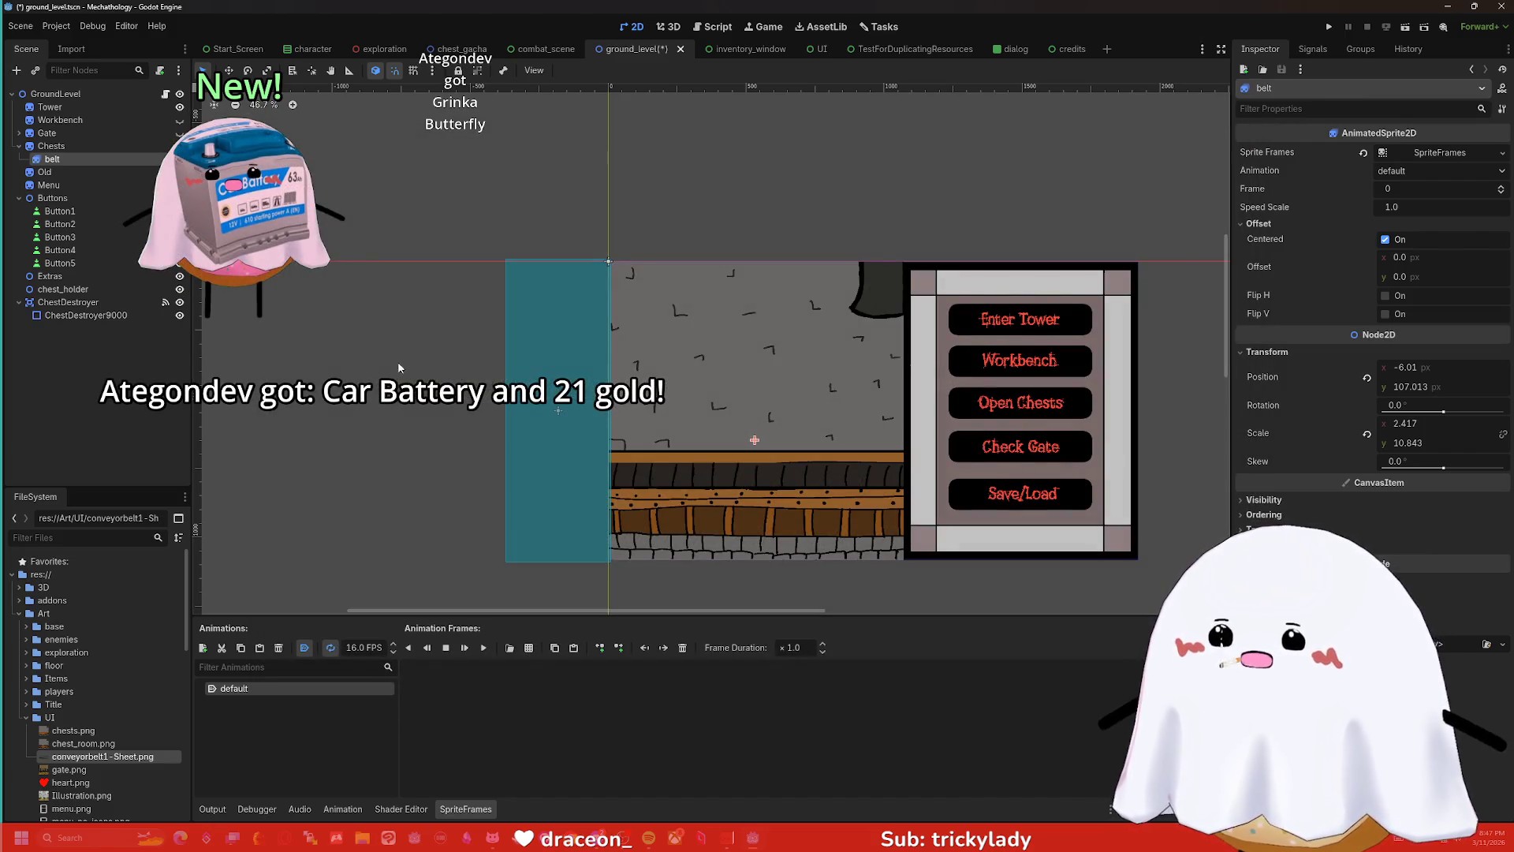
- Pan and zoom the 2D viewport to centre the belt beside the ground
drag(398, 368, 314, 320)
scroll(314, 321, up, 1)
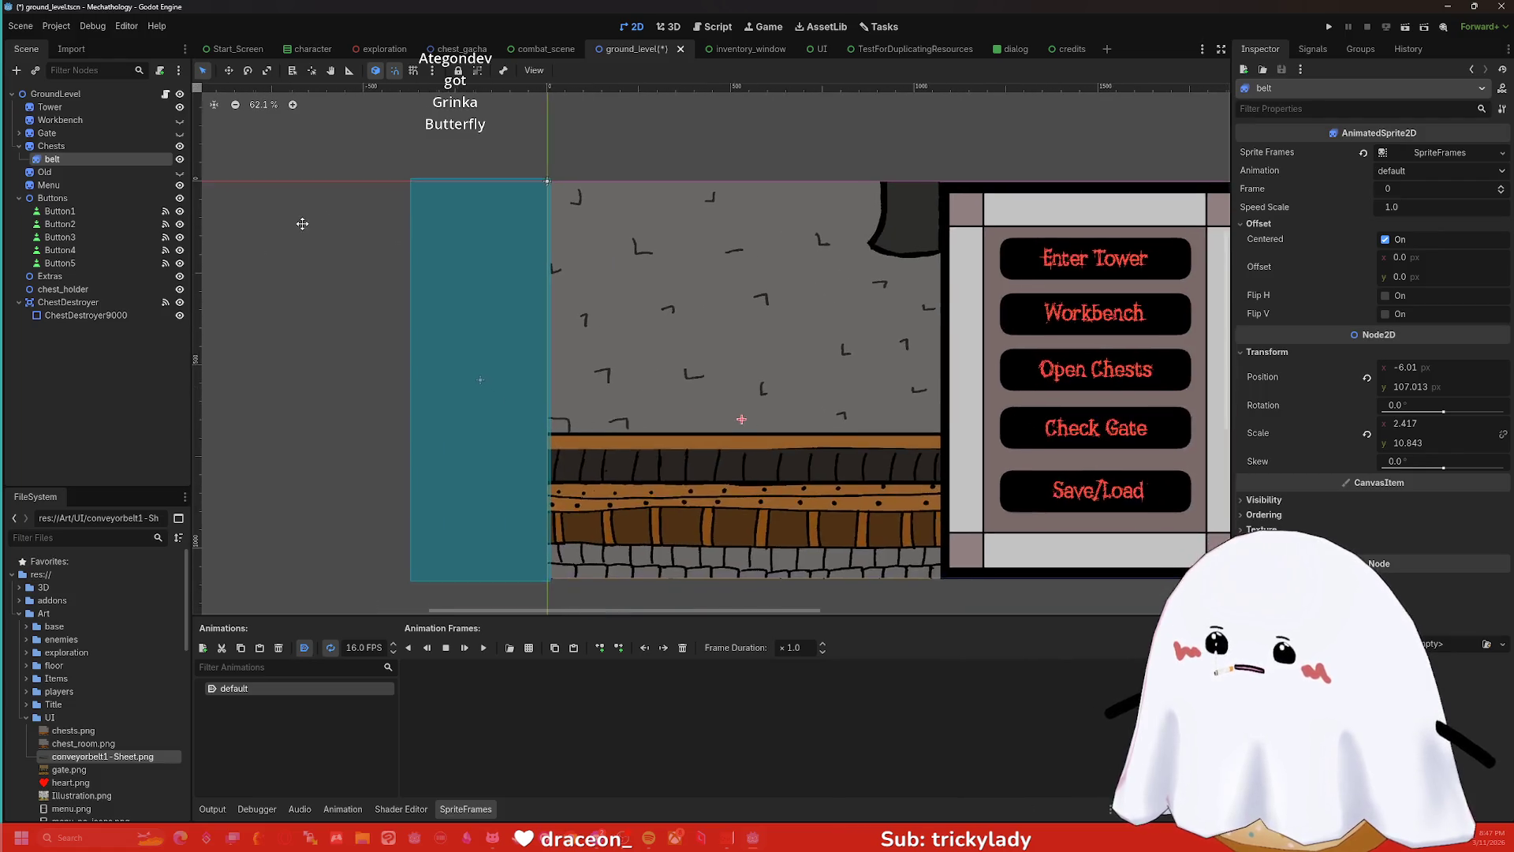
scroll(302, 224, up, 1)
drag(302, 224, 158, 129)
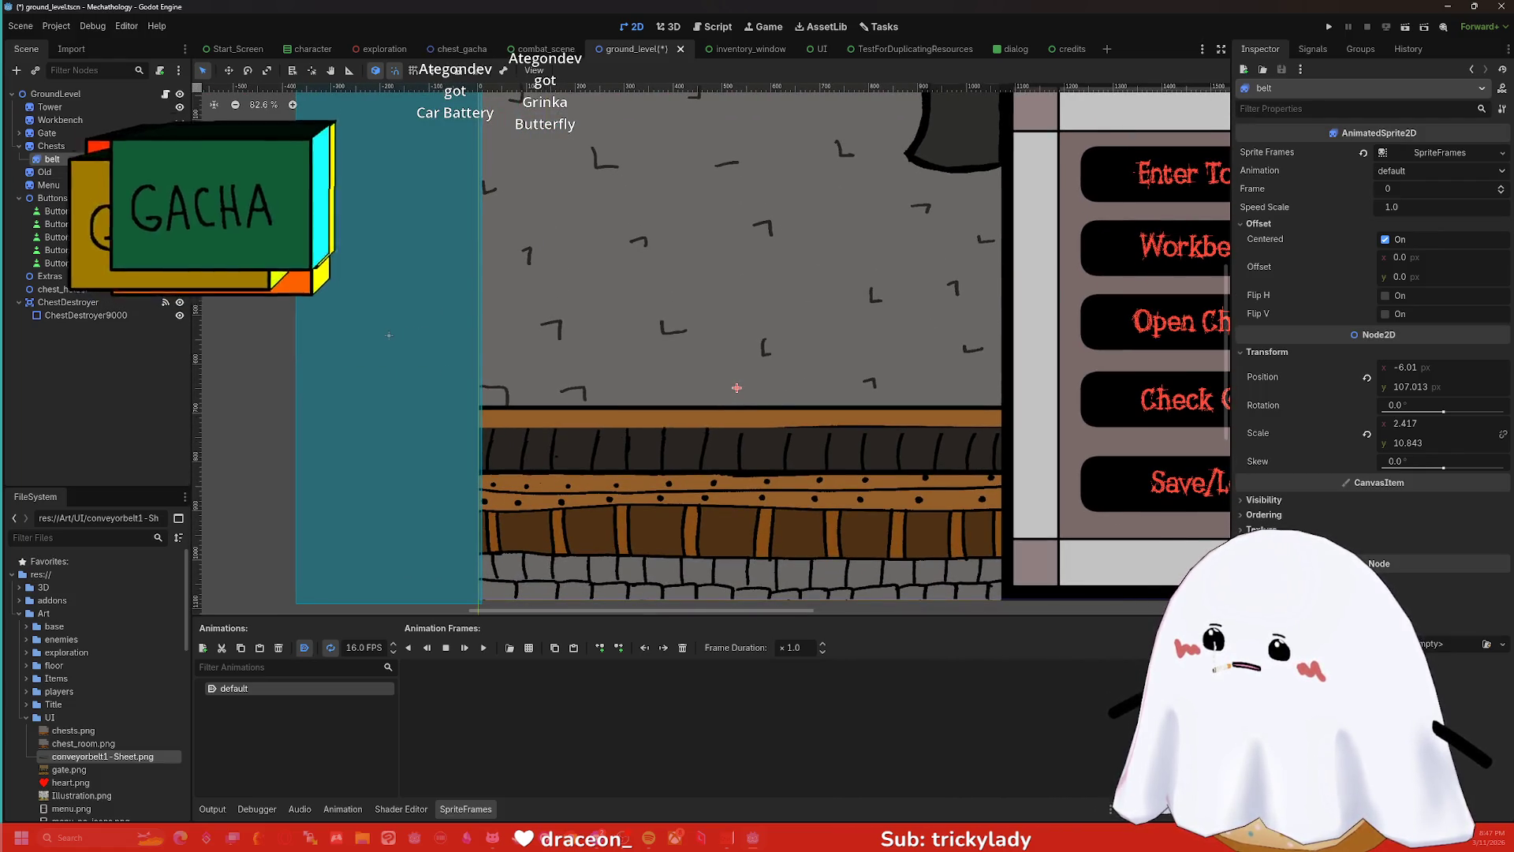
drag(313, 274, 356, 313)
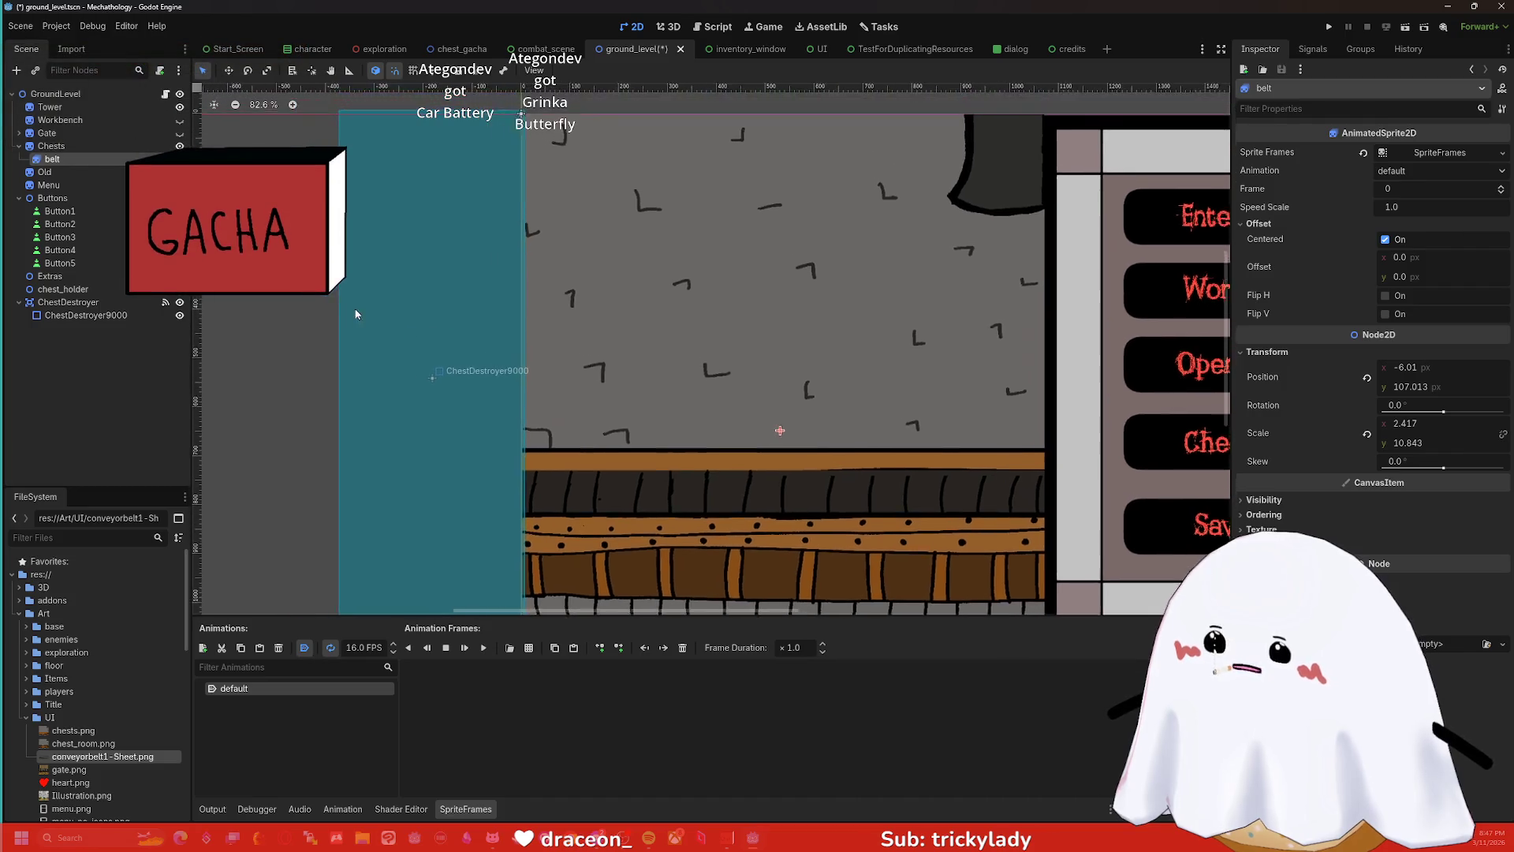
scroll(356, 314, down, 2)
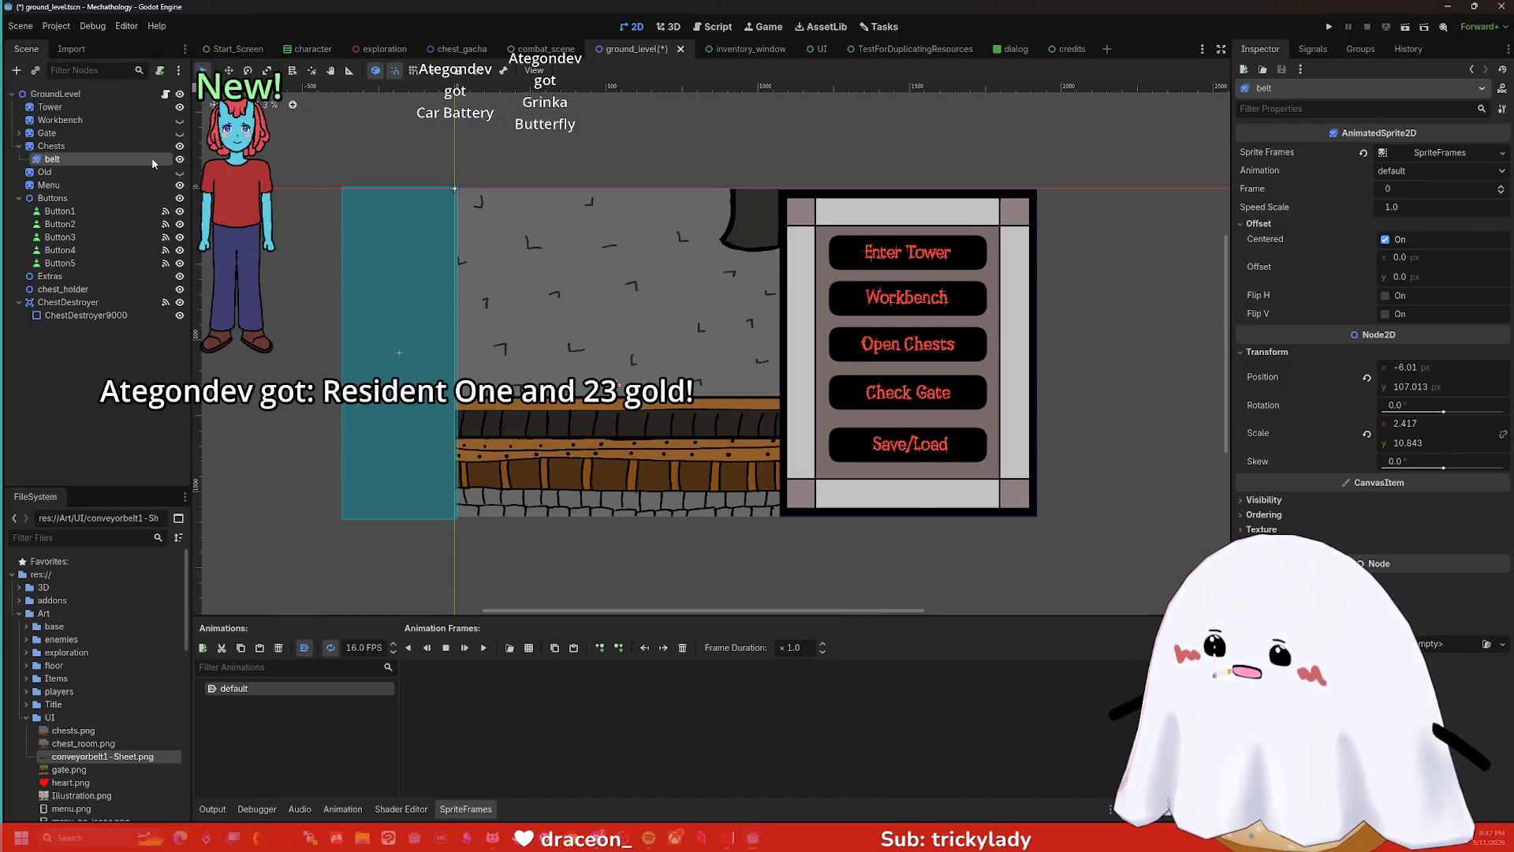
drag(279, 517, 381, 509)
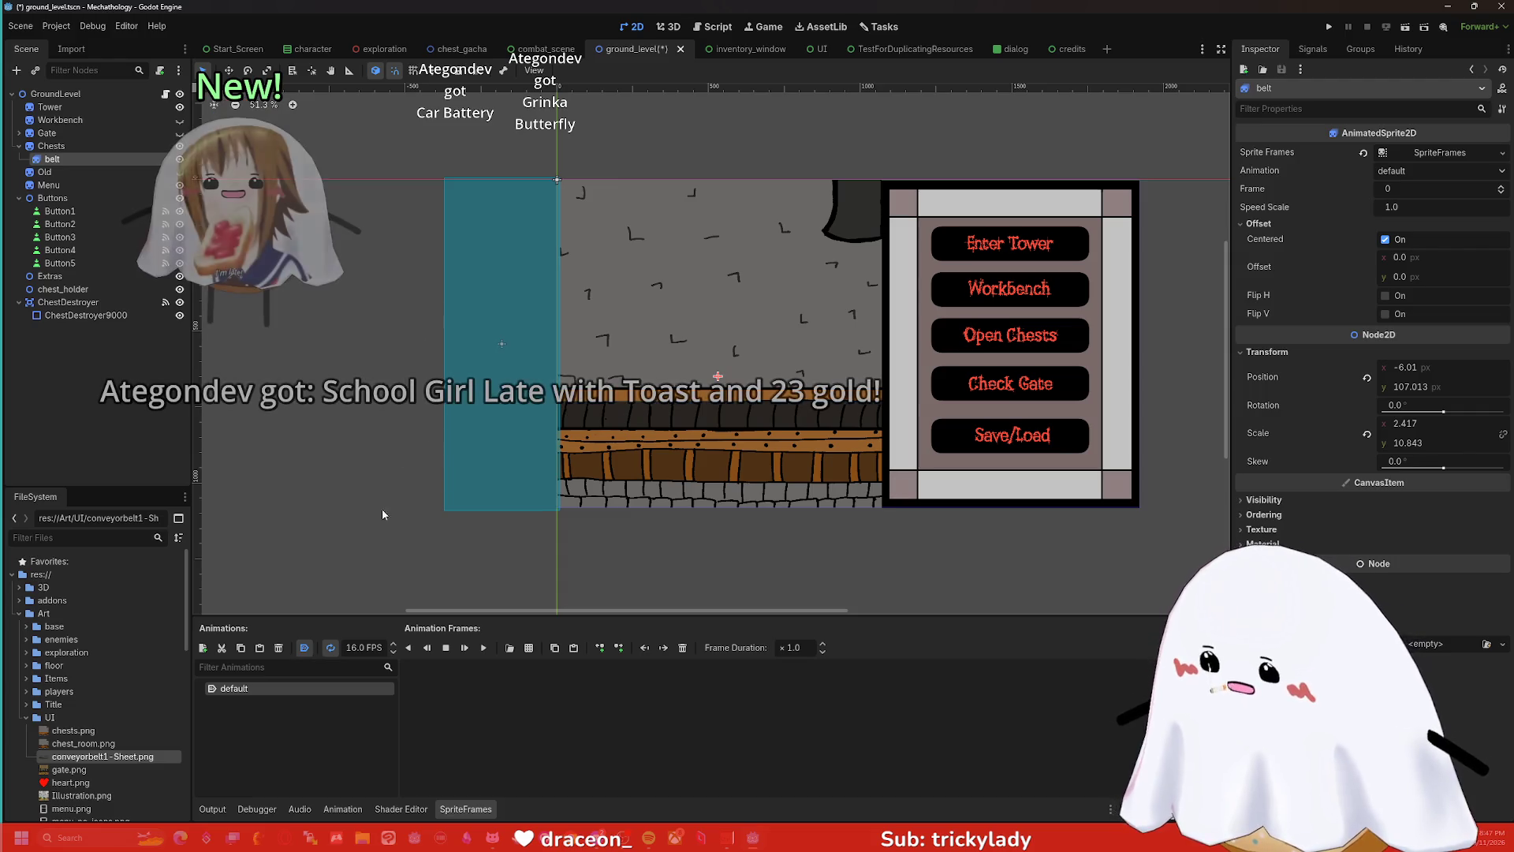
click(528, 648)
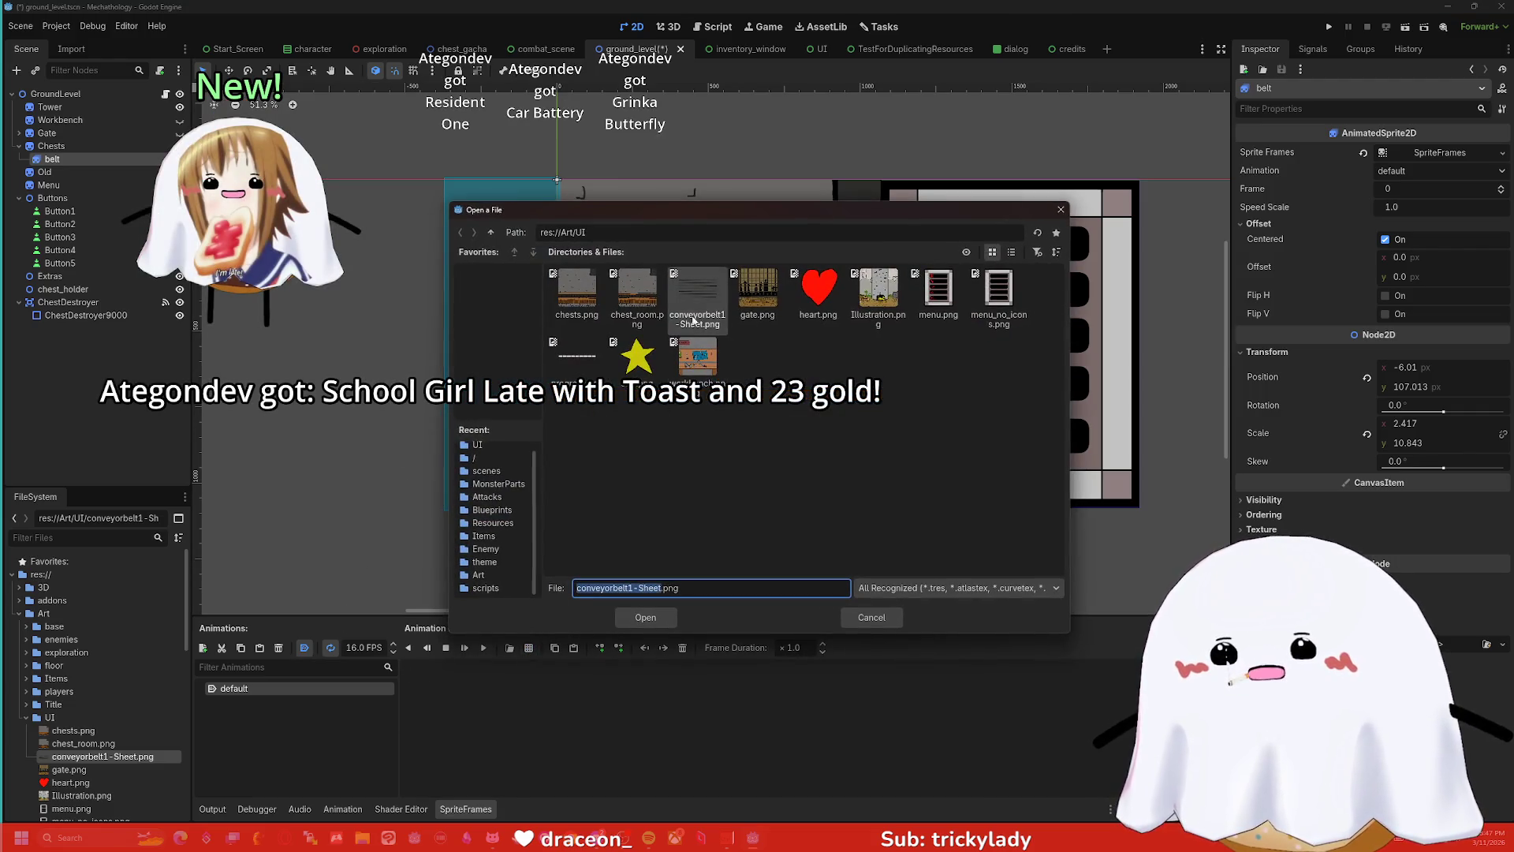
- Add frames 0–6 of the conveyor belt sheet to the belt animation
double_click(690, 307)
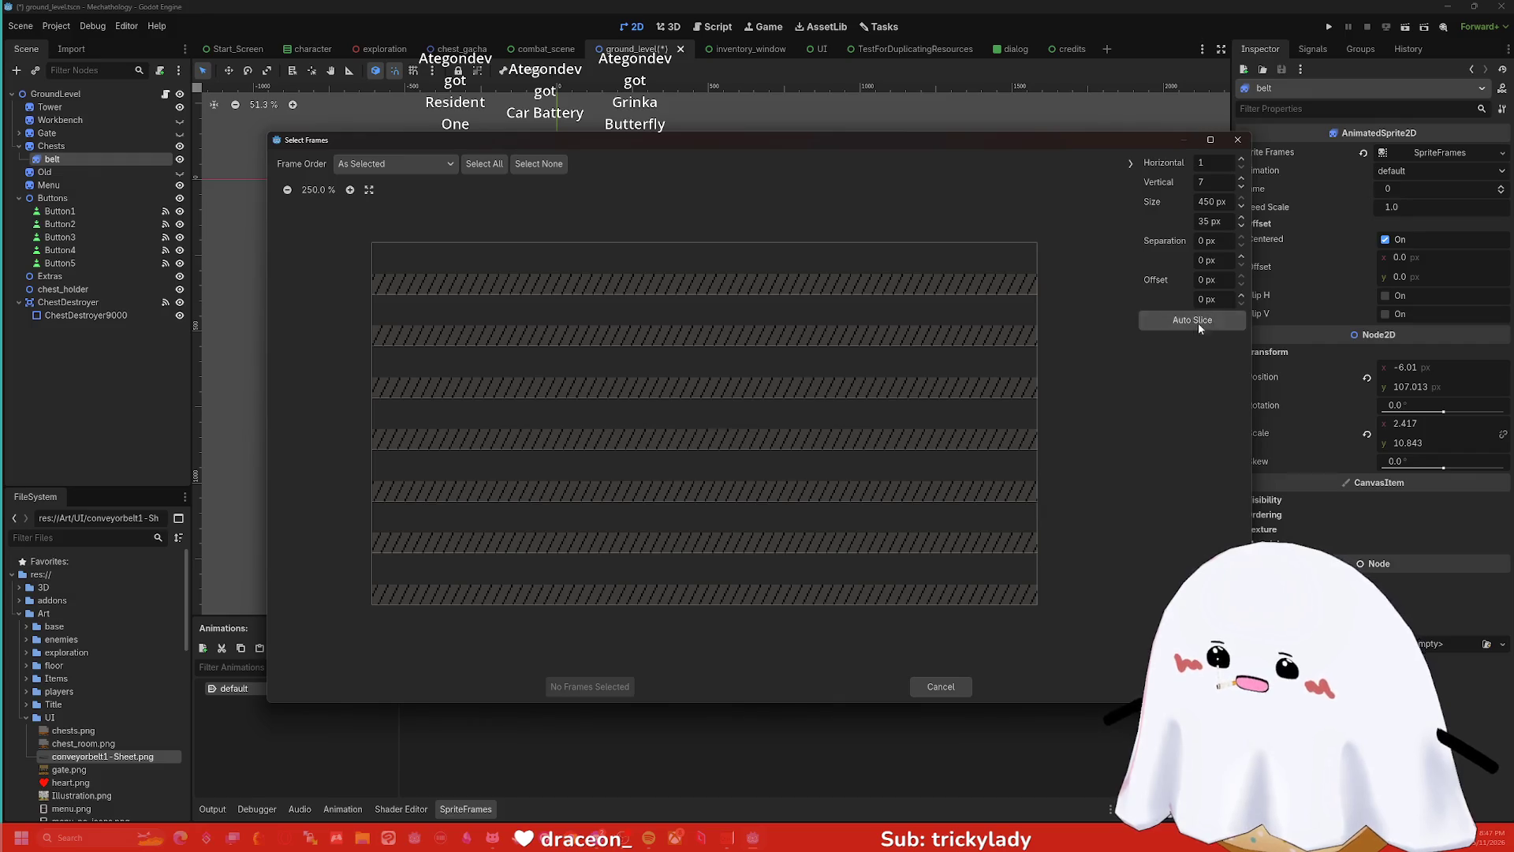
mouse_move(746, 282)
mouse_down()
mouse_move(763, 382)
mouse_move(727, 578)
mouse_up()
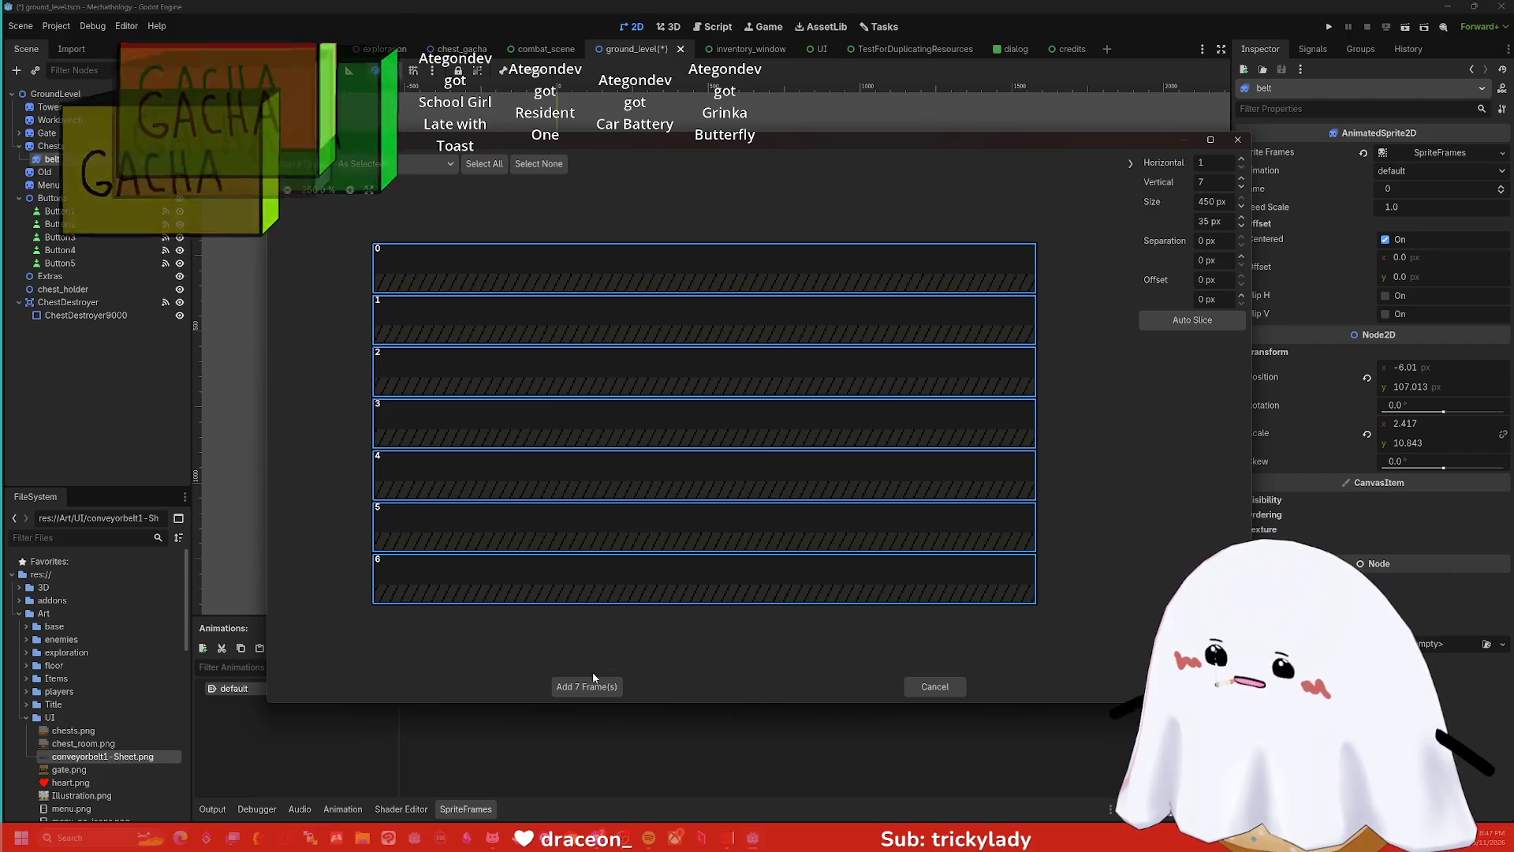
click(587, 686)
- Resize the belt sprite to fit over the belt, then save and run
scroll(1173, 423, up, 1)
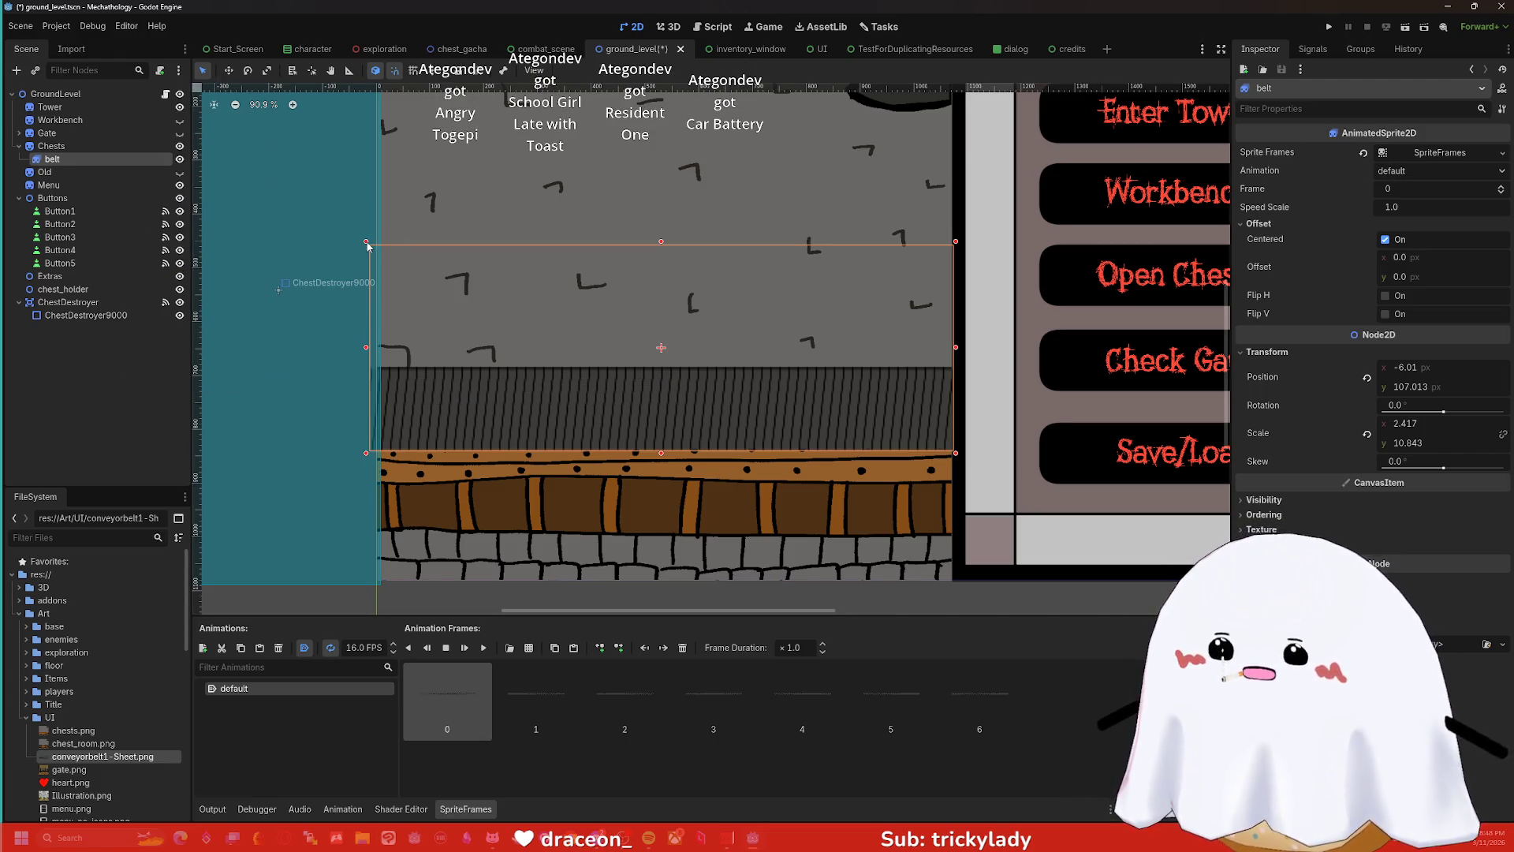
drag(366, 241, 377, 244)
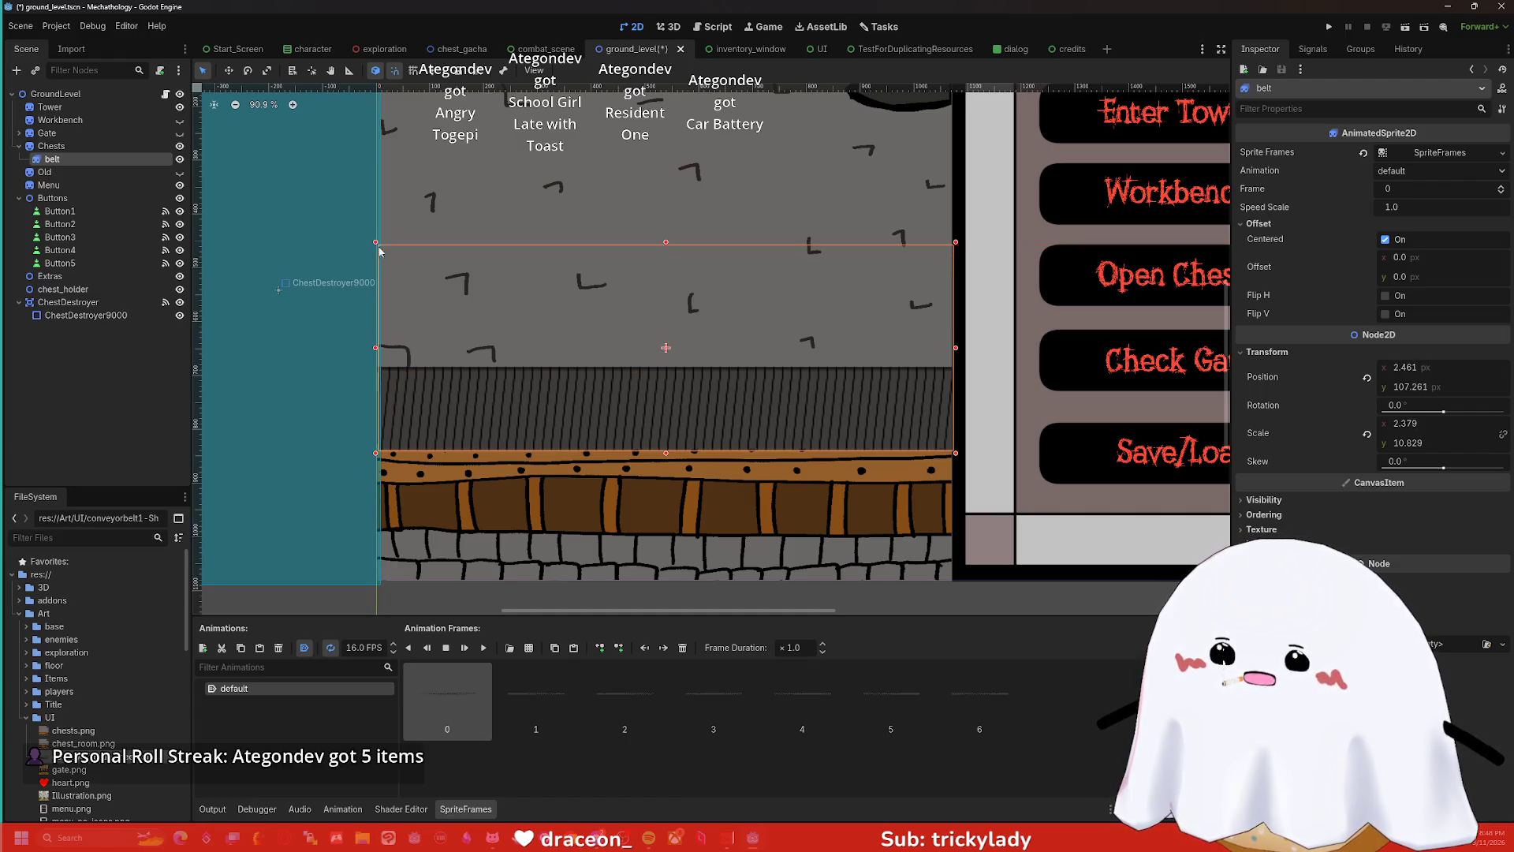
click(1329, 26)
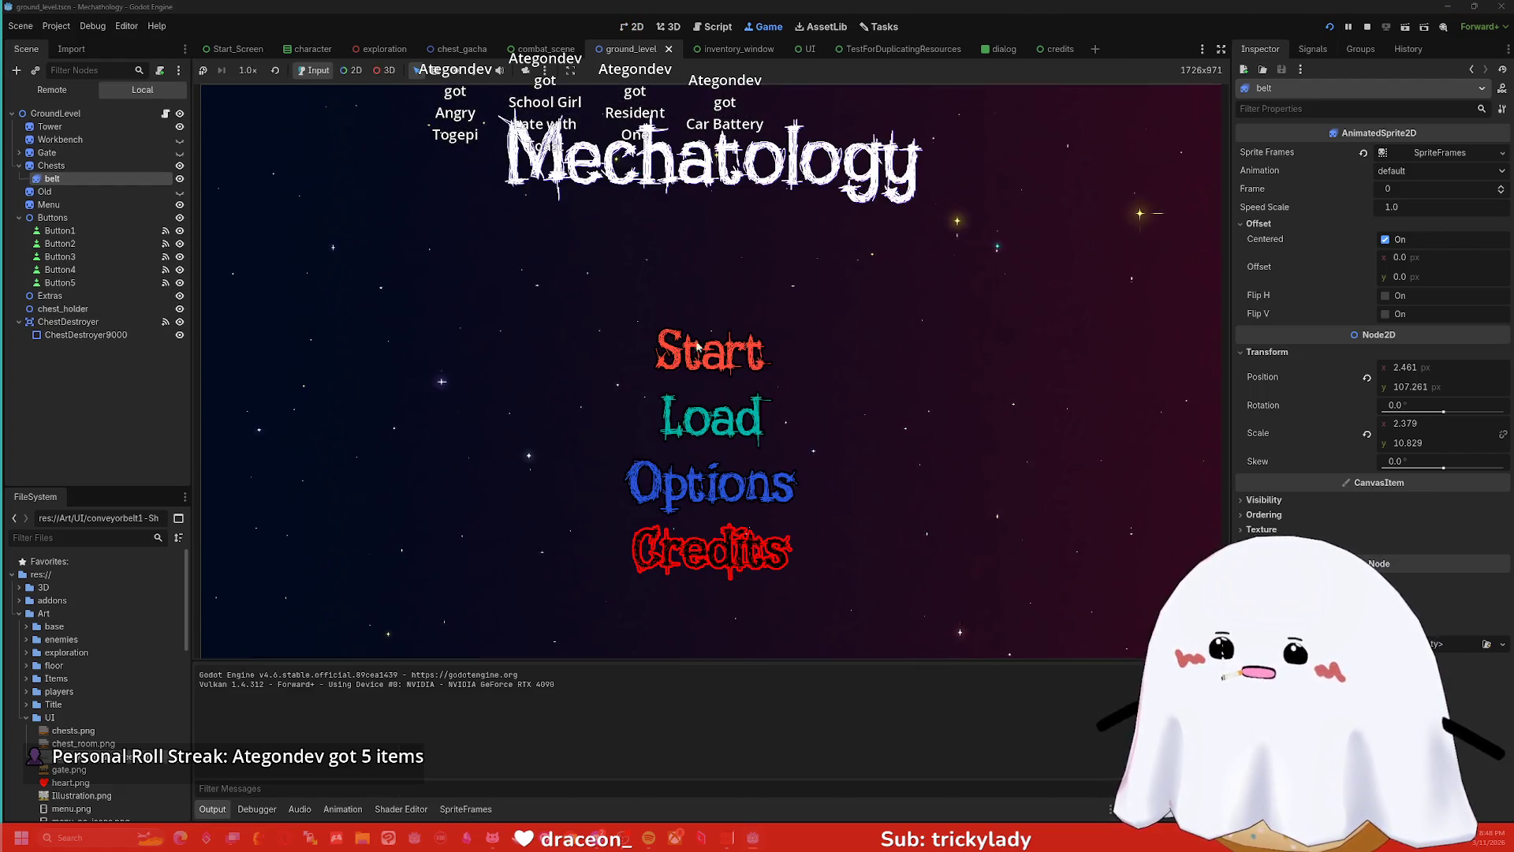
- Start the game, open Chests, leave back to the tower, then view the Shader Editor
click(709, 351)
click(980, 365)
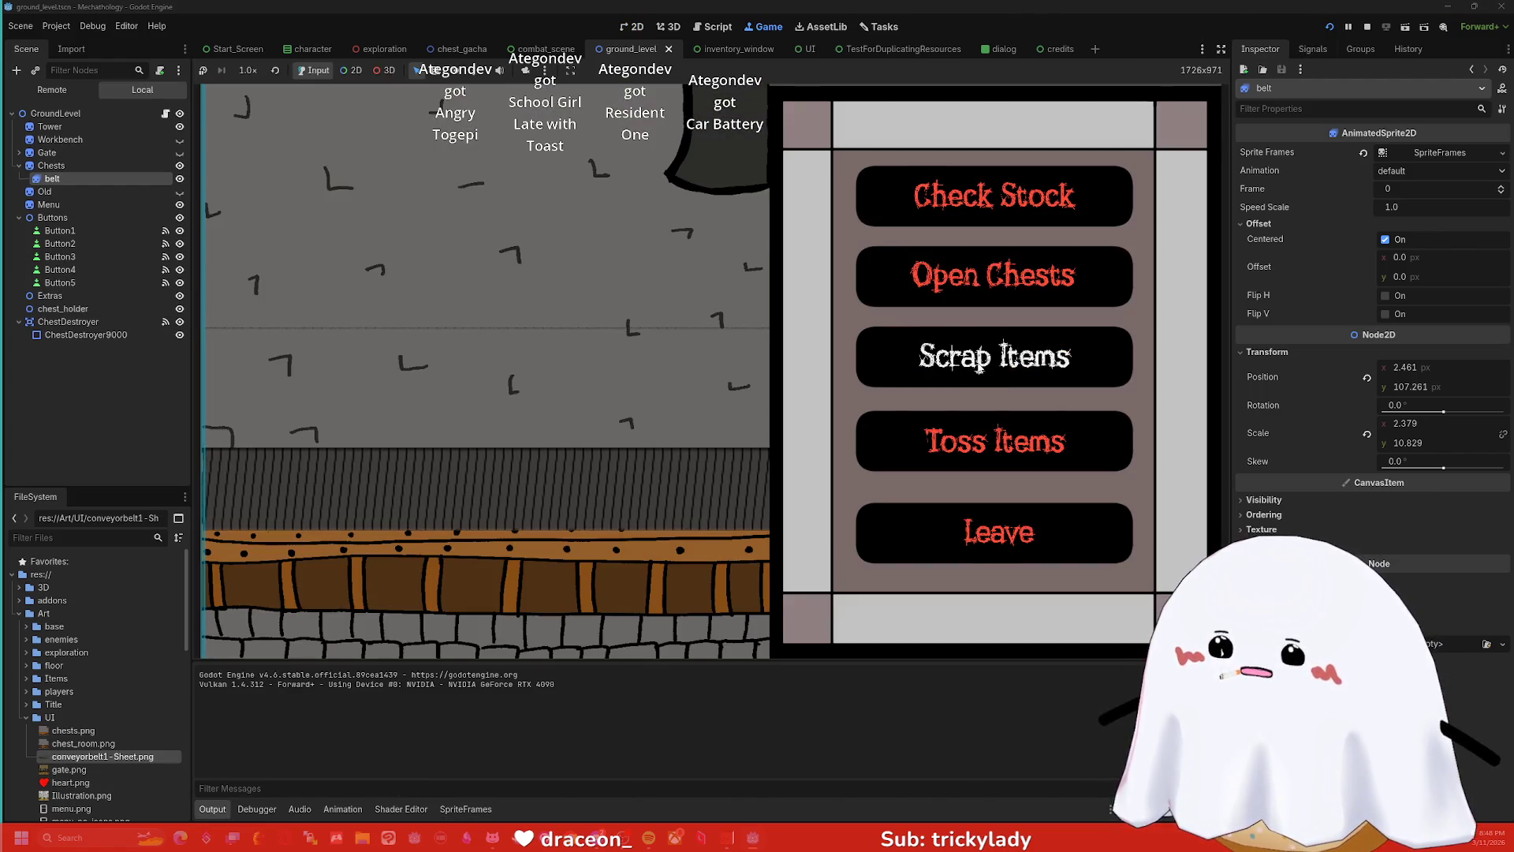
click(1024, 530)
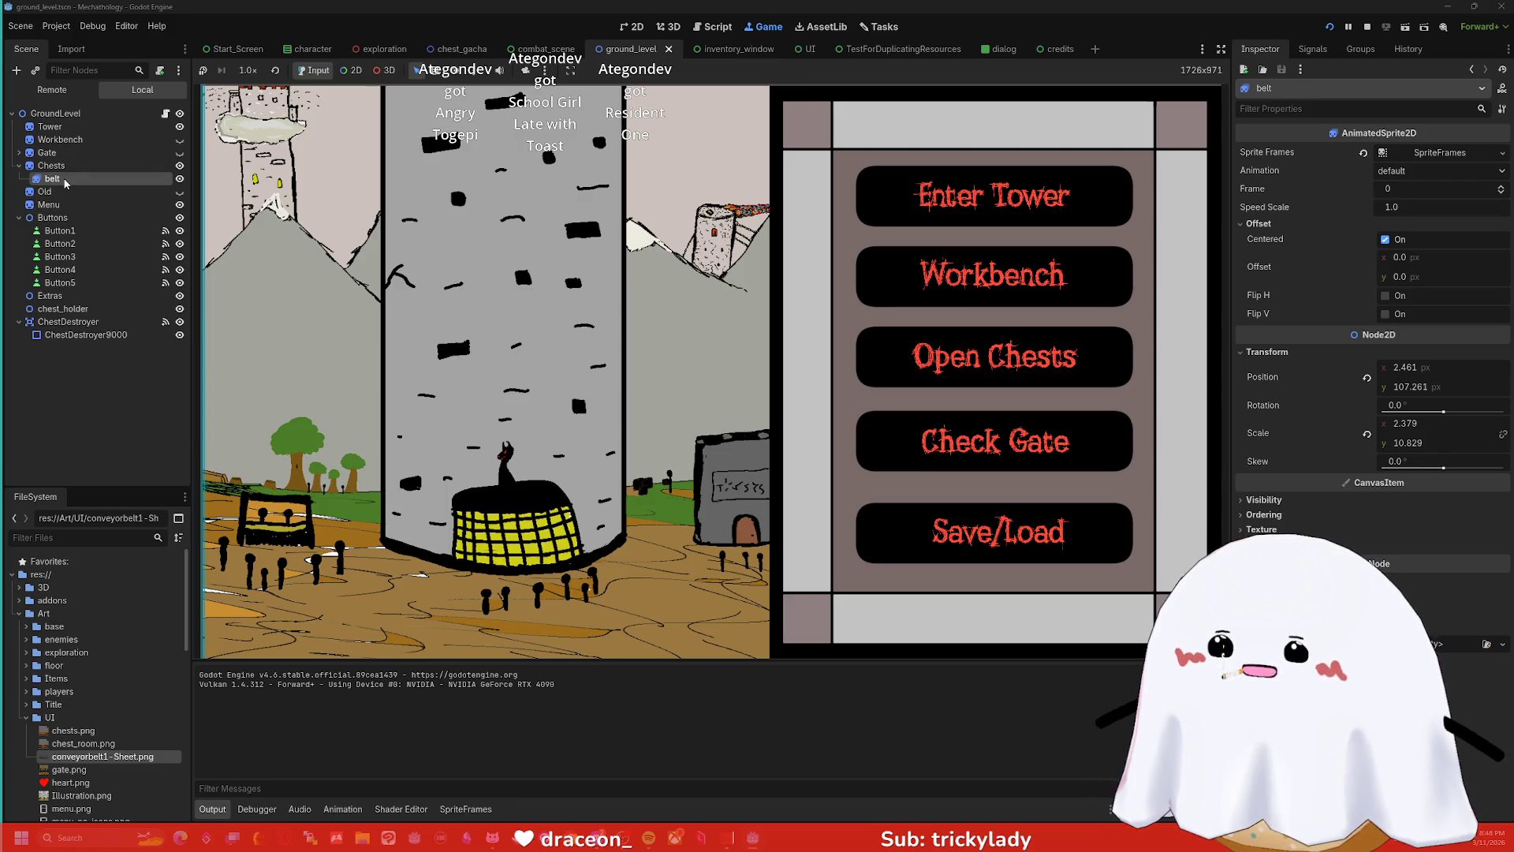
click(400, 810)
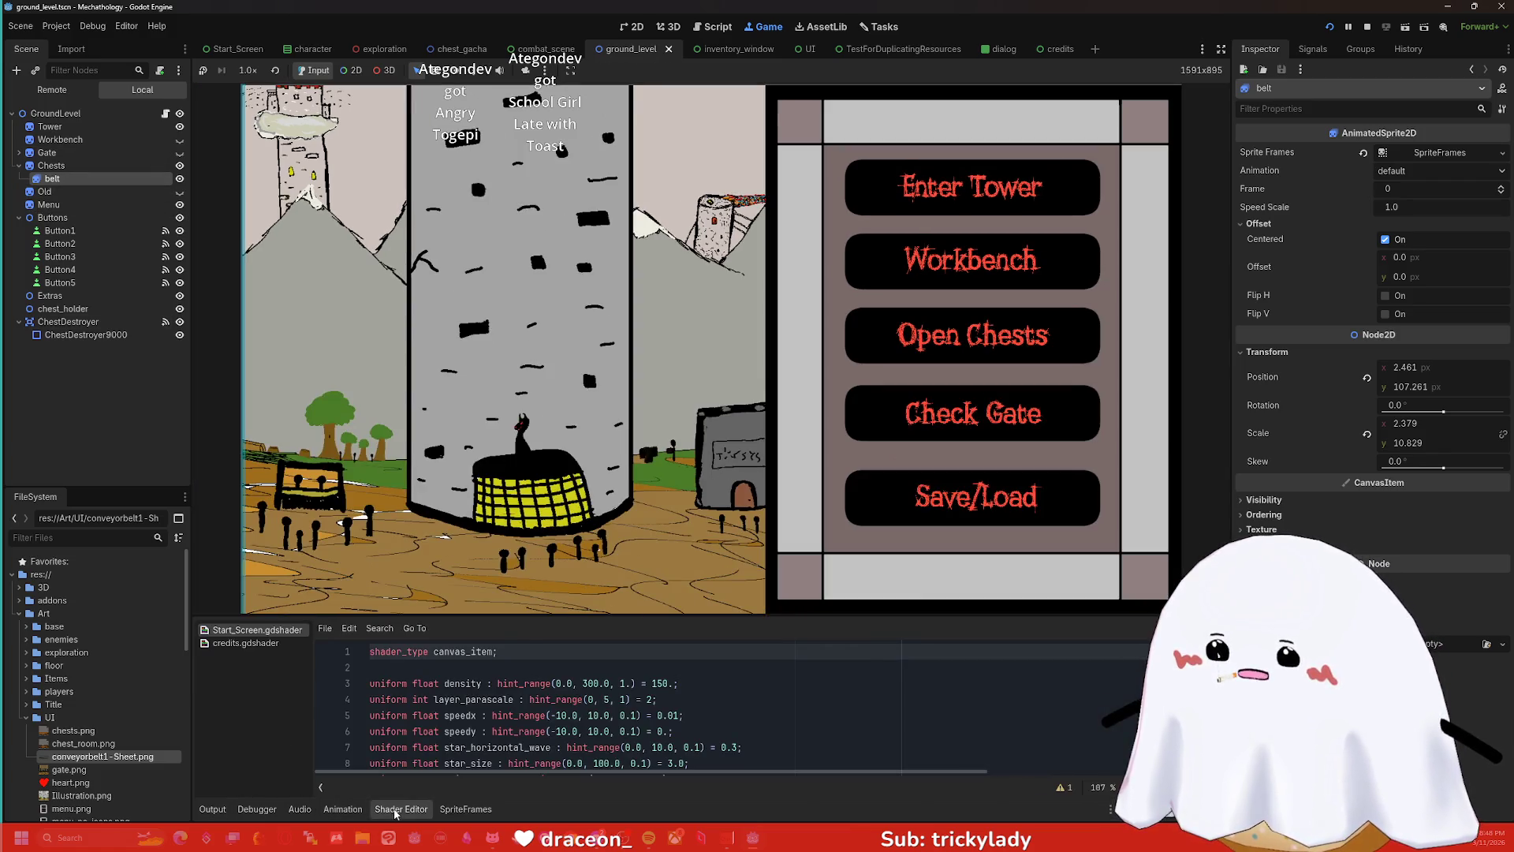
- Delete all seven belt frames, then open the conveyor belt sheet in Select Frames
click(464, 809)
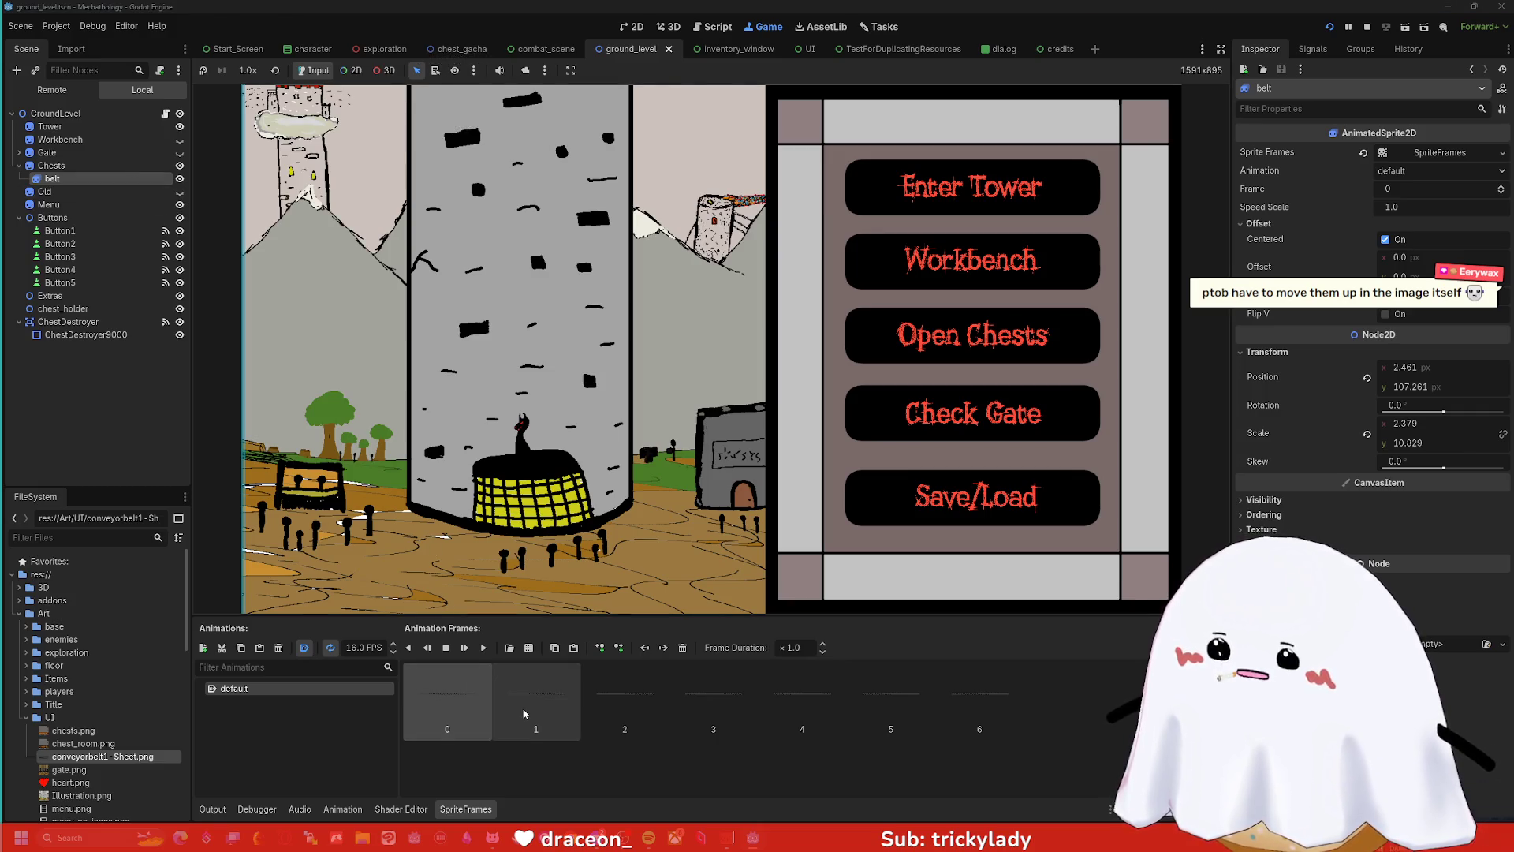
shift+click(980, 706)
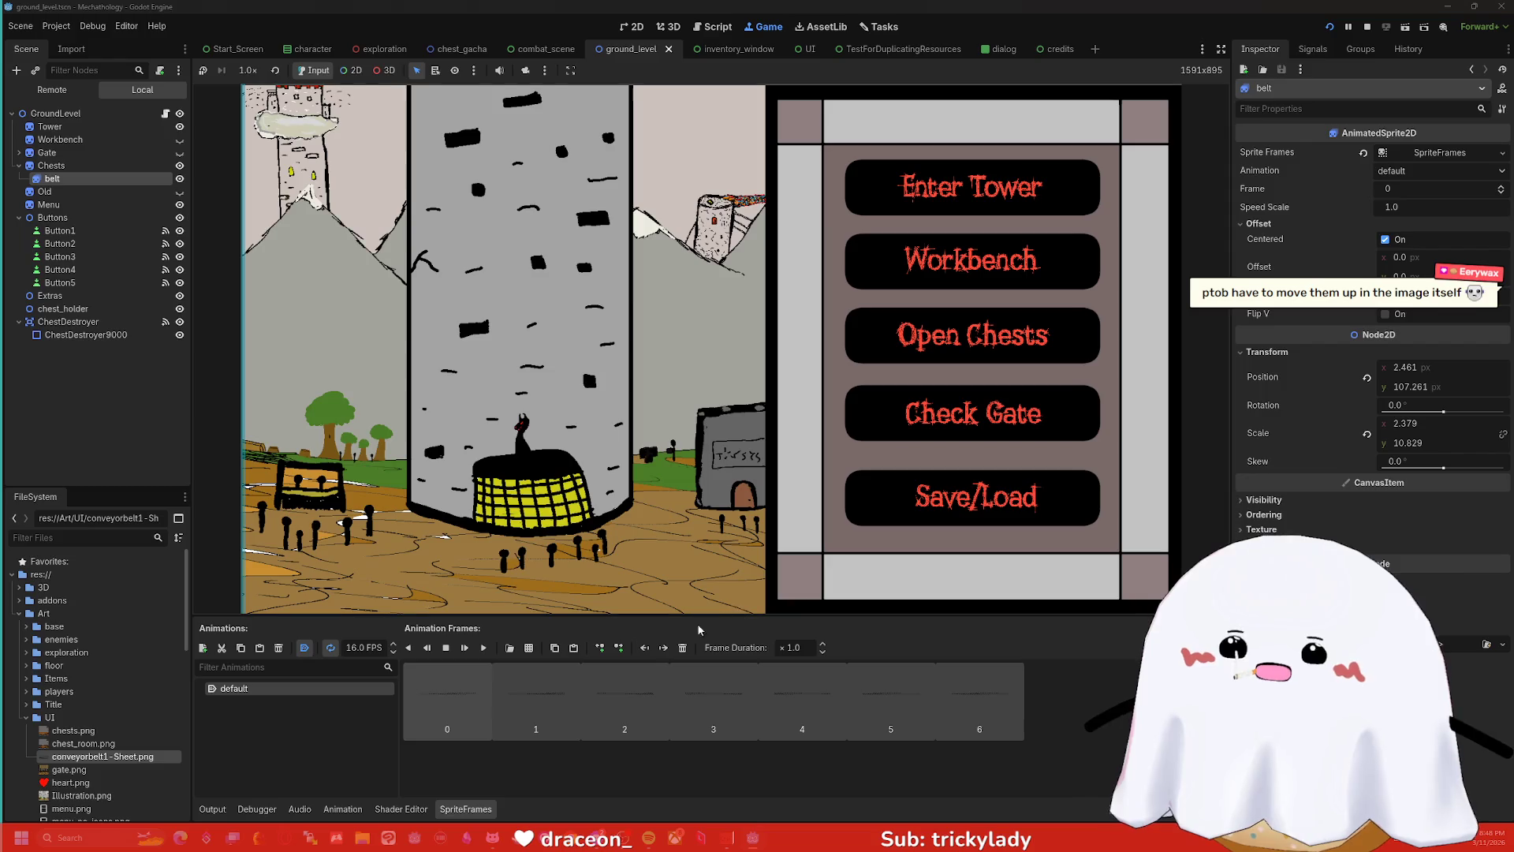
right_click(622, 696)
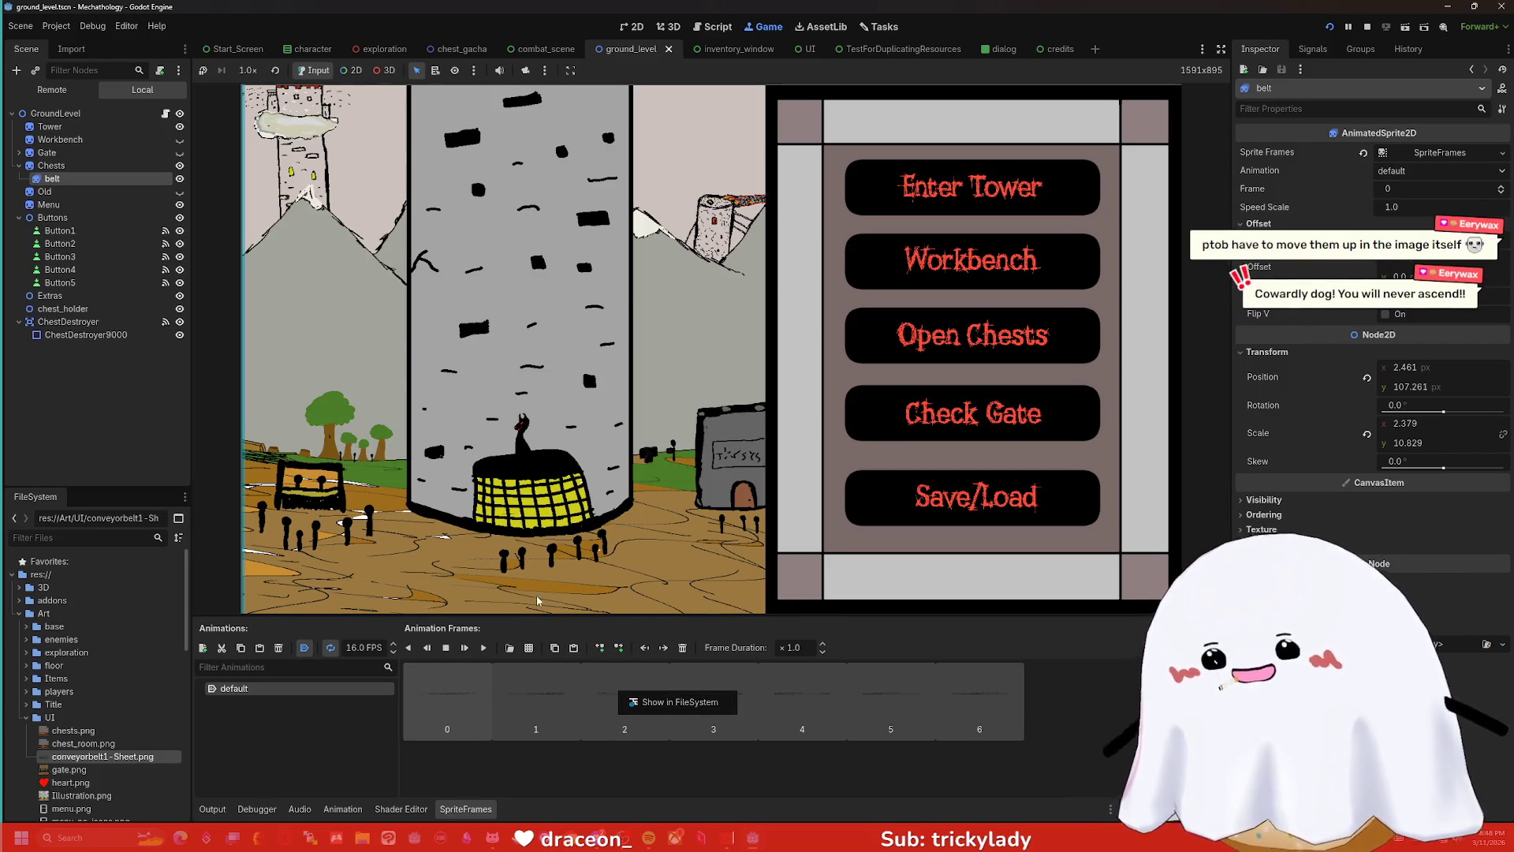
click(683, 648)
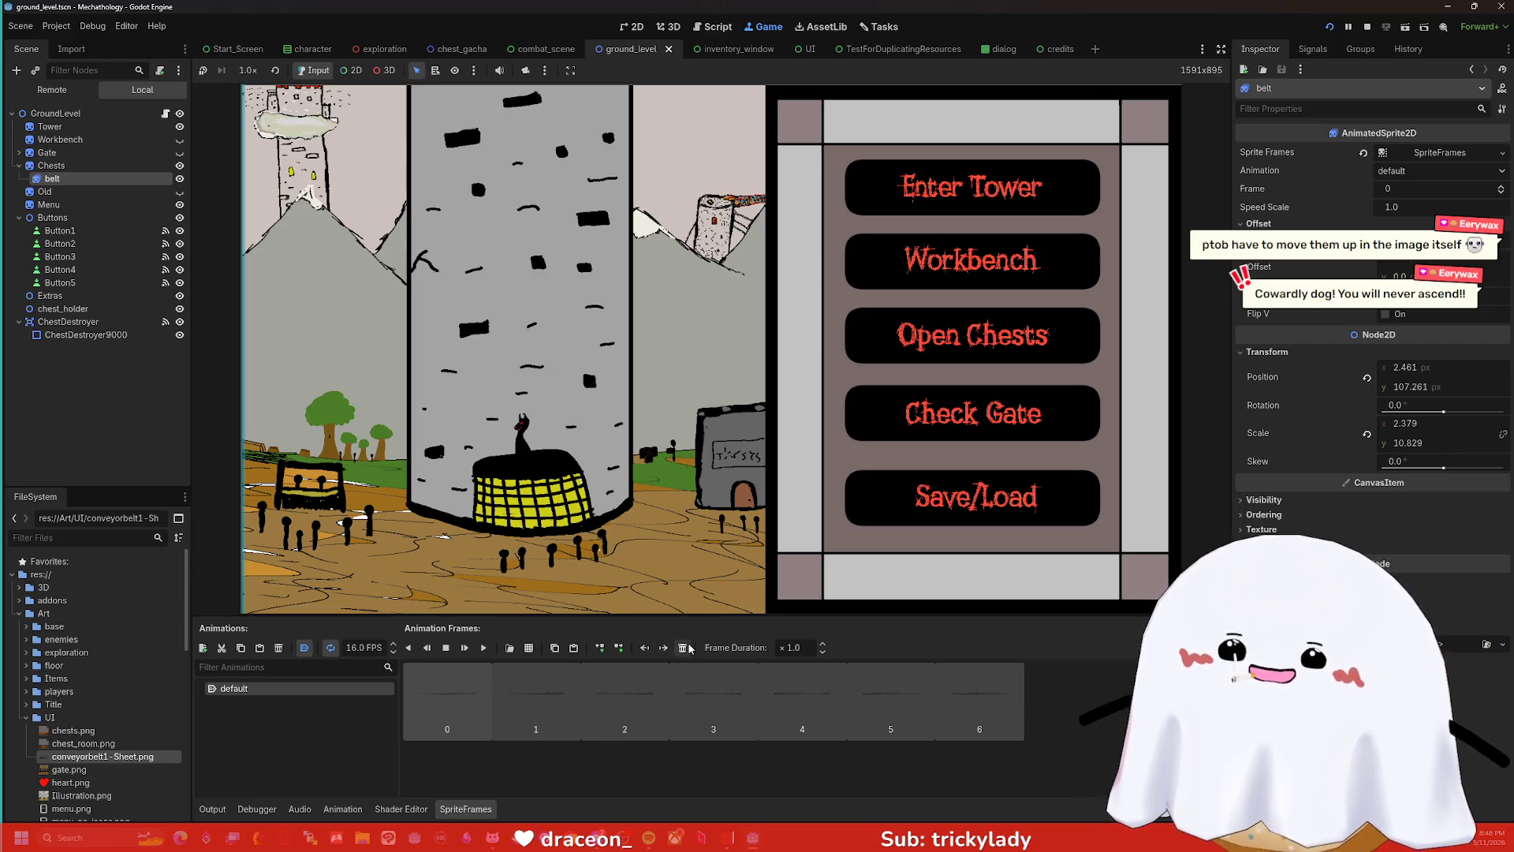
click(687, 648)
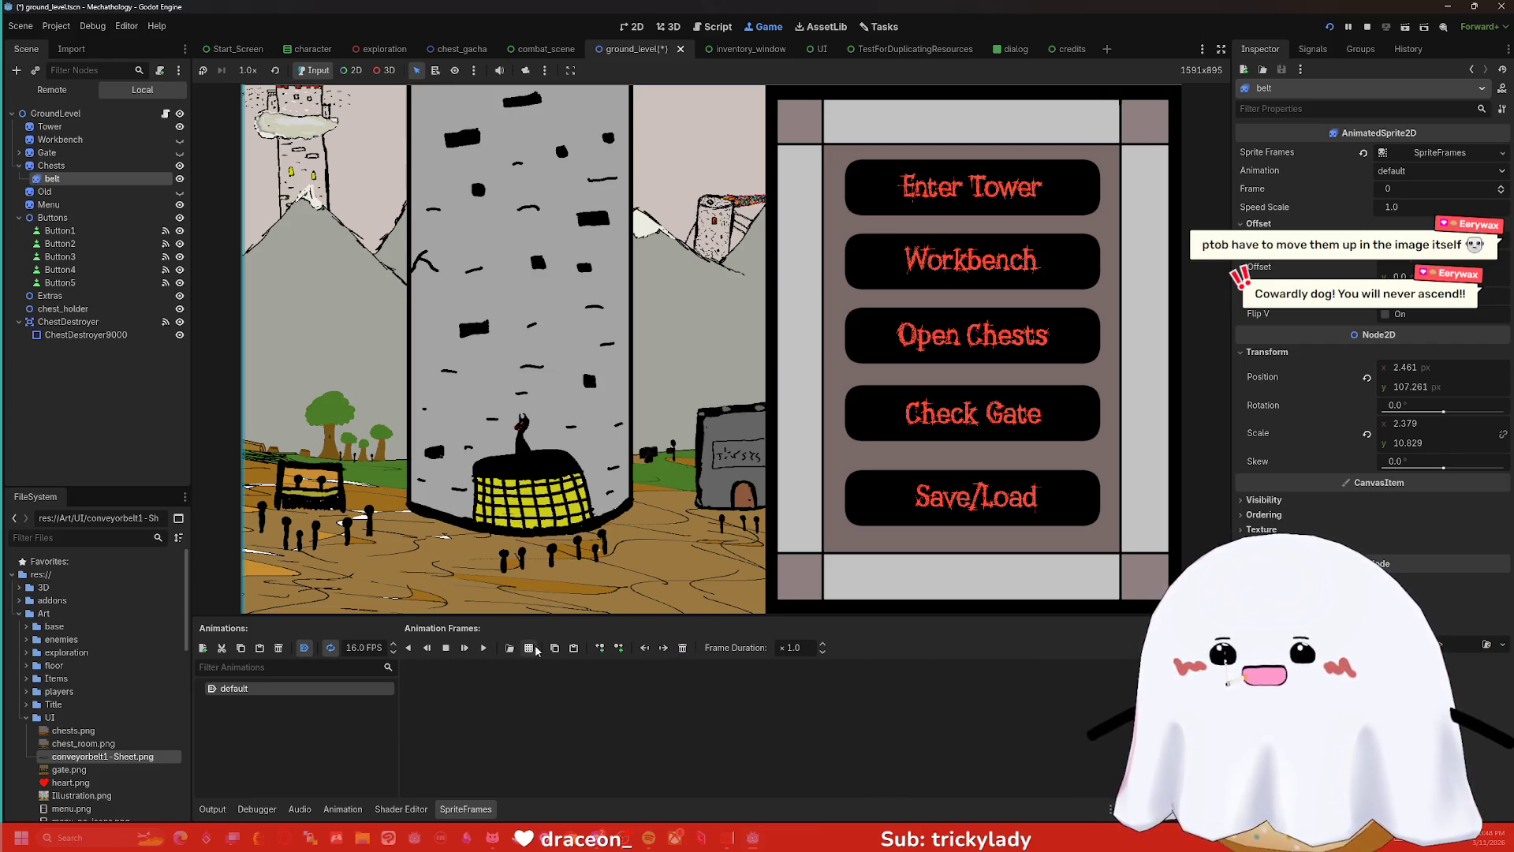
click(529, 647)
double_click(690, 303)
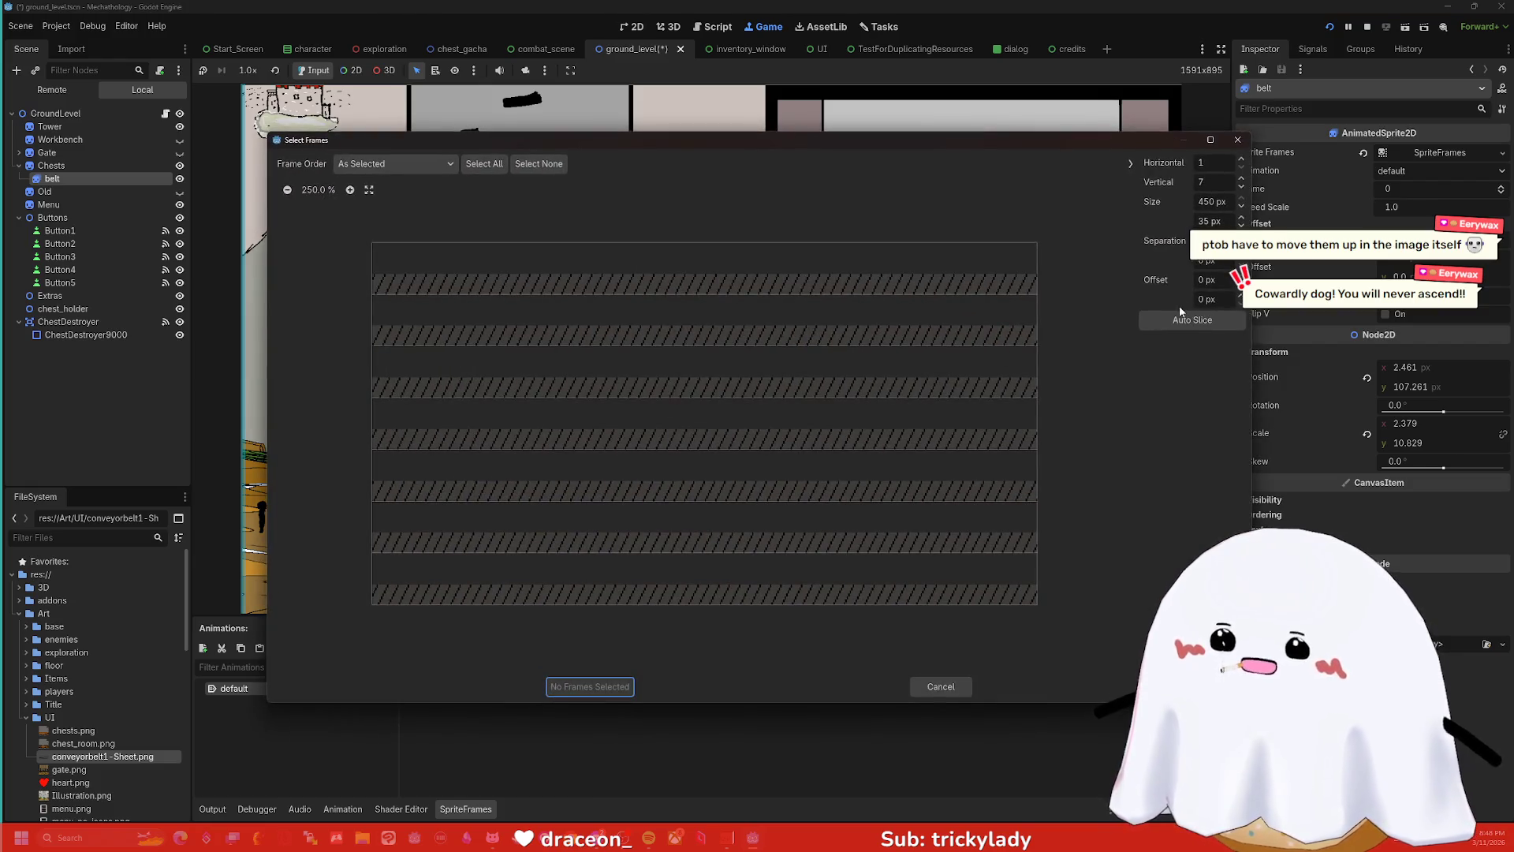
- Auto-slice the sheet at Size Y 36 px and add frames 0, 1 and 2
click(1182, 314)
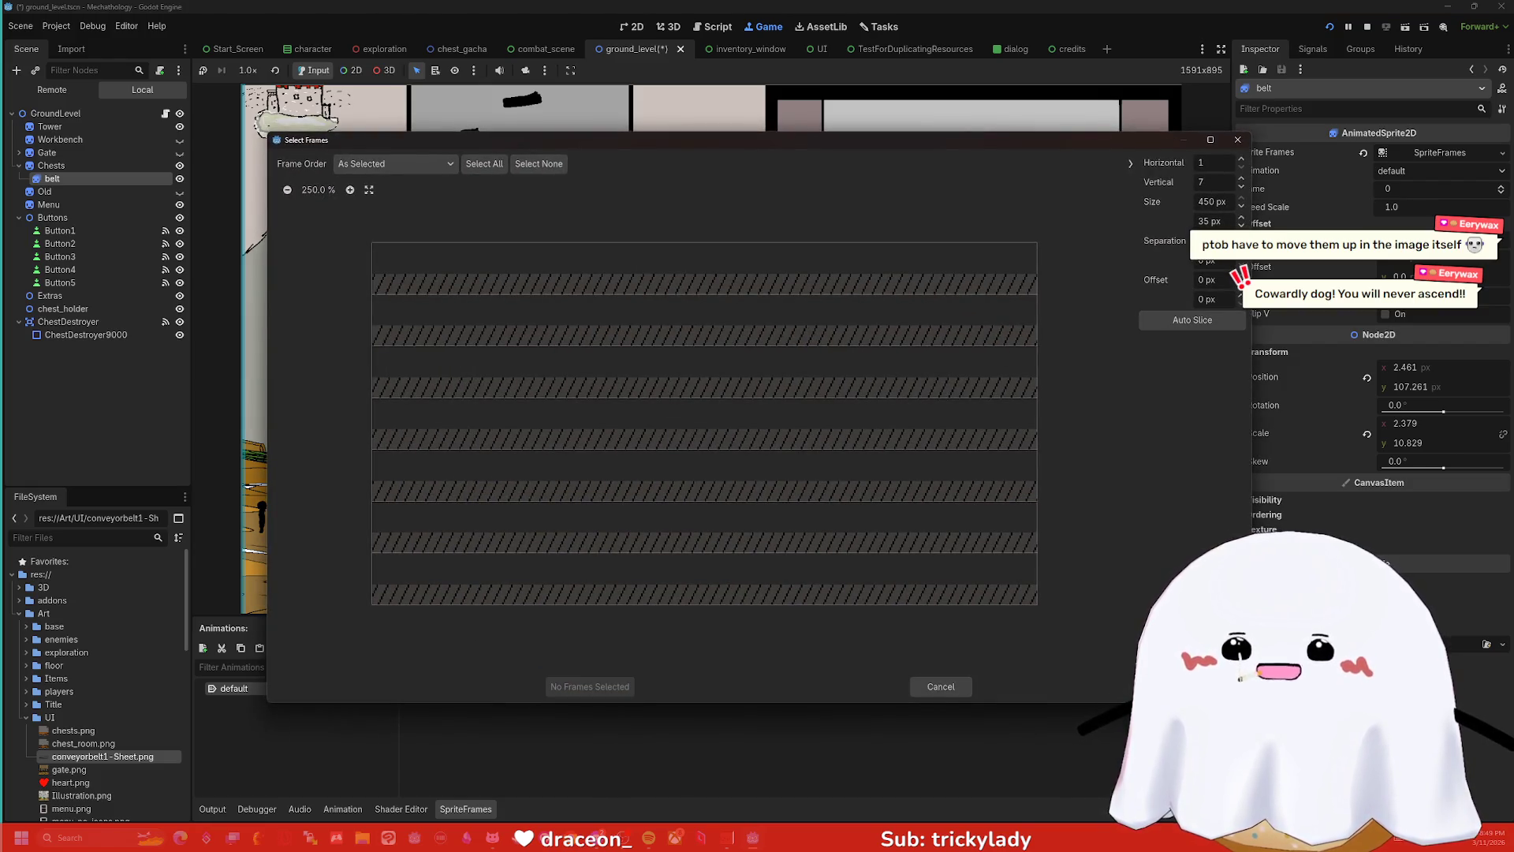
click(1243, 220)
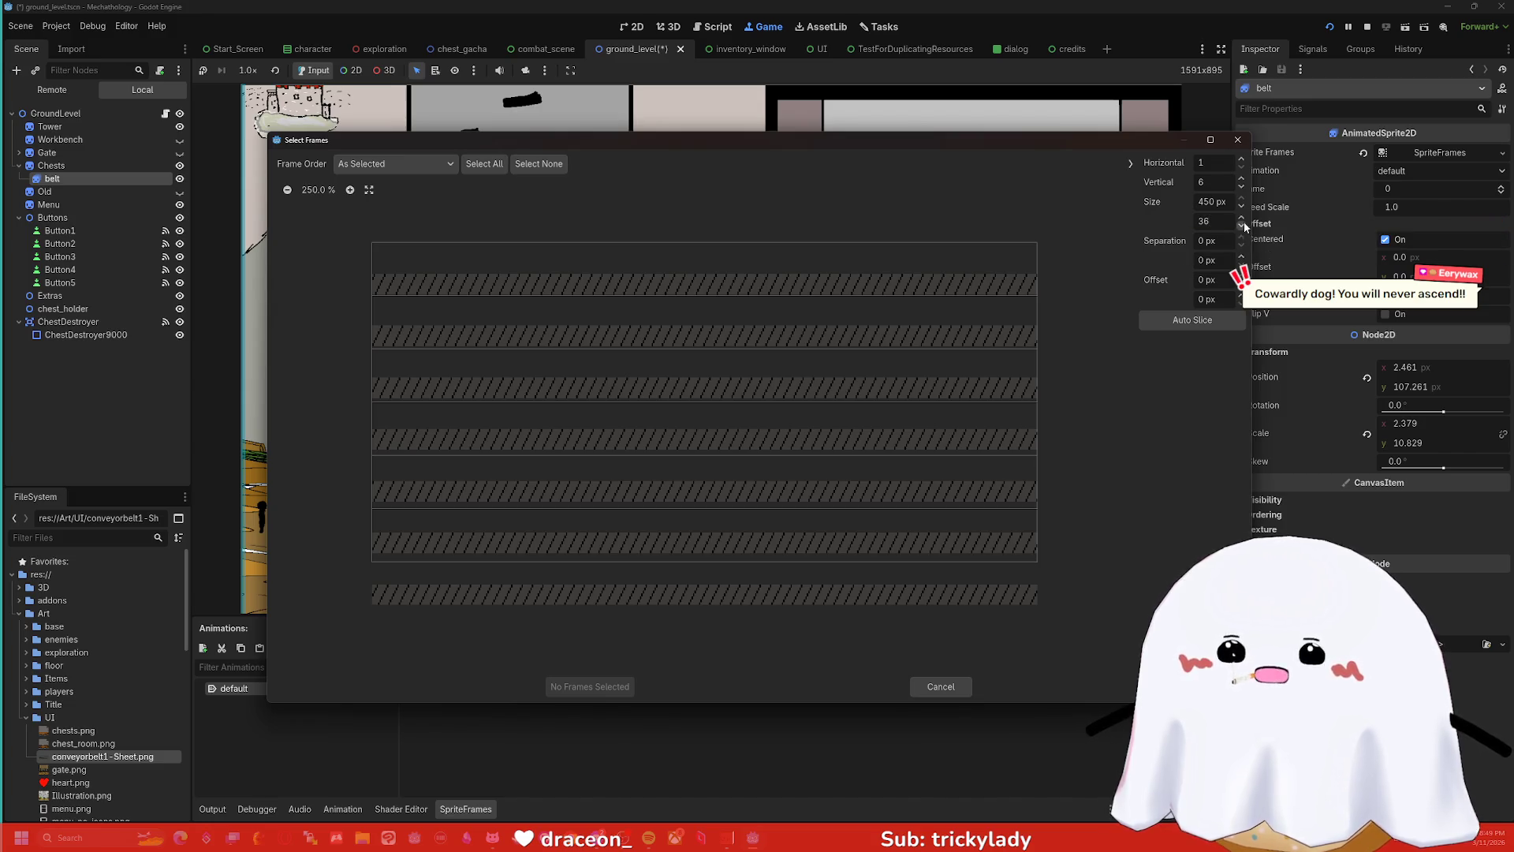
click(968, 259)
click(970, 304)
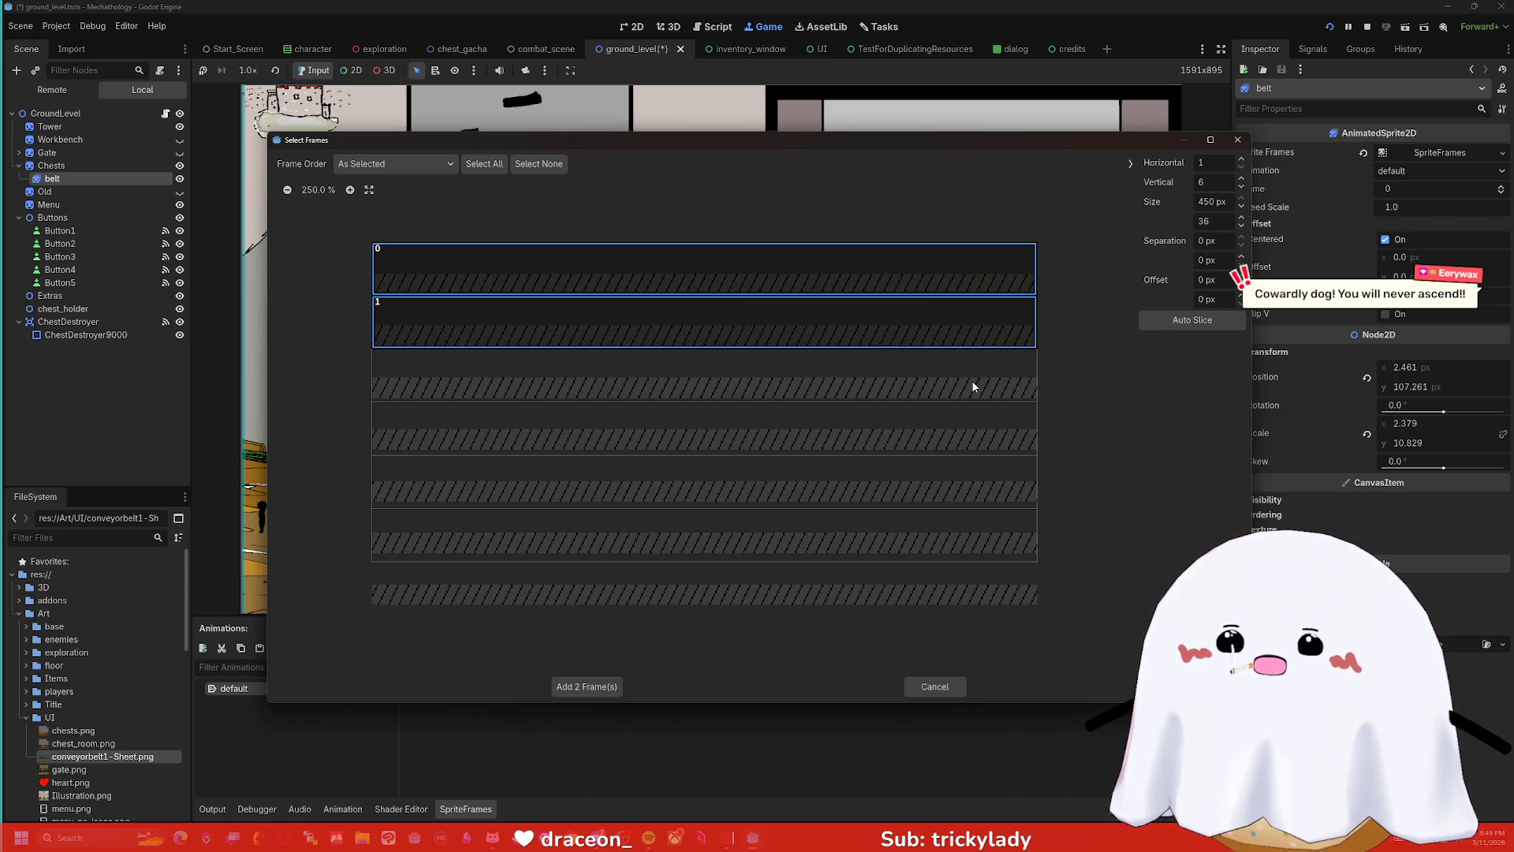
click(974, 387)
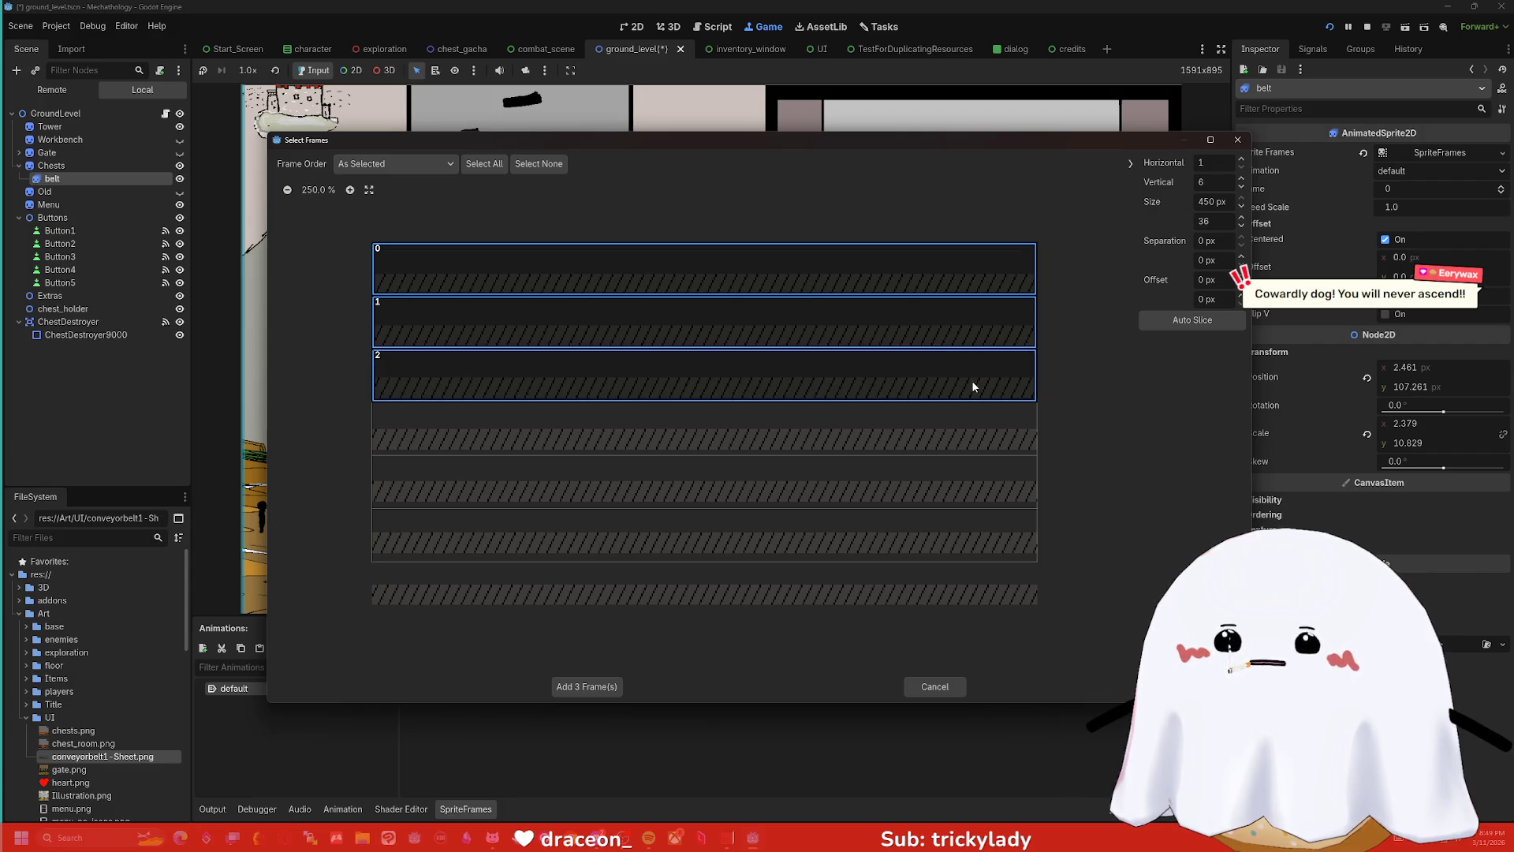
click(584, 686)
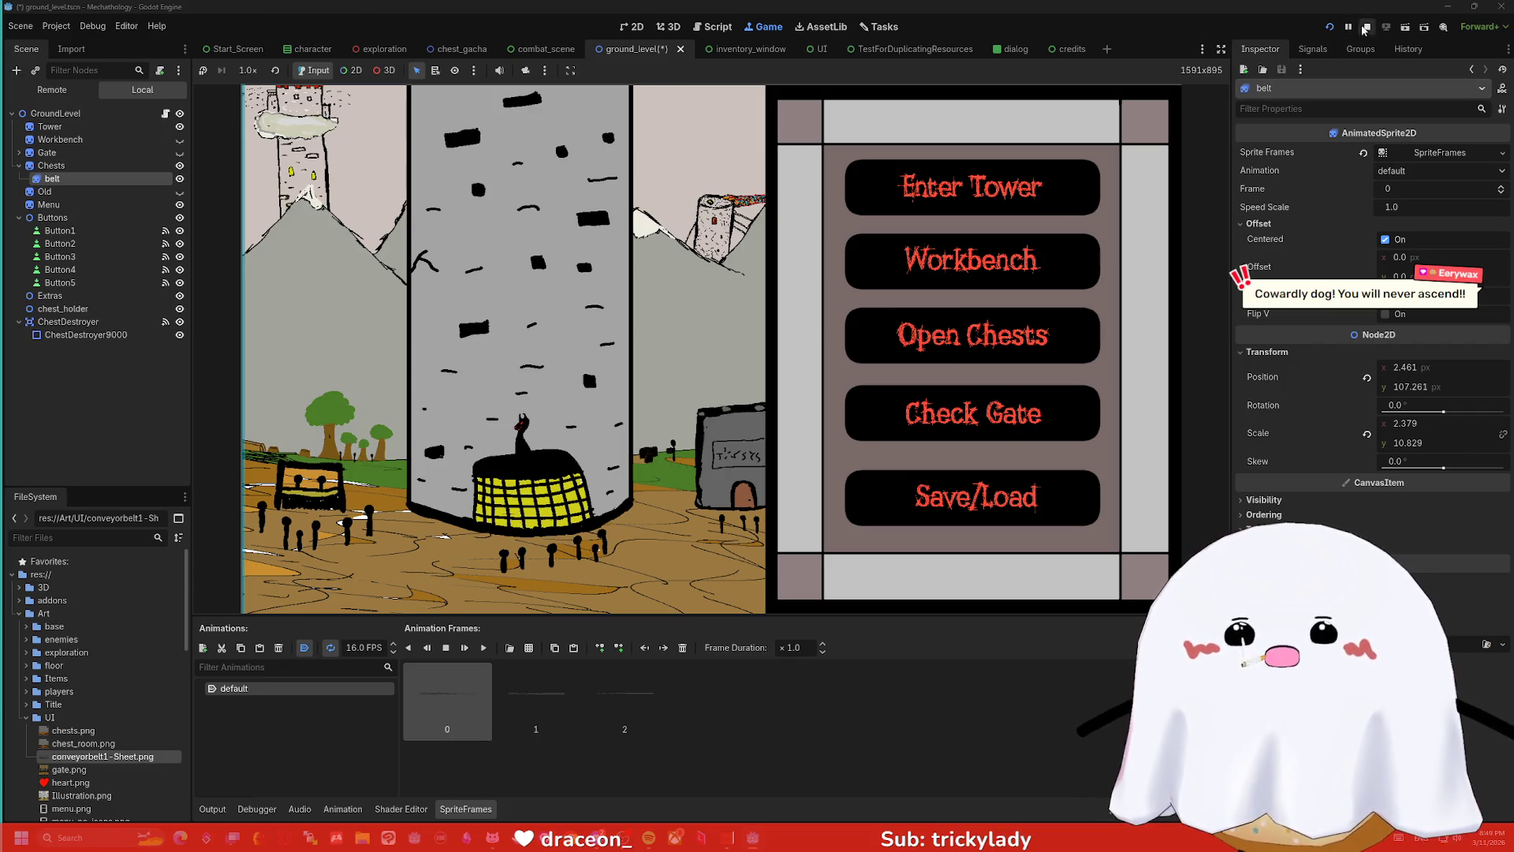
- Save and run the game, start it from the title screen, then stop the run
click(1330, 26)
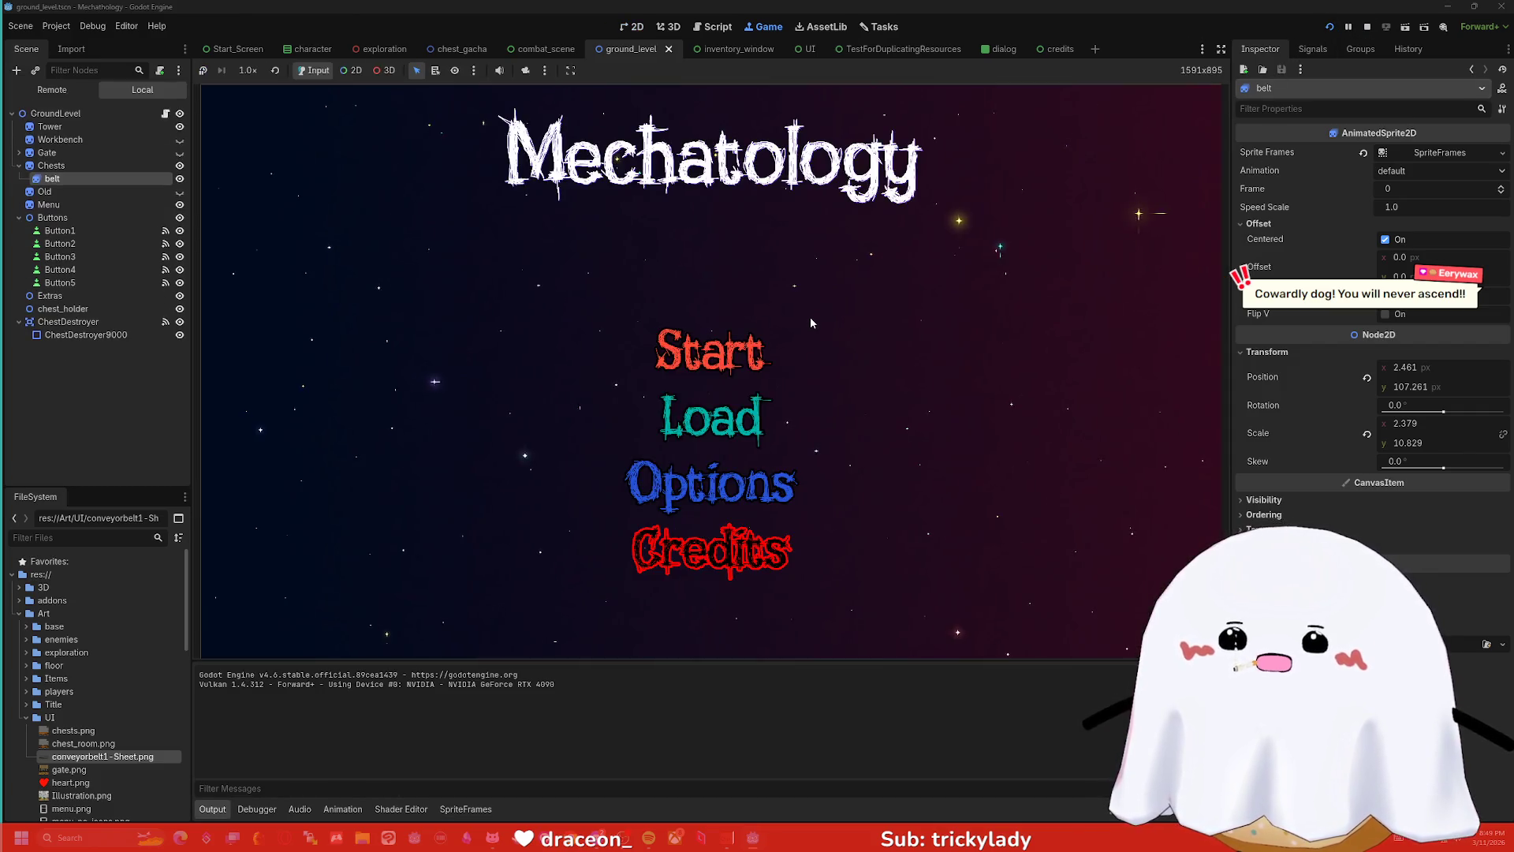
click(749, 351)
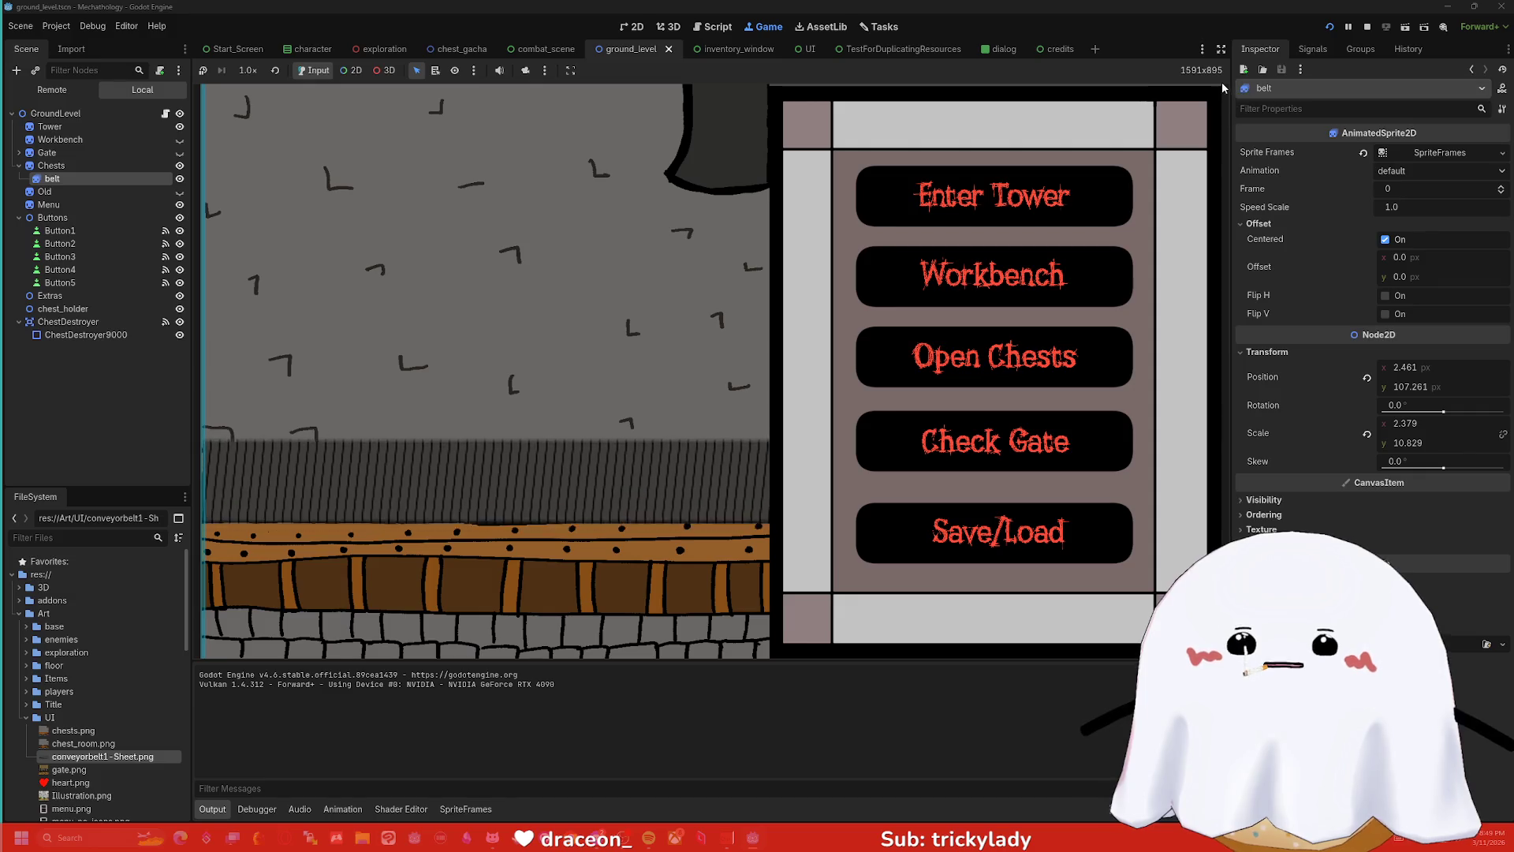
click(1367, 28)
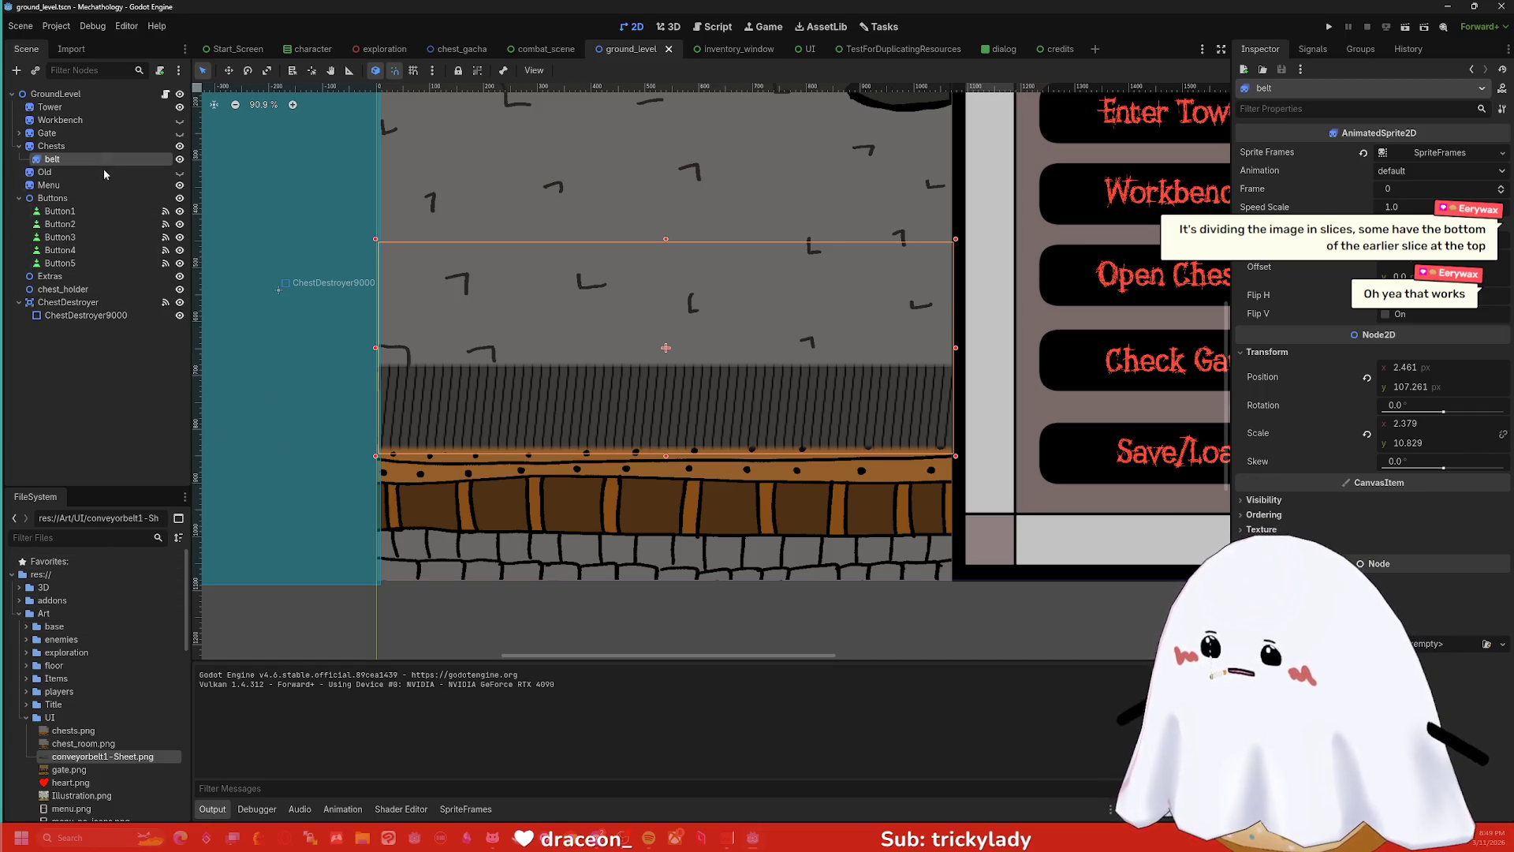
- Delete all three frames from the belt's SpriteFrames animation
click(467, 809)
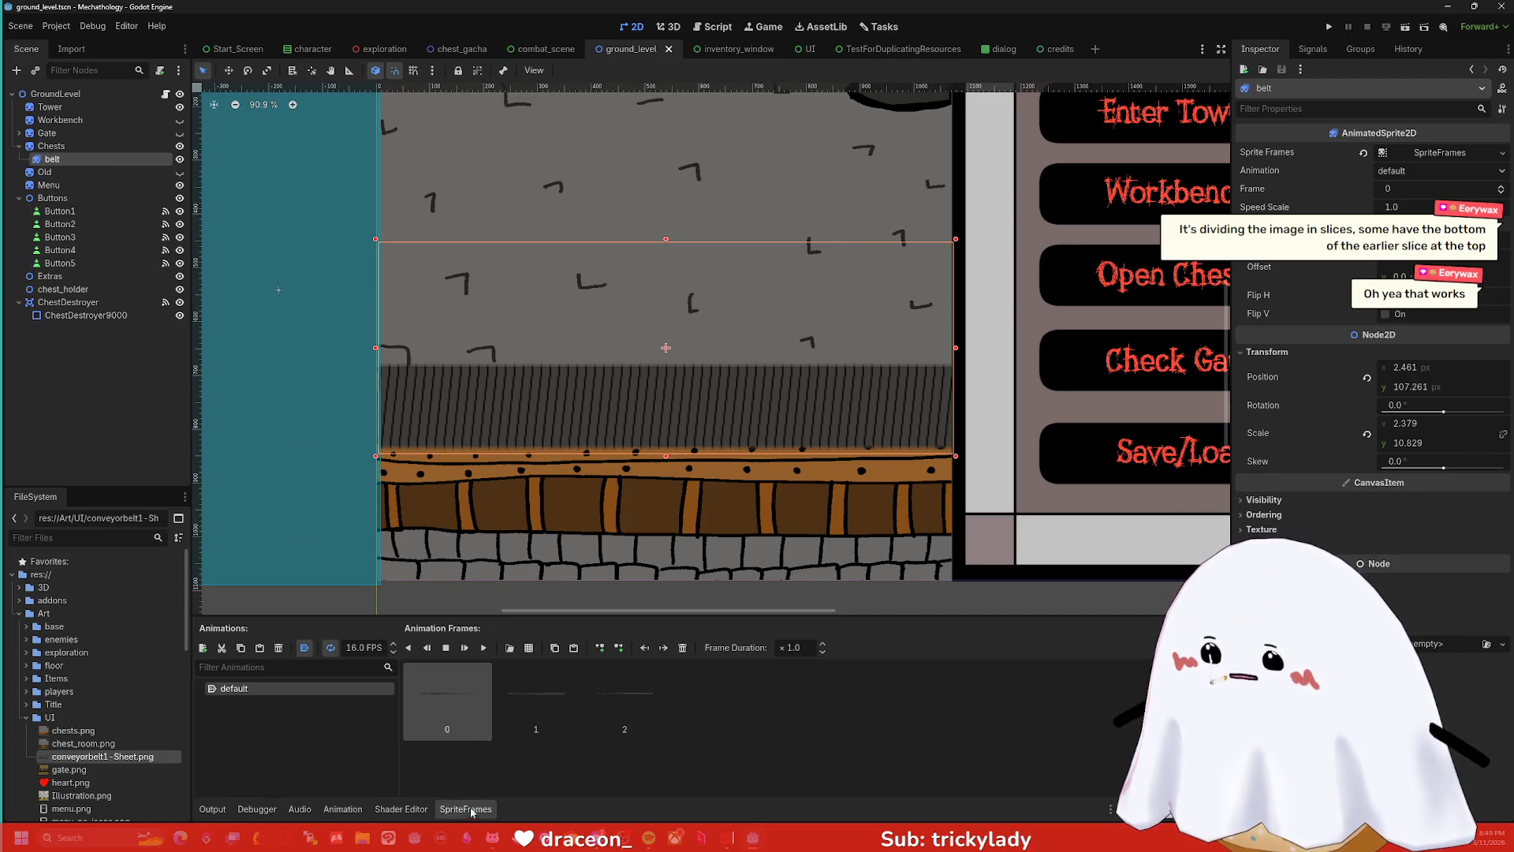
shift+click(625, 706)
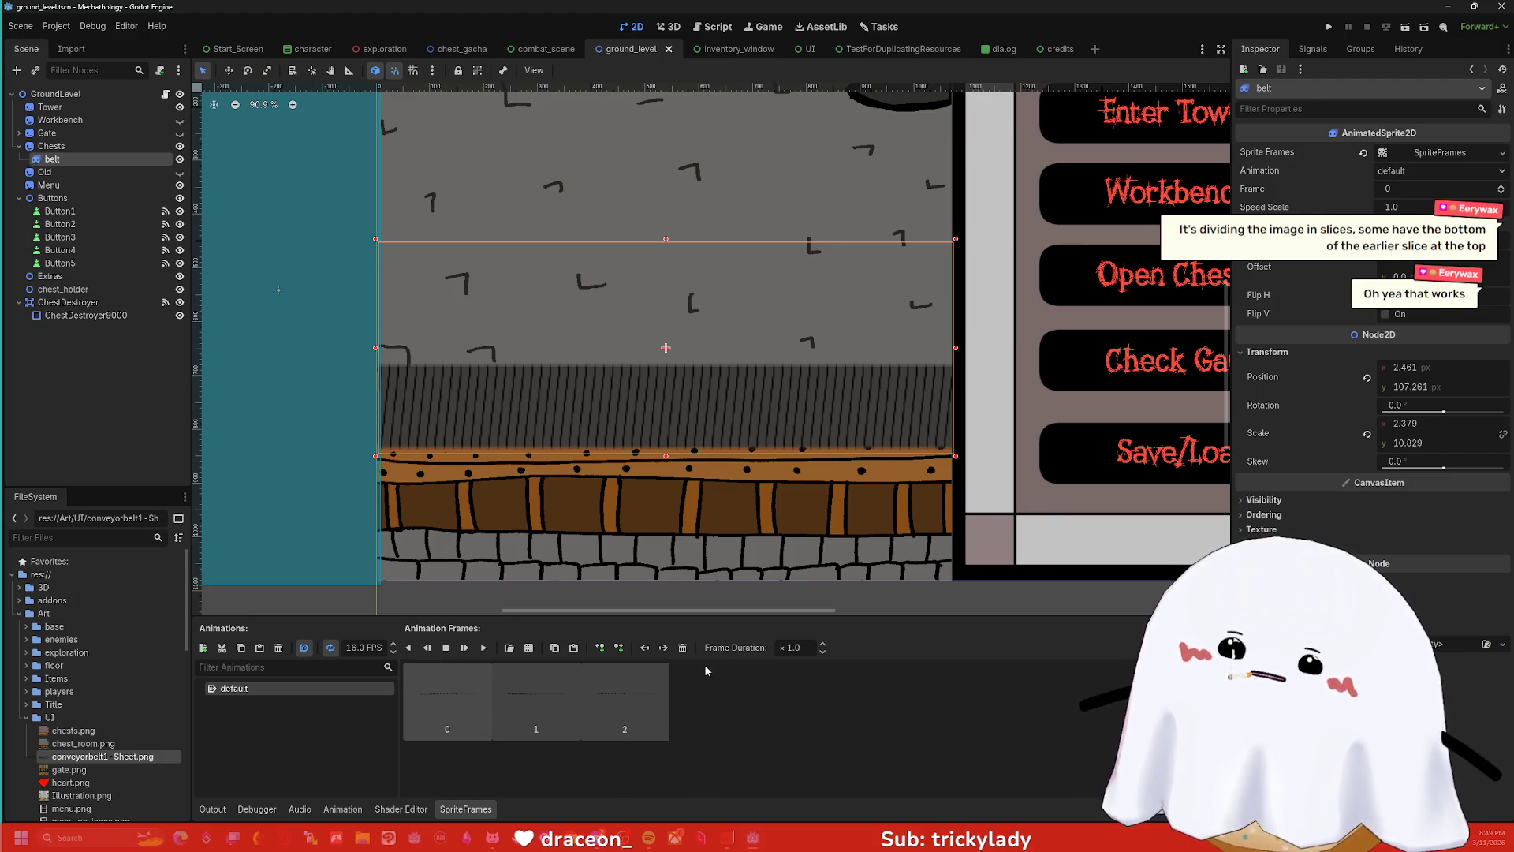
click(683, 648)
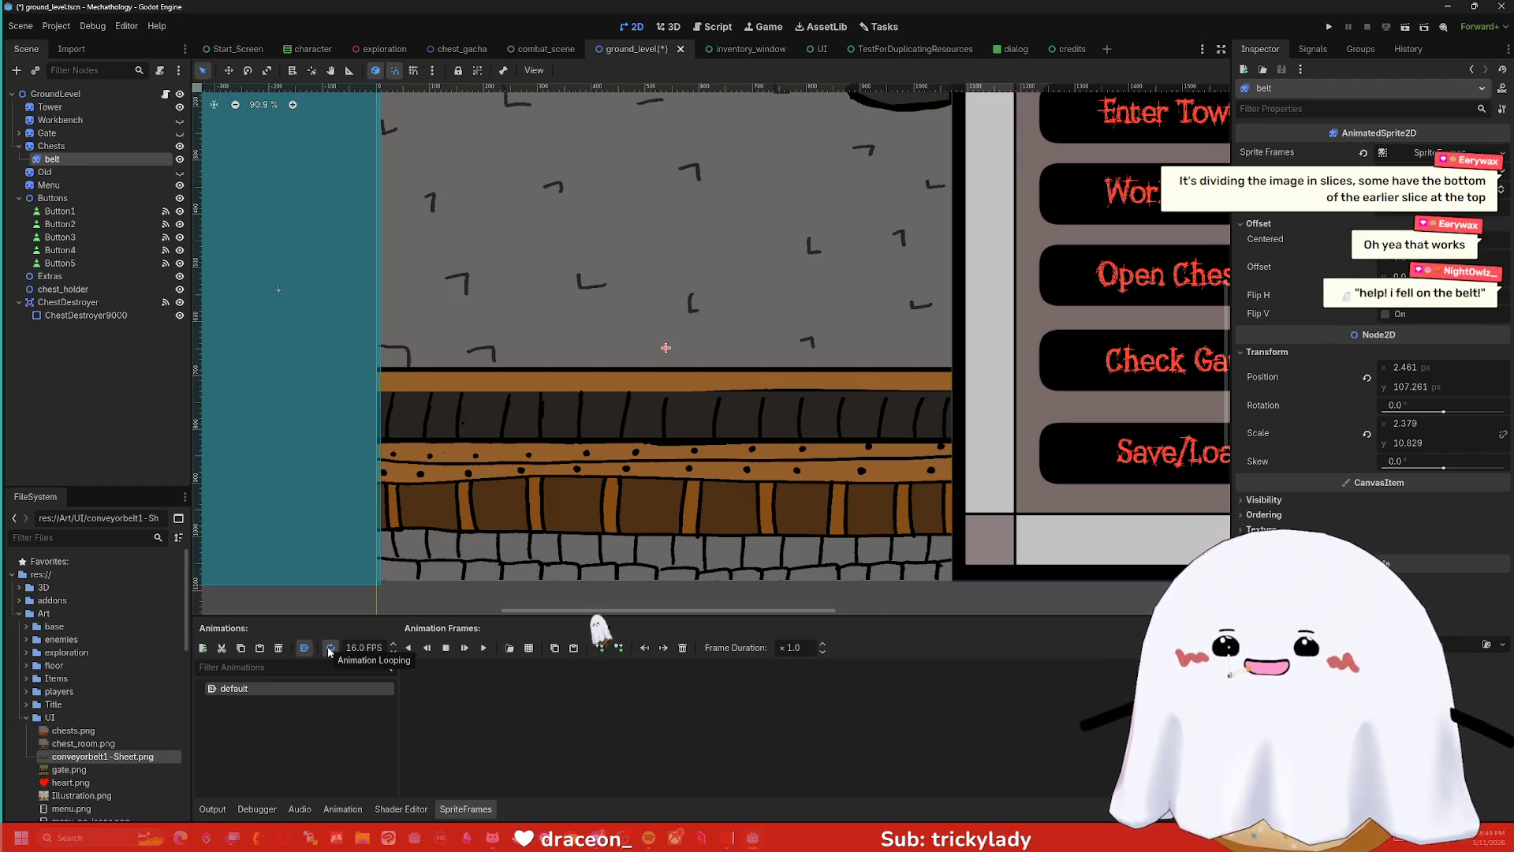
- Reopen conveyorbelt1-Sheet.png with Add Frames from Sprite Sheet
click(528, 648)
click(707, 306)
double_click(708, 306)
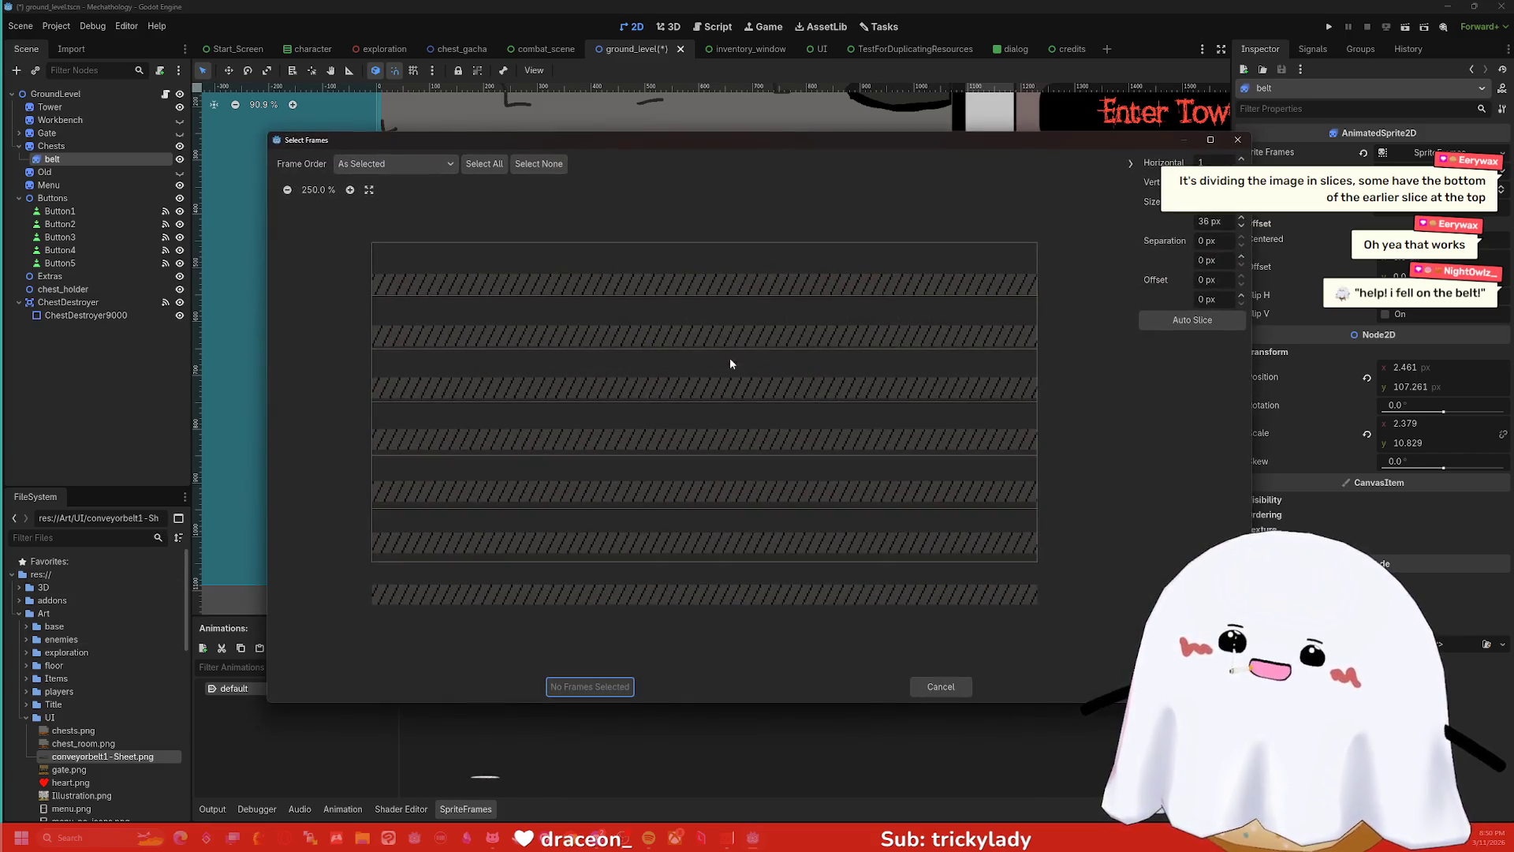
- Auto-slice the conveyor sheet into 35 px rows and add frames 0–3 to the belt animation
click(1198, 321)
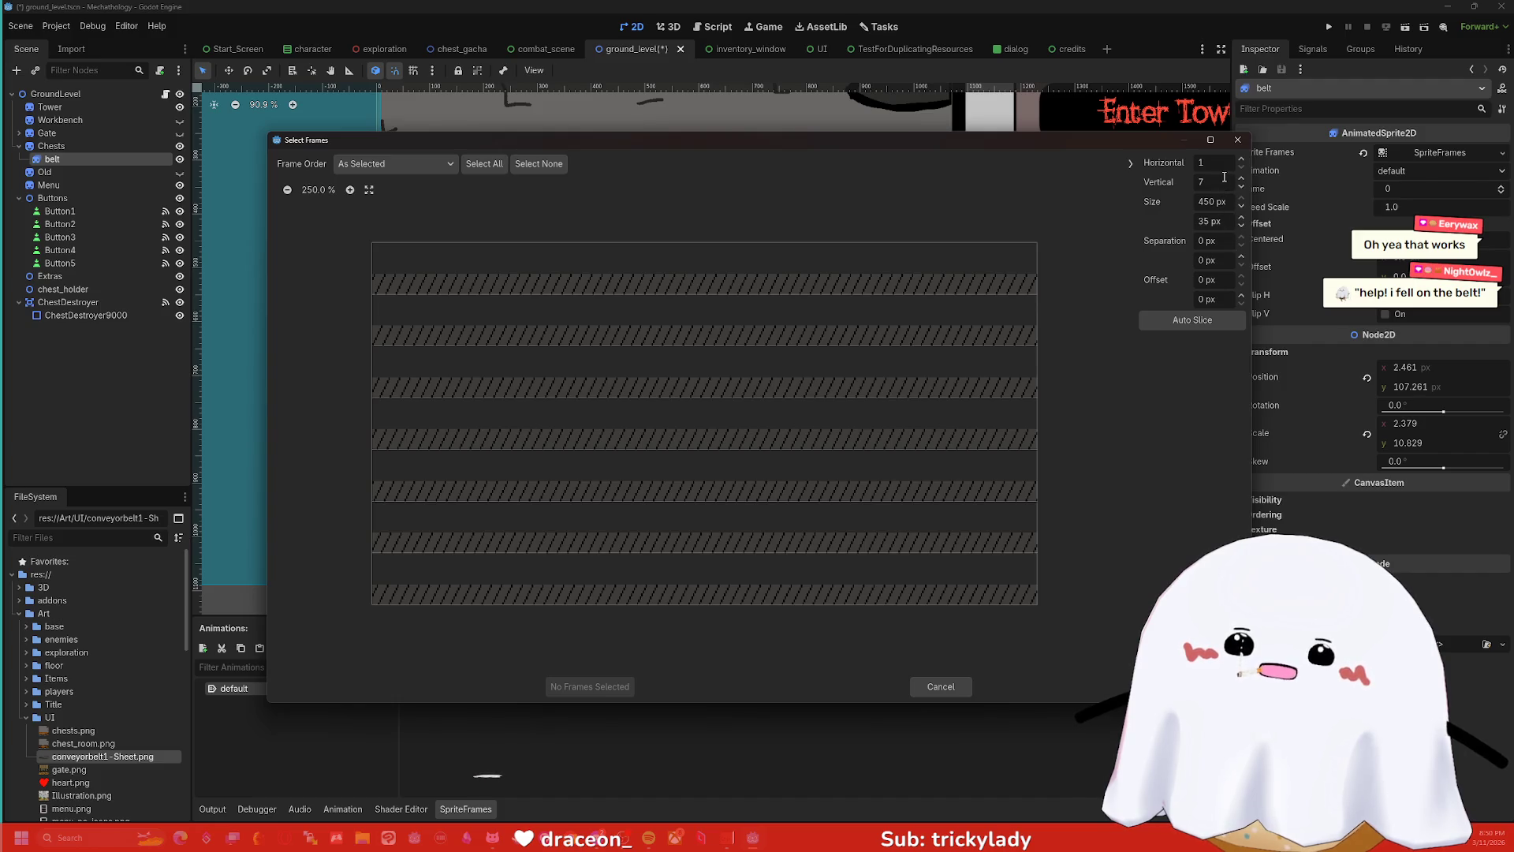
drag(966, 284, 958, 435)
click(587, 686)
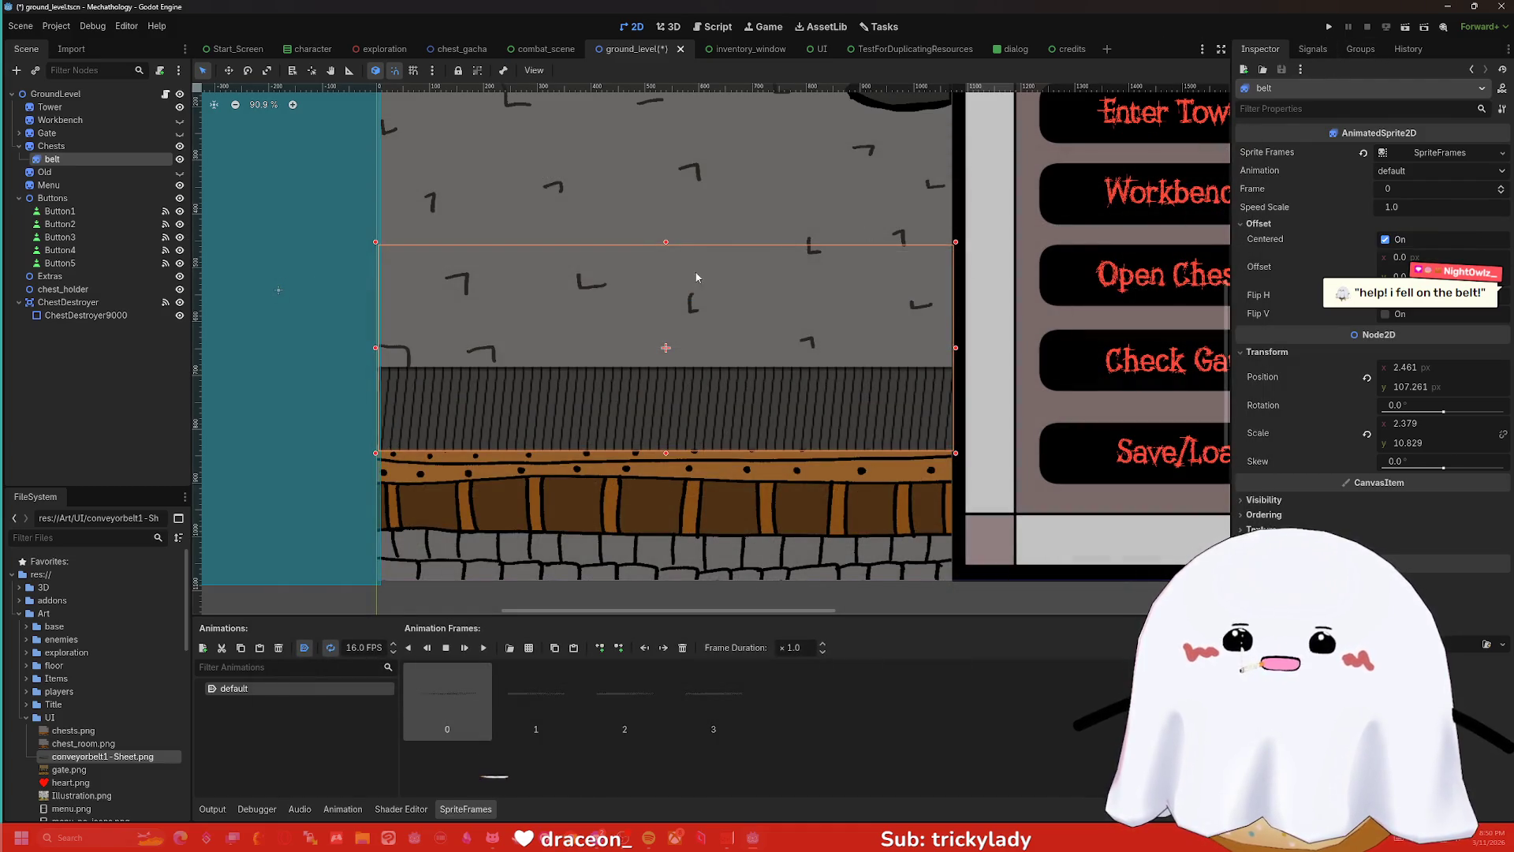
- Resize the belt sprite down onto the conveyor, raise its top edge slightly, and save
mouse_move(665, 242)
mouse_down()
mouse_move(666, 322)
mouse_move(671, 307)
mouse_up()
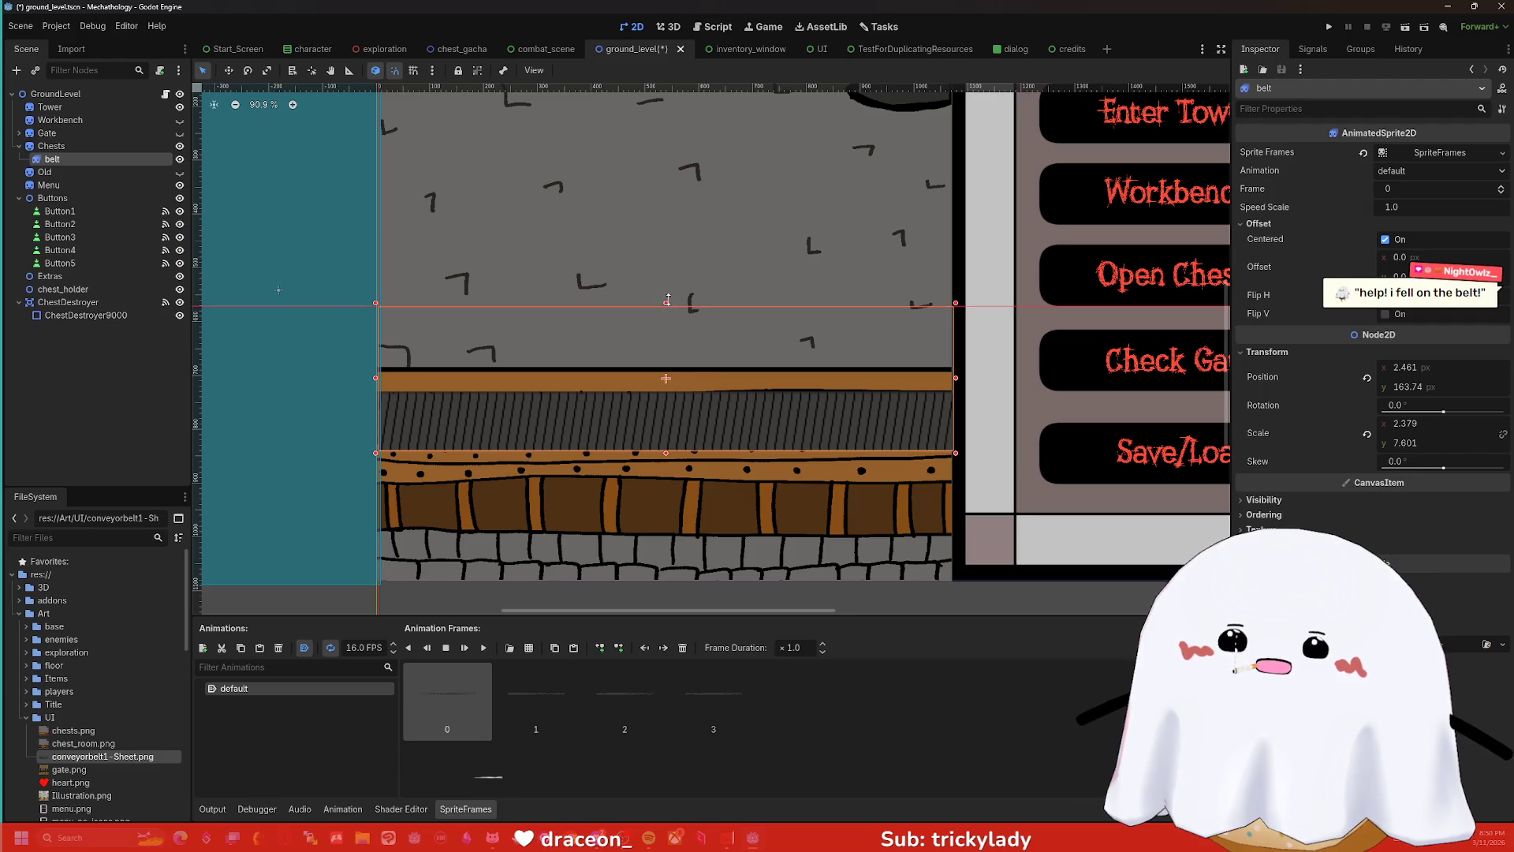
drag(666, 303, 665, 296)
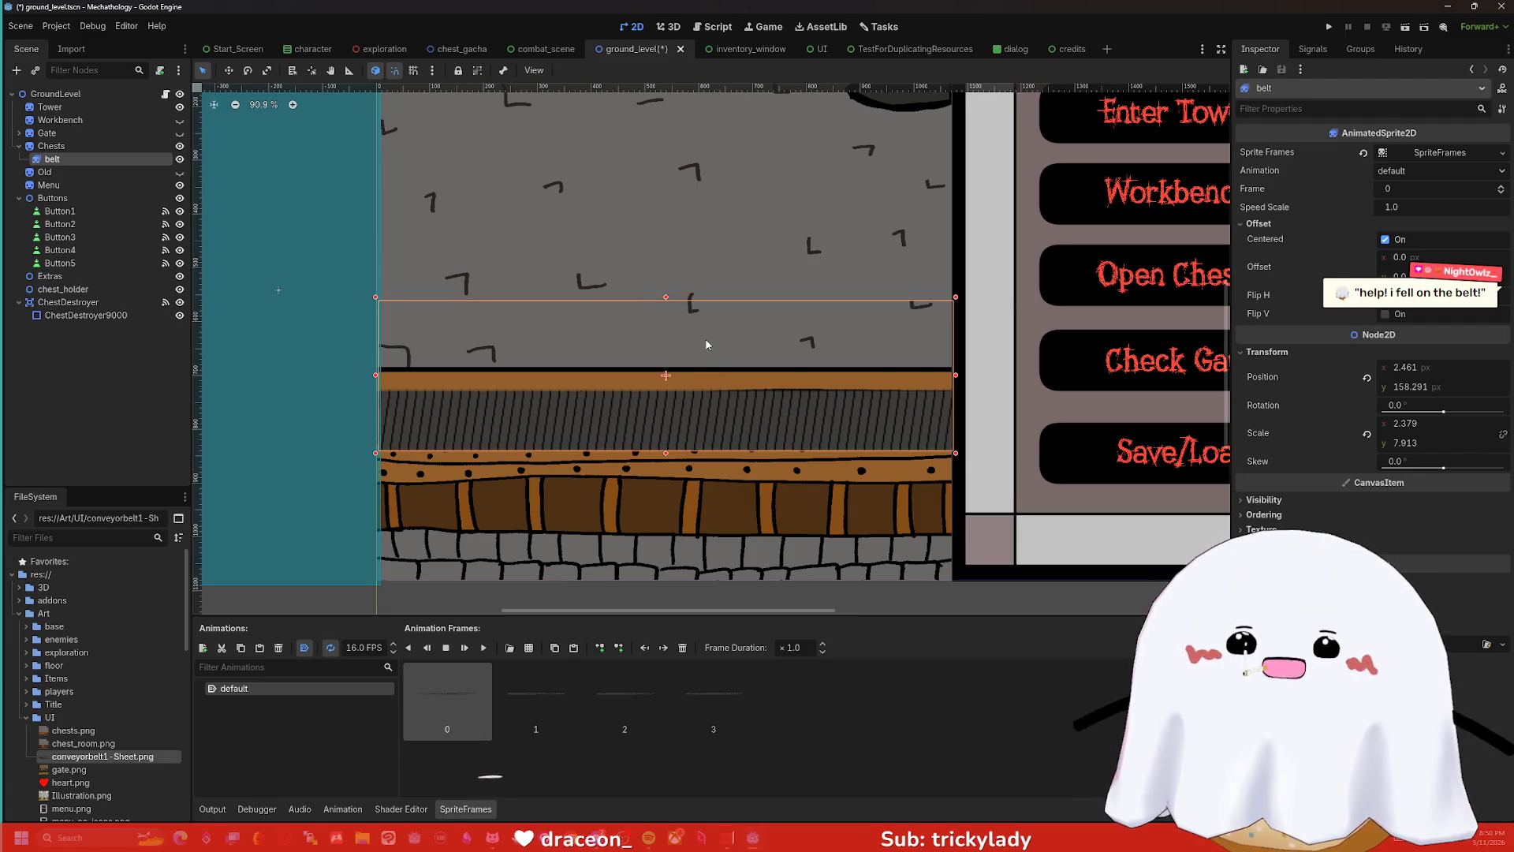
click(1329, 27)
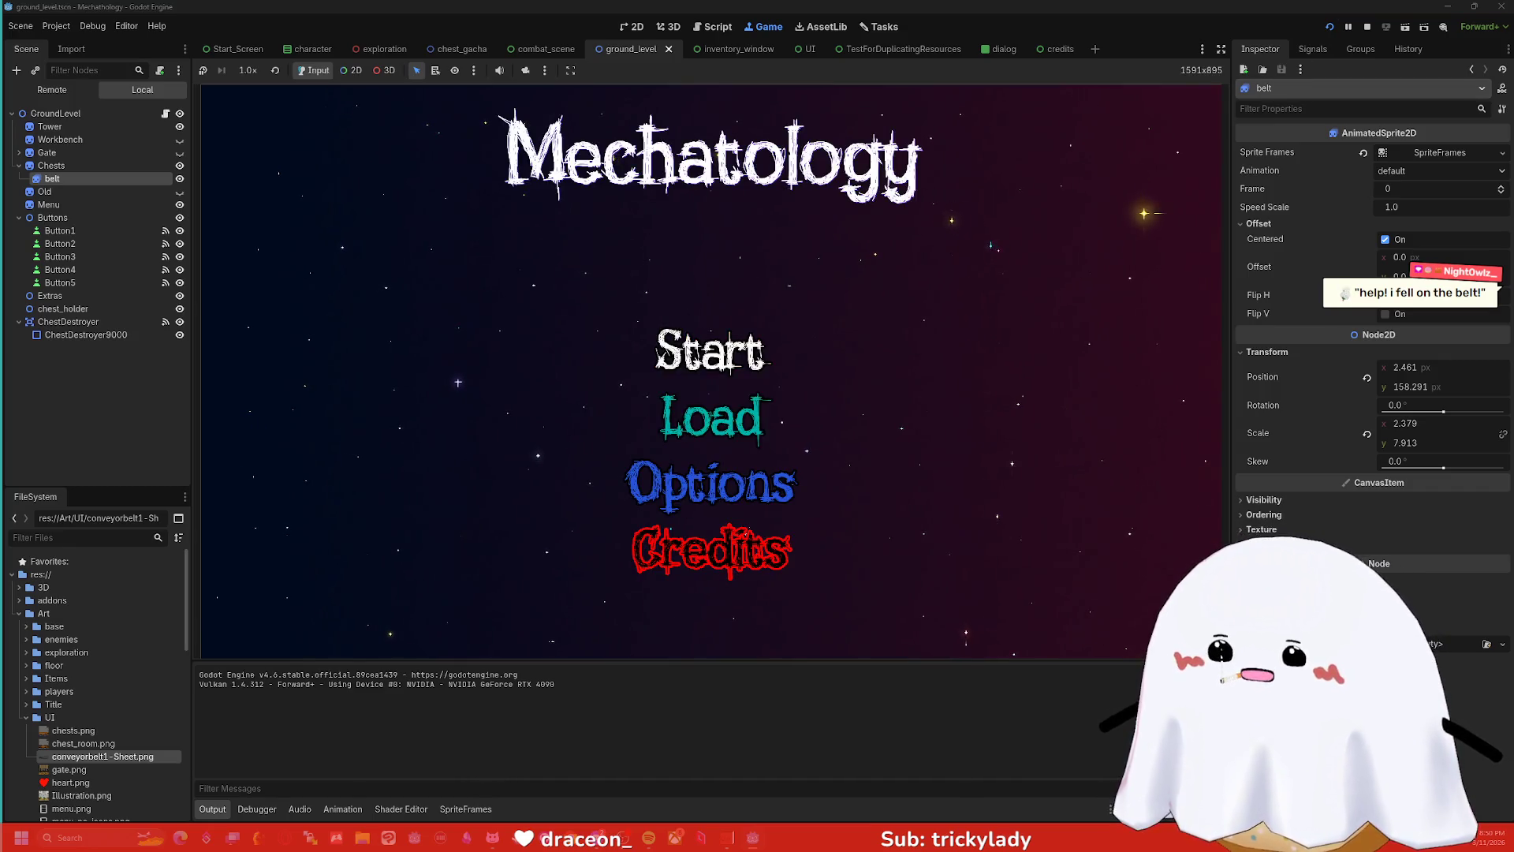
- Test-run the game into the Open Chests menu, then stop it
click(709, 351)
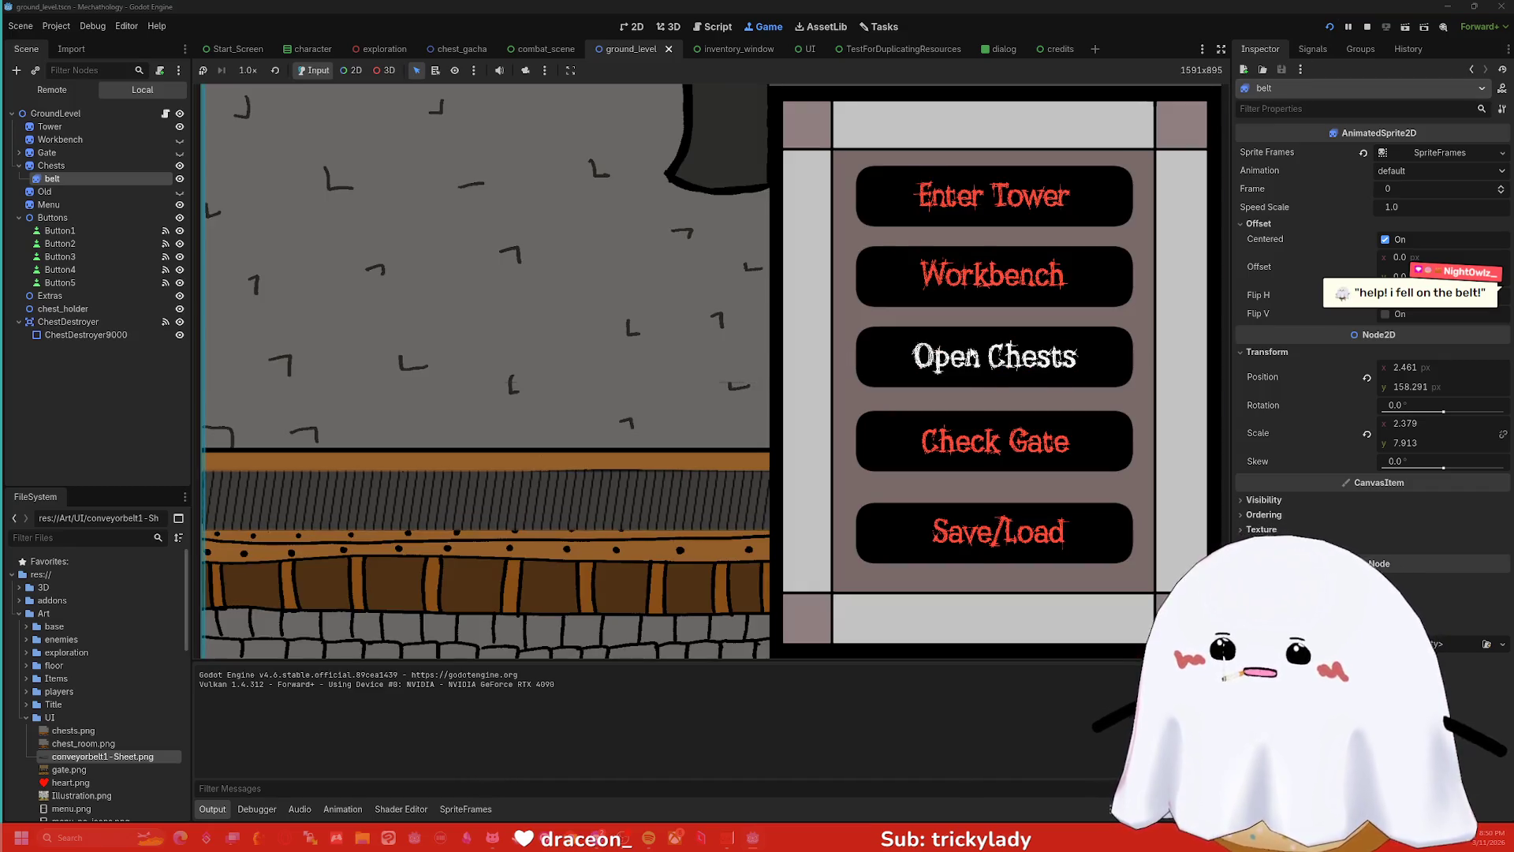
click(972, 354)
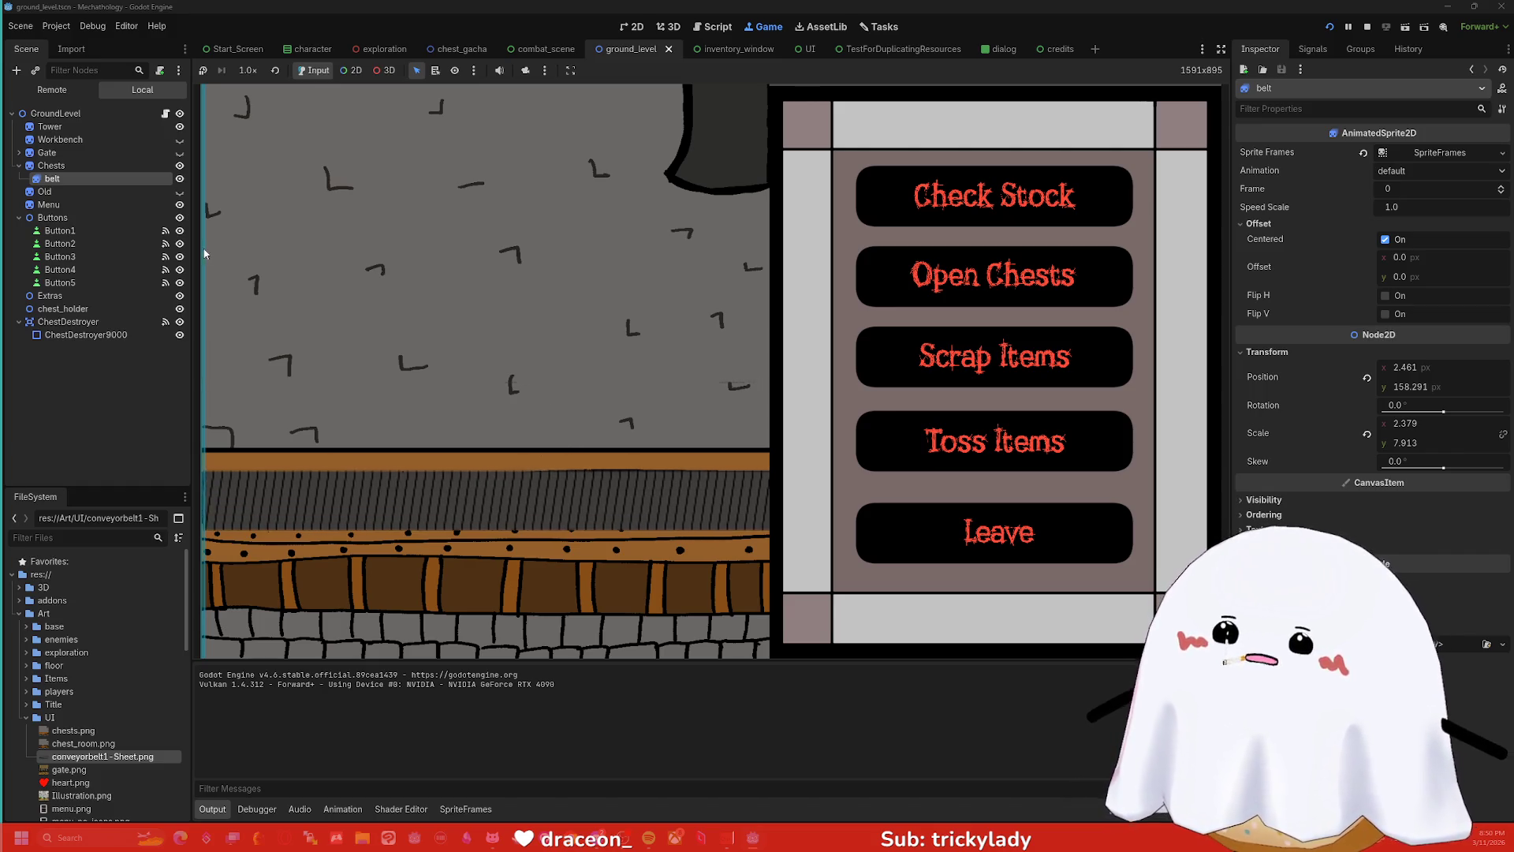
click(1368, 26)
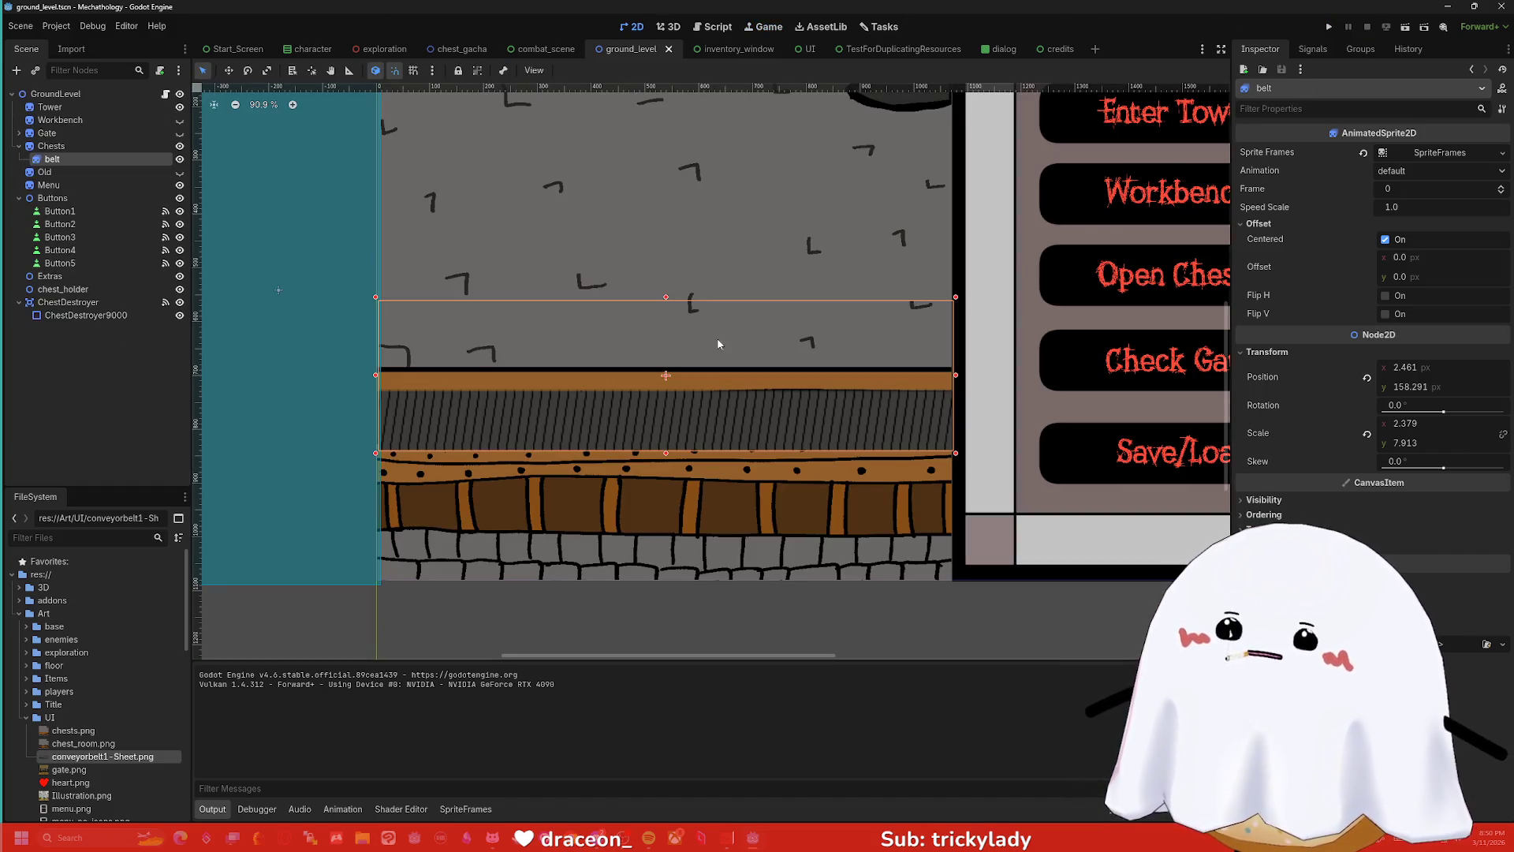
- Shrink the belt sprite to scale y 3.61 and test it via Open Chests and Leave
drag(667, 302, 666, 379)
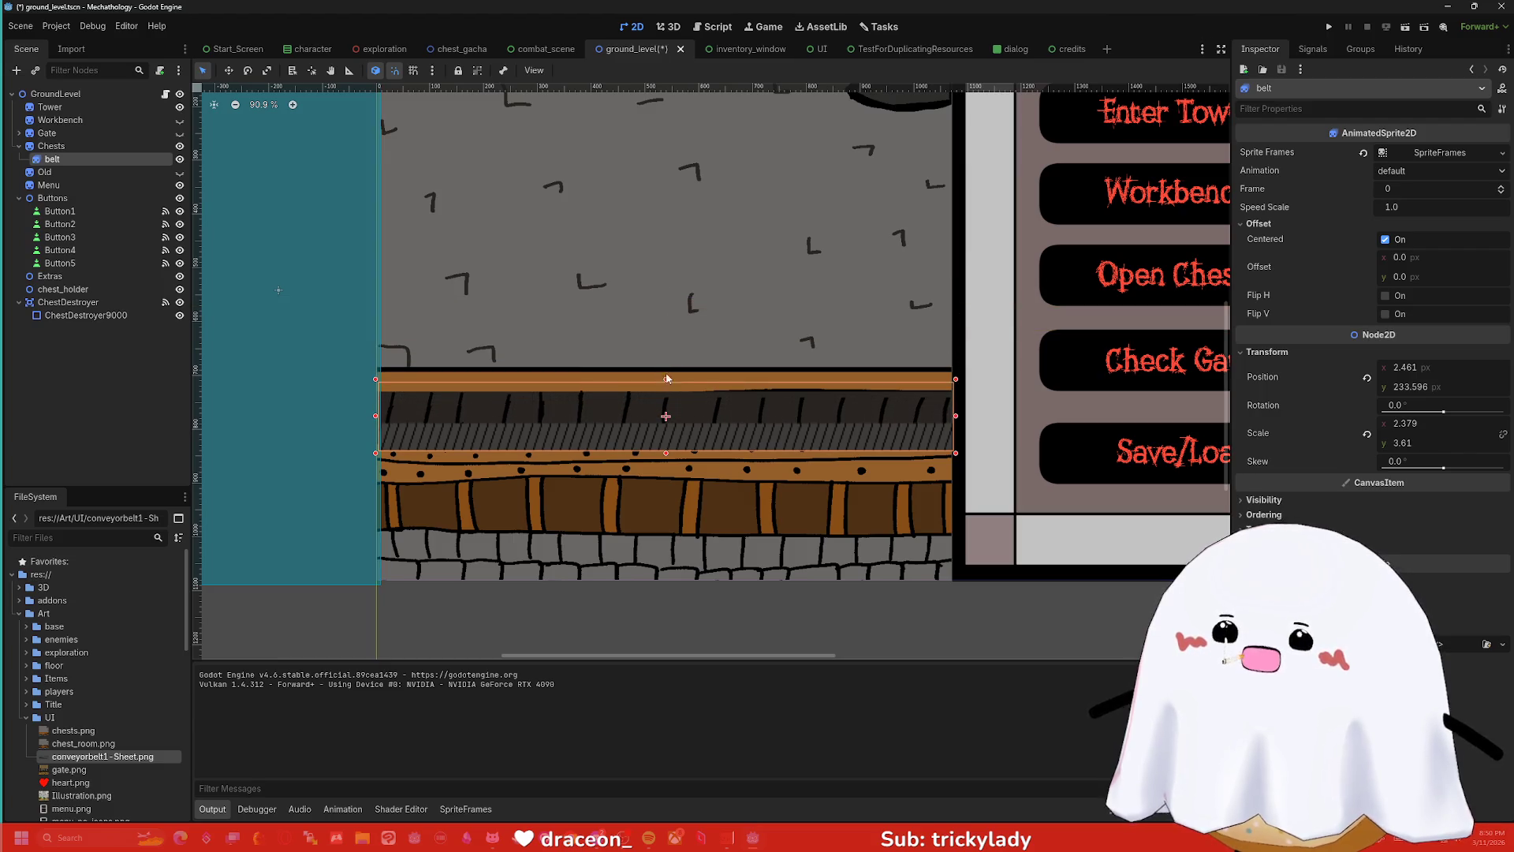
click(1330, 28)
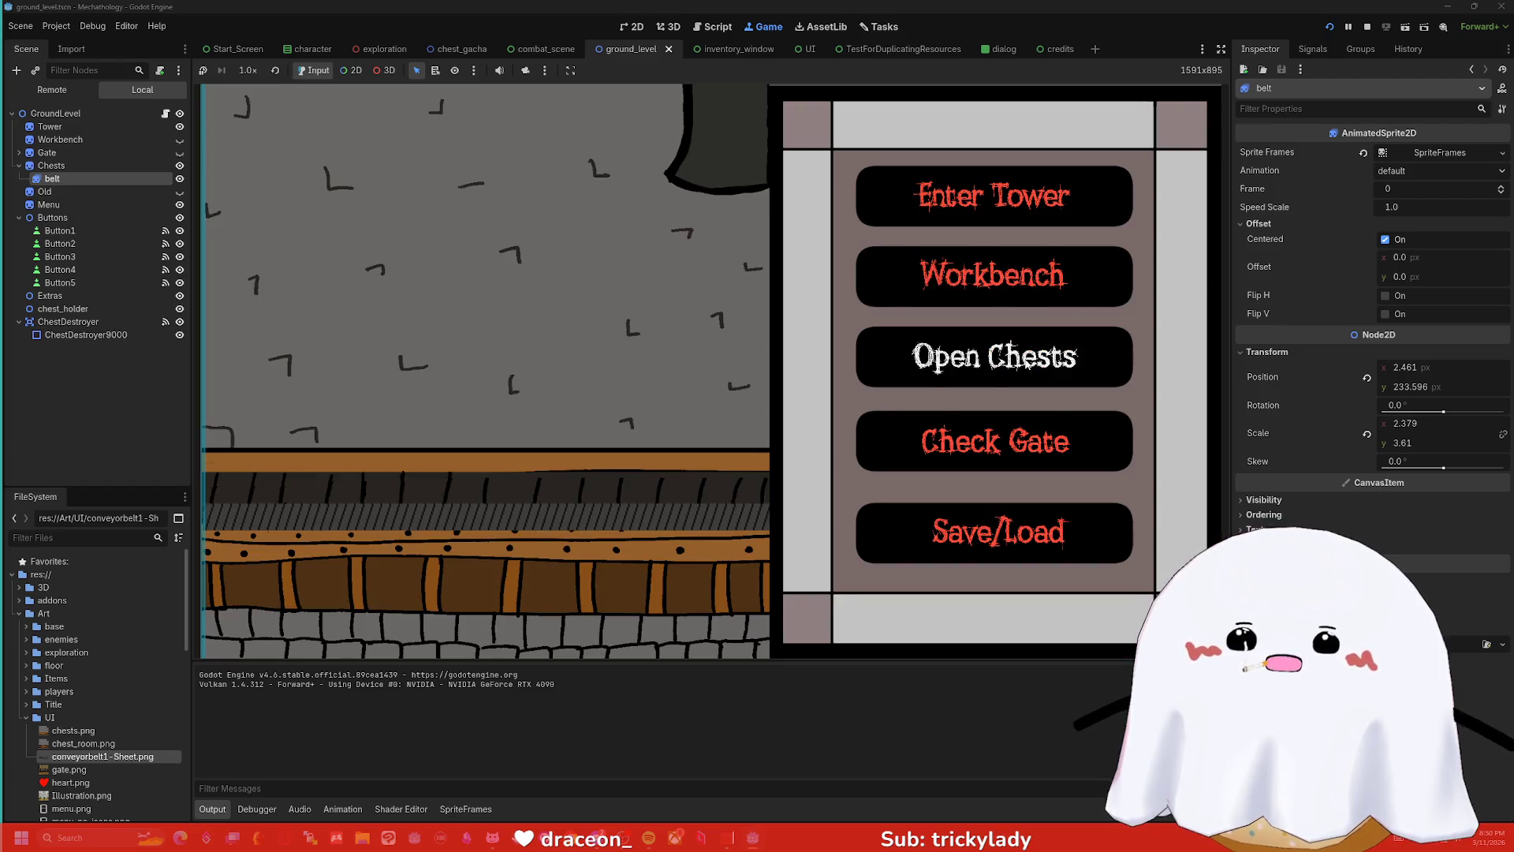
click(1027, 361)
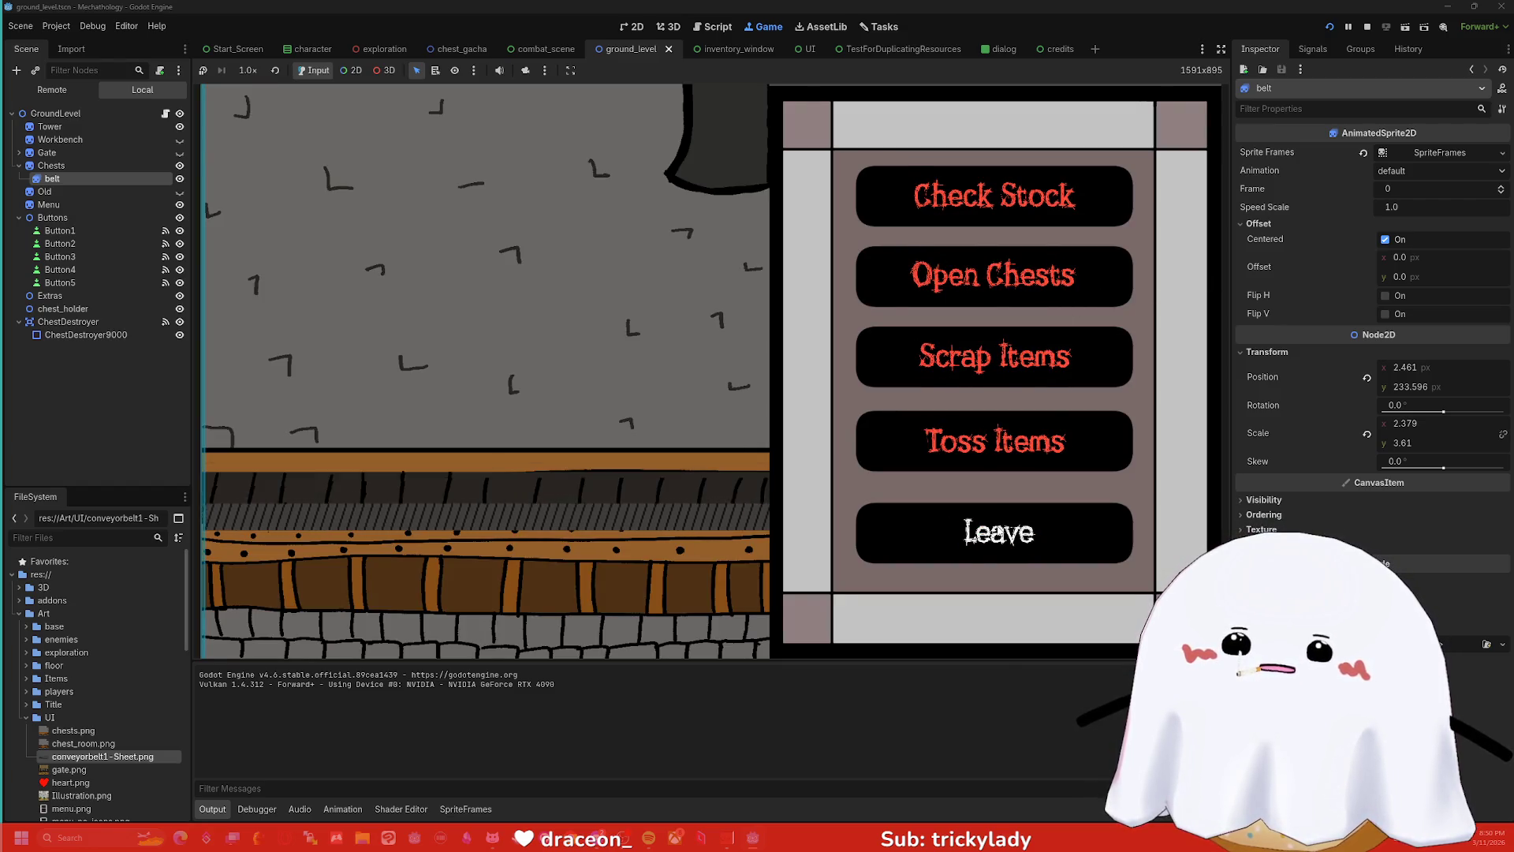
click(1000, 530)
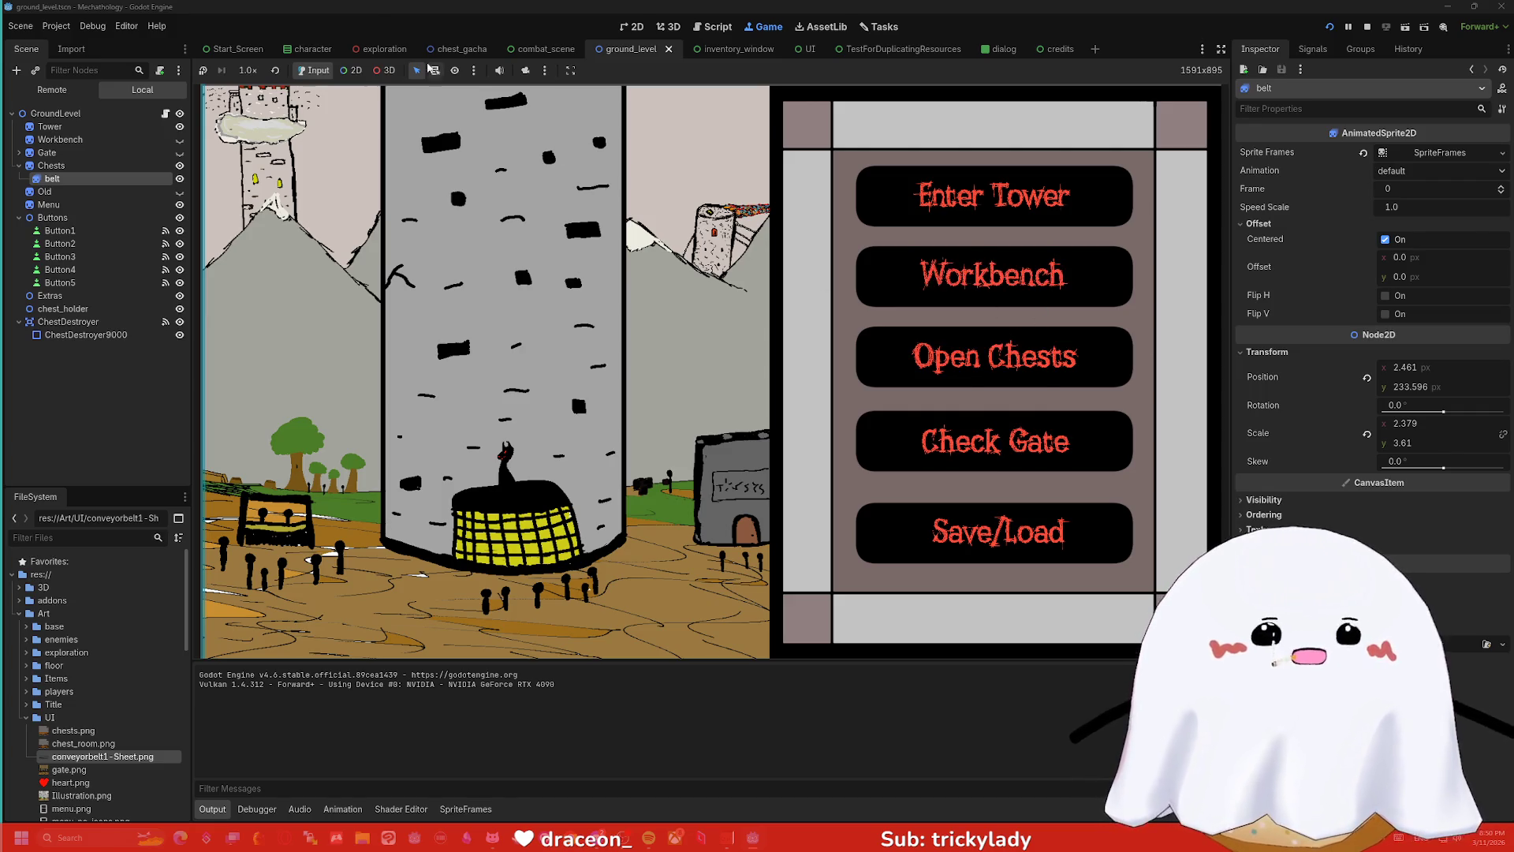
- Return to the 2D scene editor after the test run
click(701, 28)
click(676, 30)
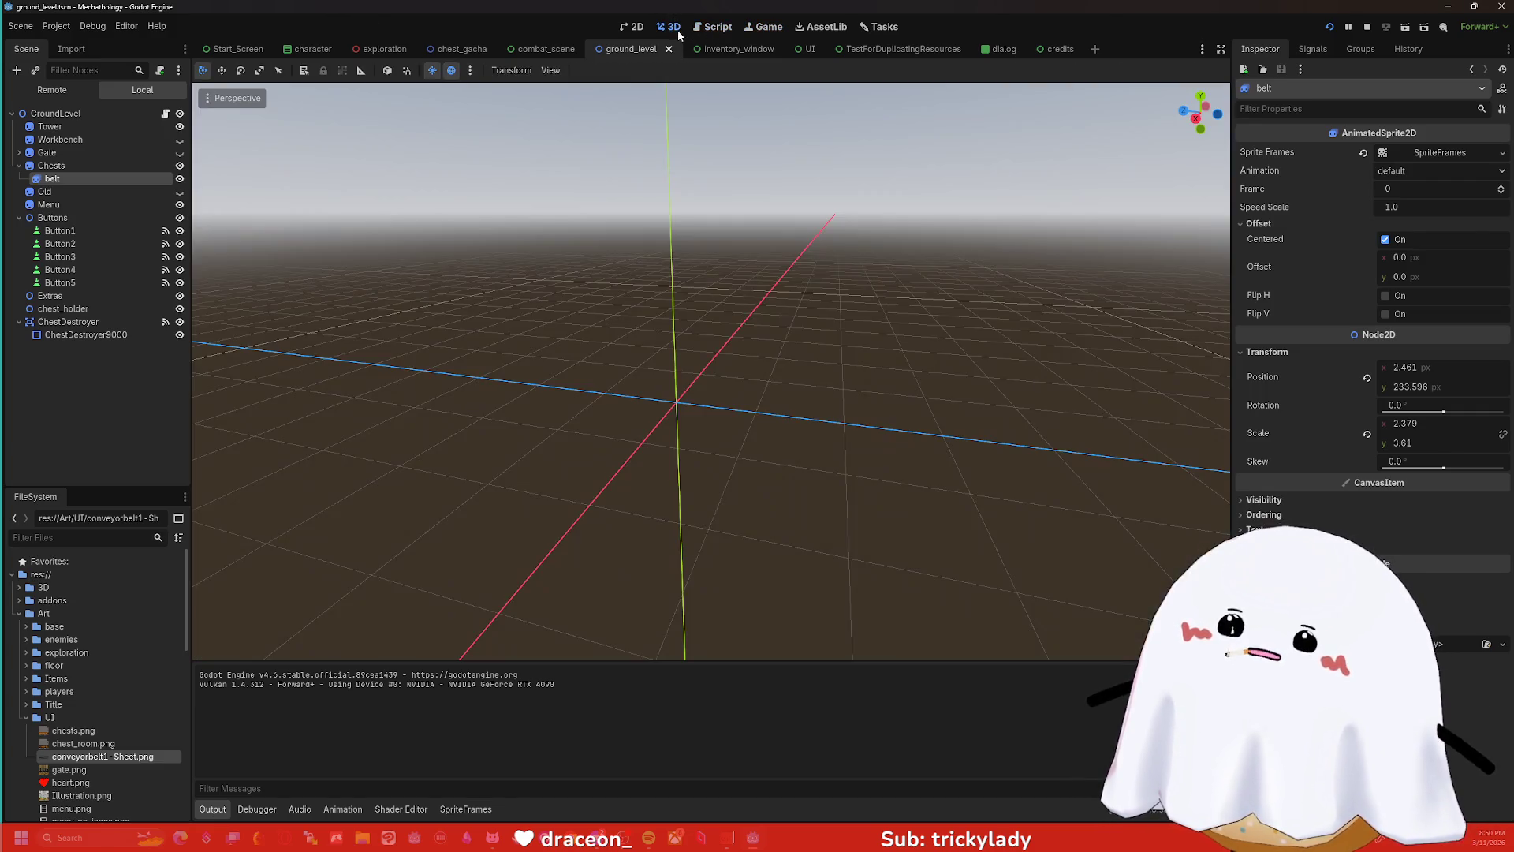
click(635, 27)
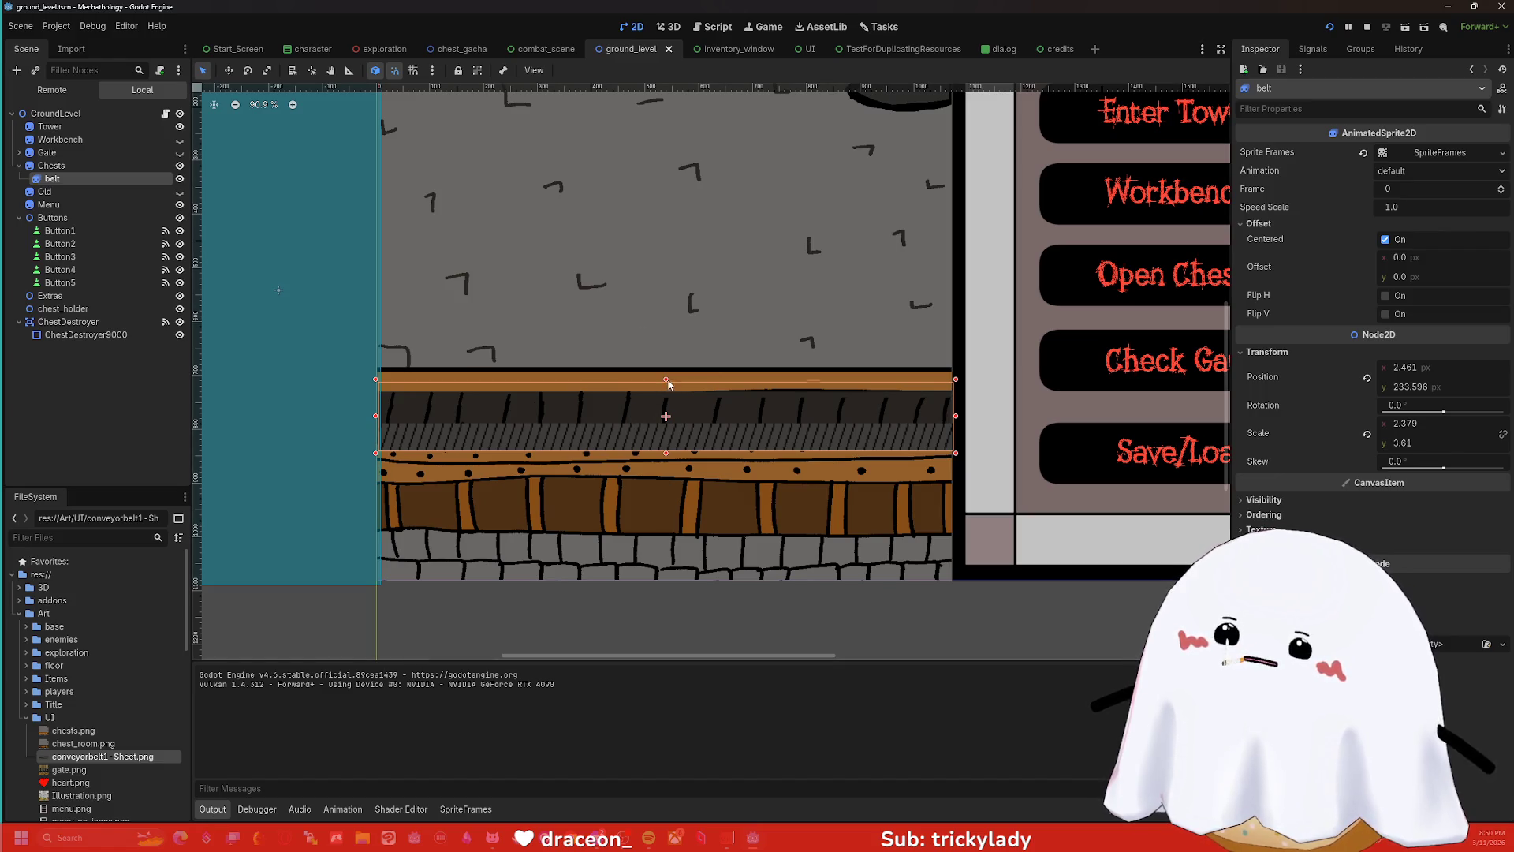
- Stretch the belt sprite up over the wall to scale y 10.829, then revert scale to 1 × 1
drag(666, 380, 677, 302)
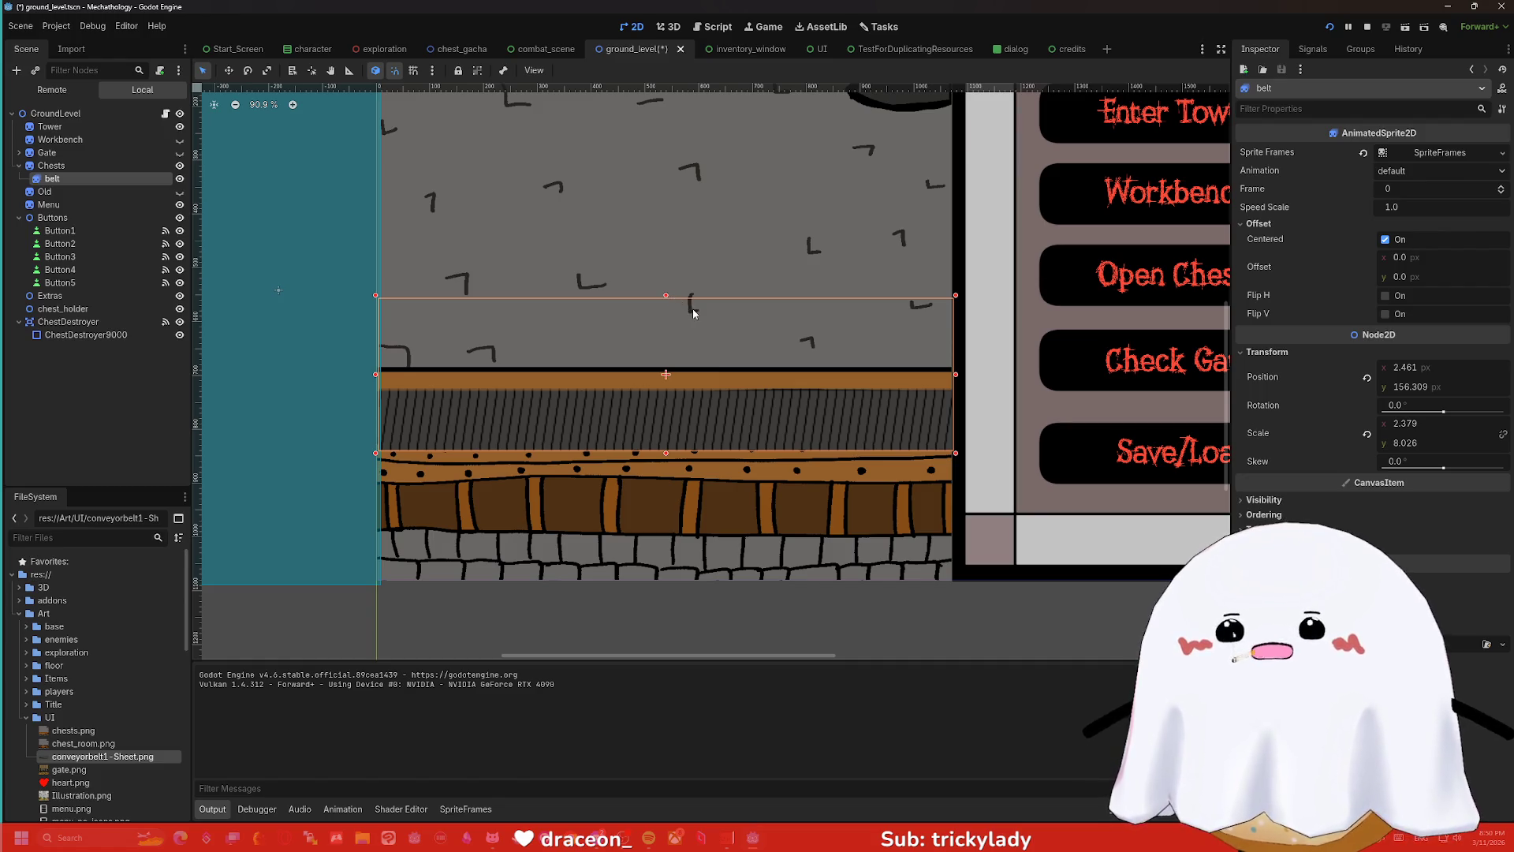
scroll(761, 284, down, 3)
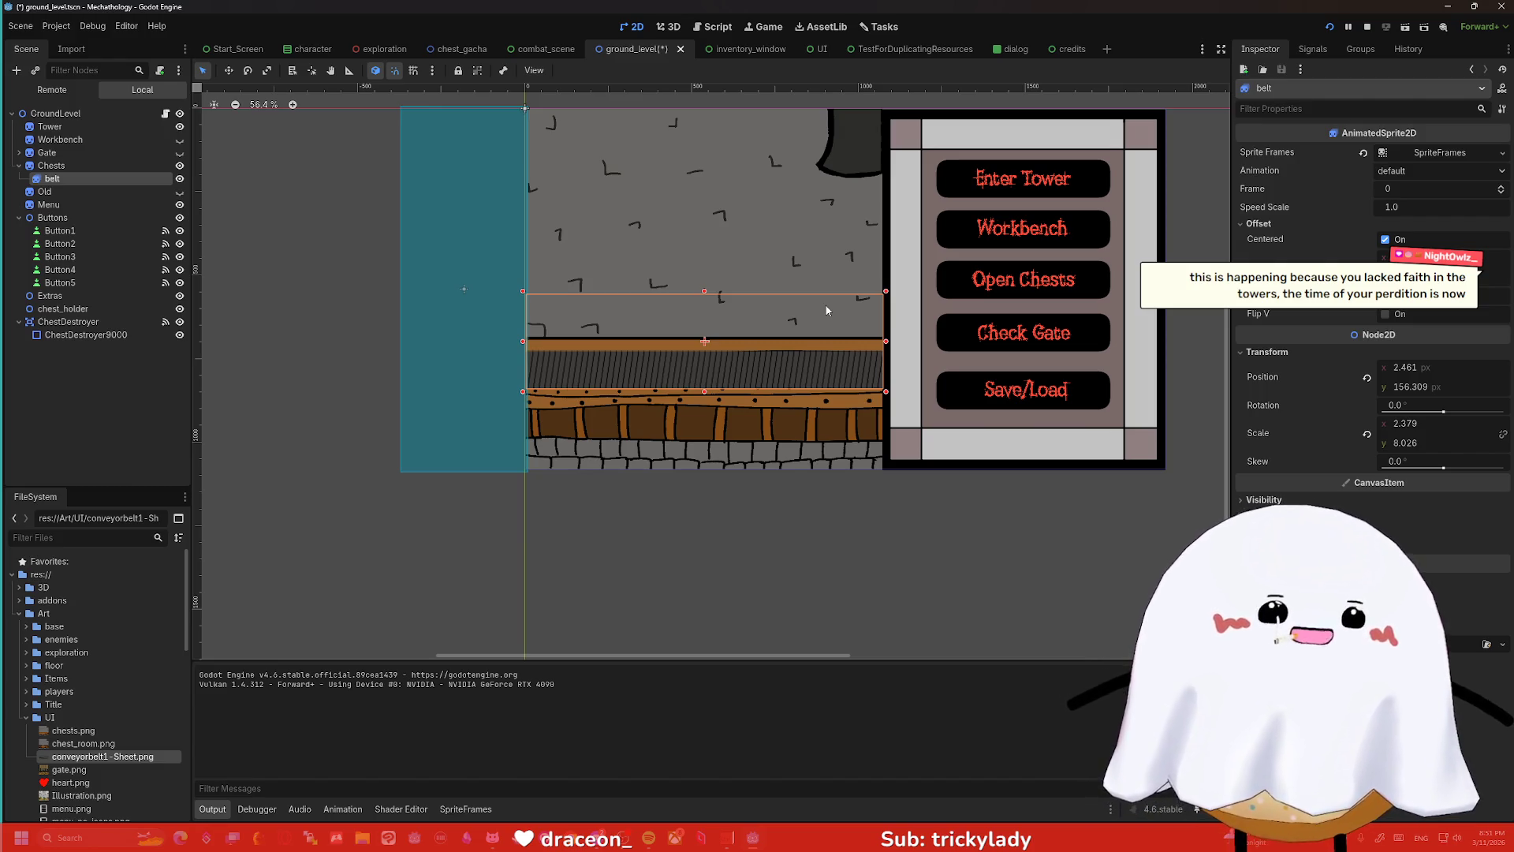
scroll(788, 308, up, 3)
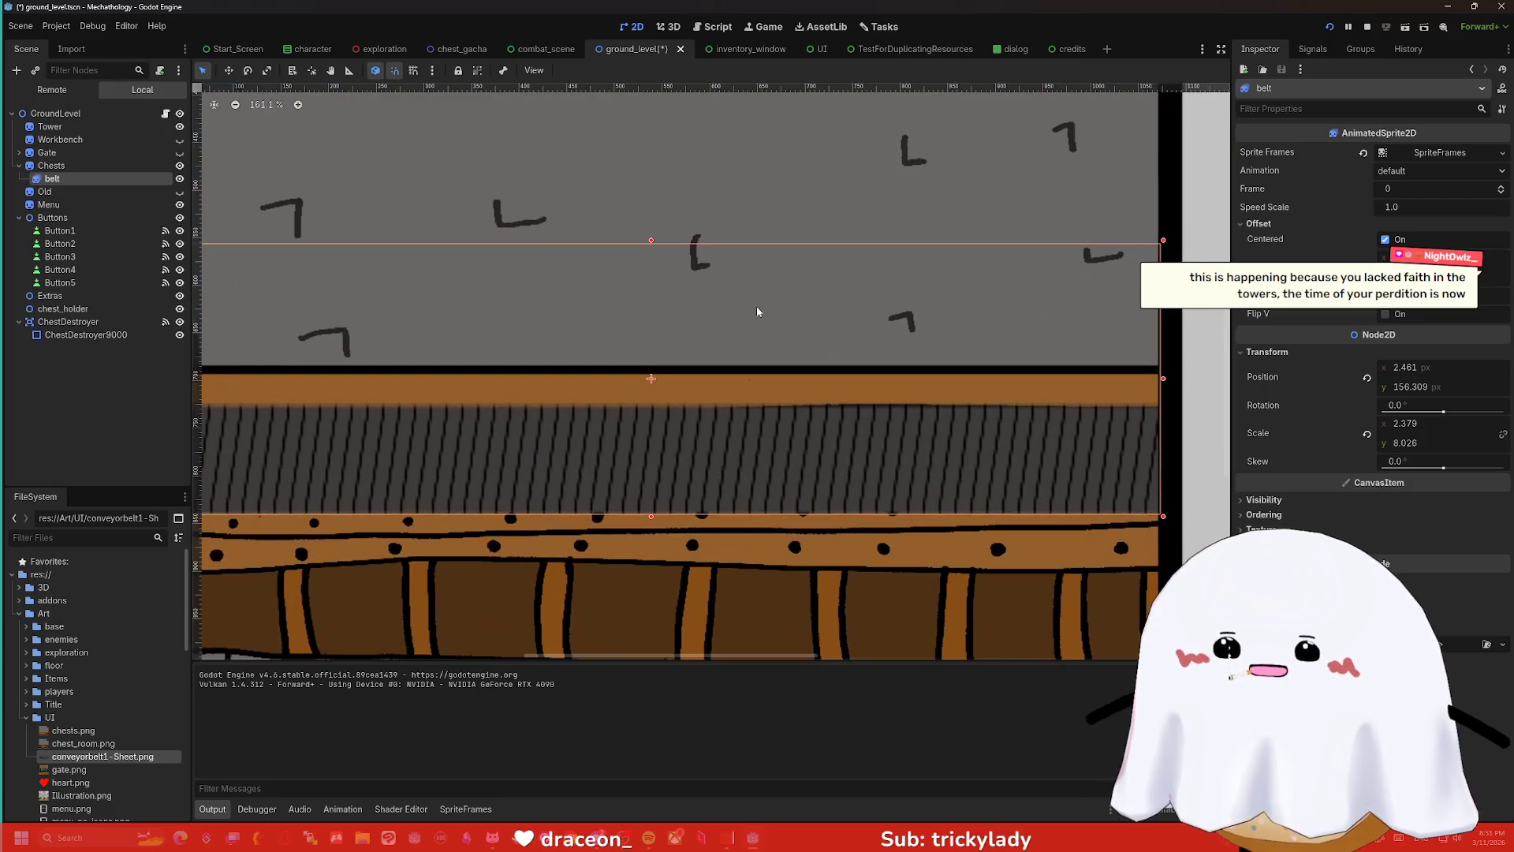
drag(650, 242, 653, 153)
scroll(735, 225, down, 5)
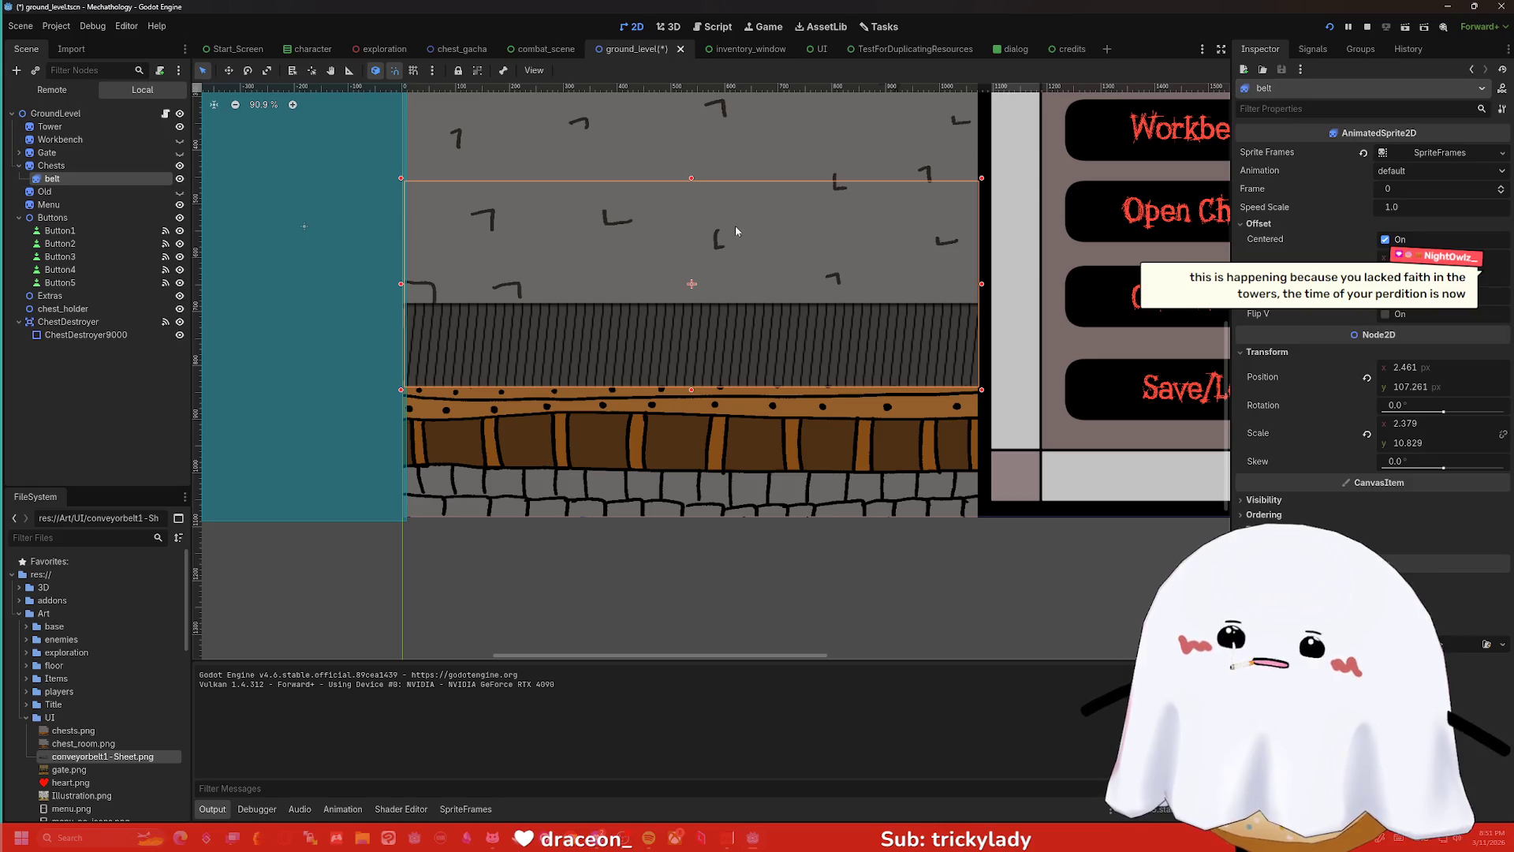
scroll(741, 291, down, 2)
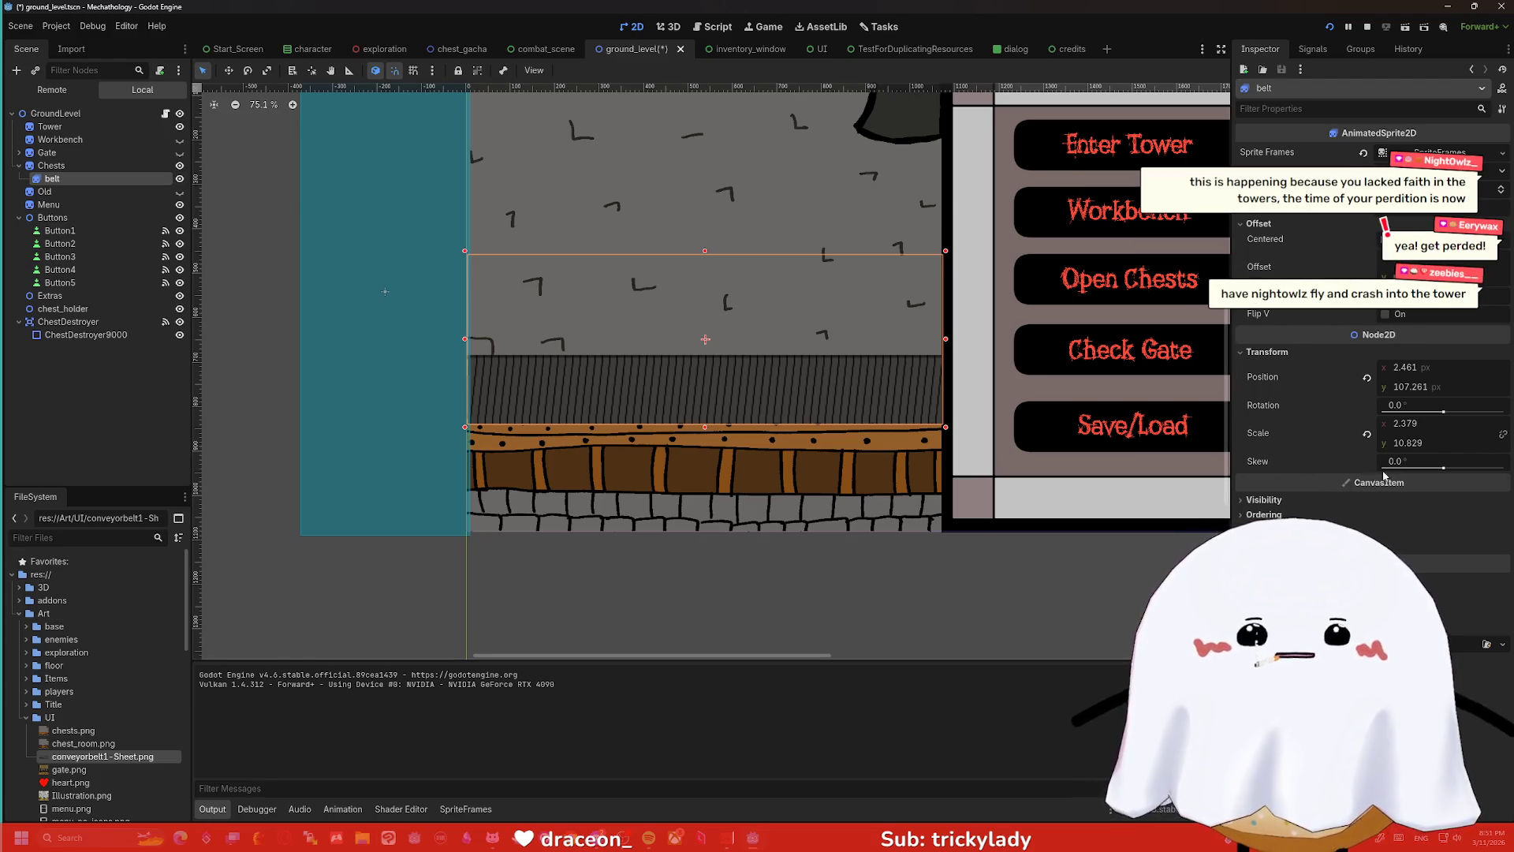
click(1369, 434)
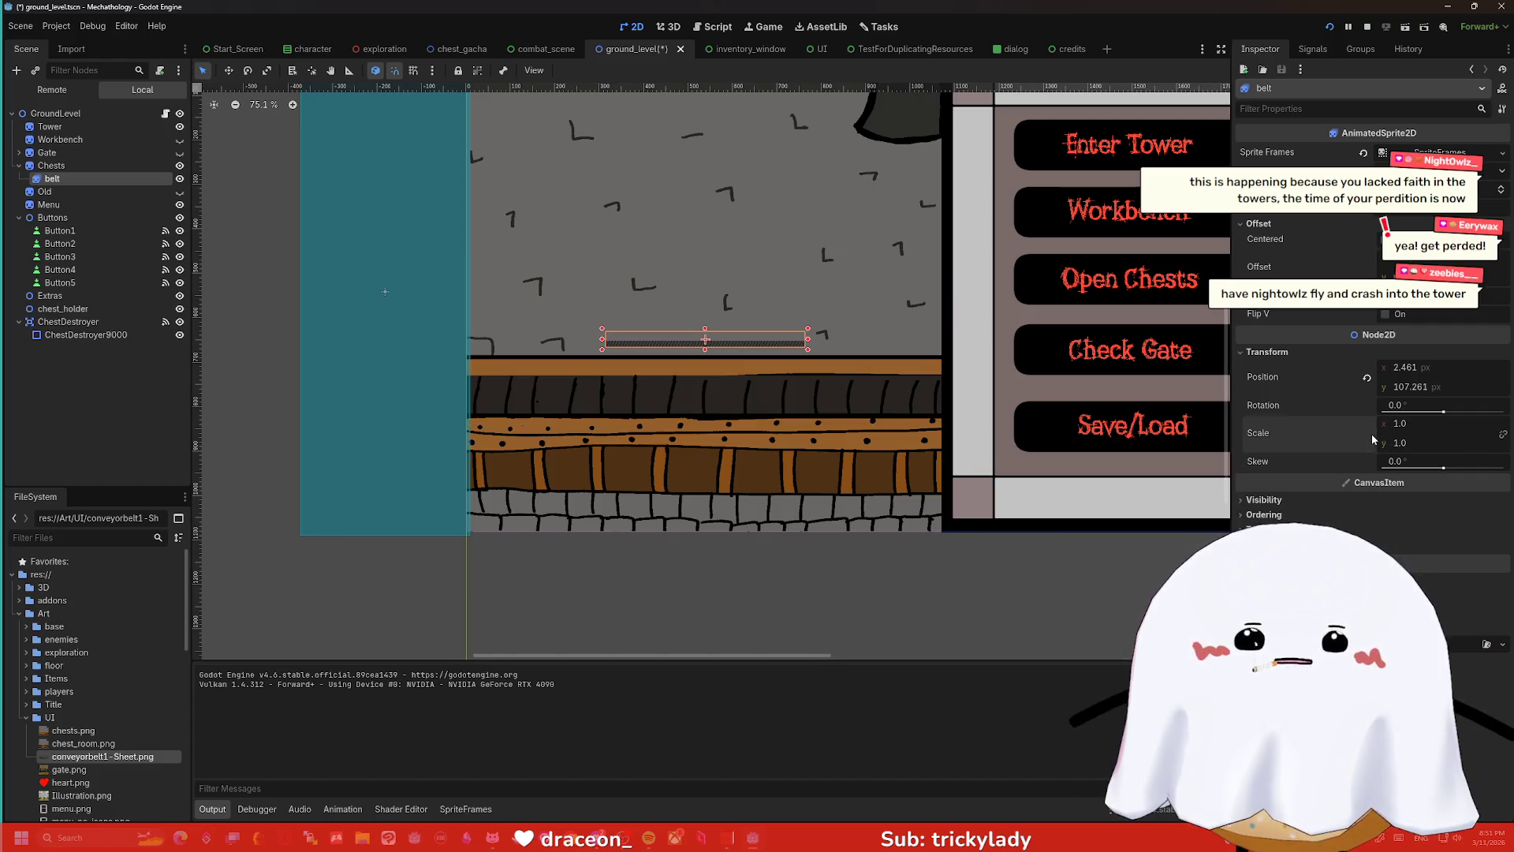
- Undo the scale reset to restore 2.379 × 10.829, then browse Visibility, Texture and Material properties
key(ctrl+z)
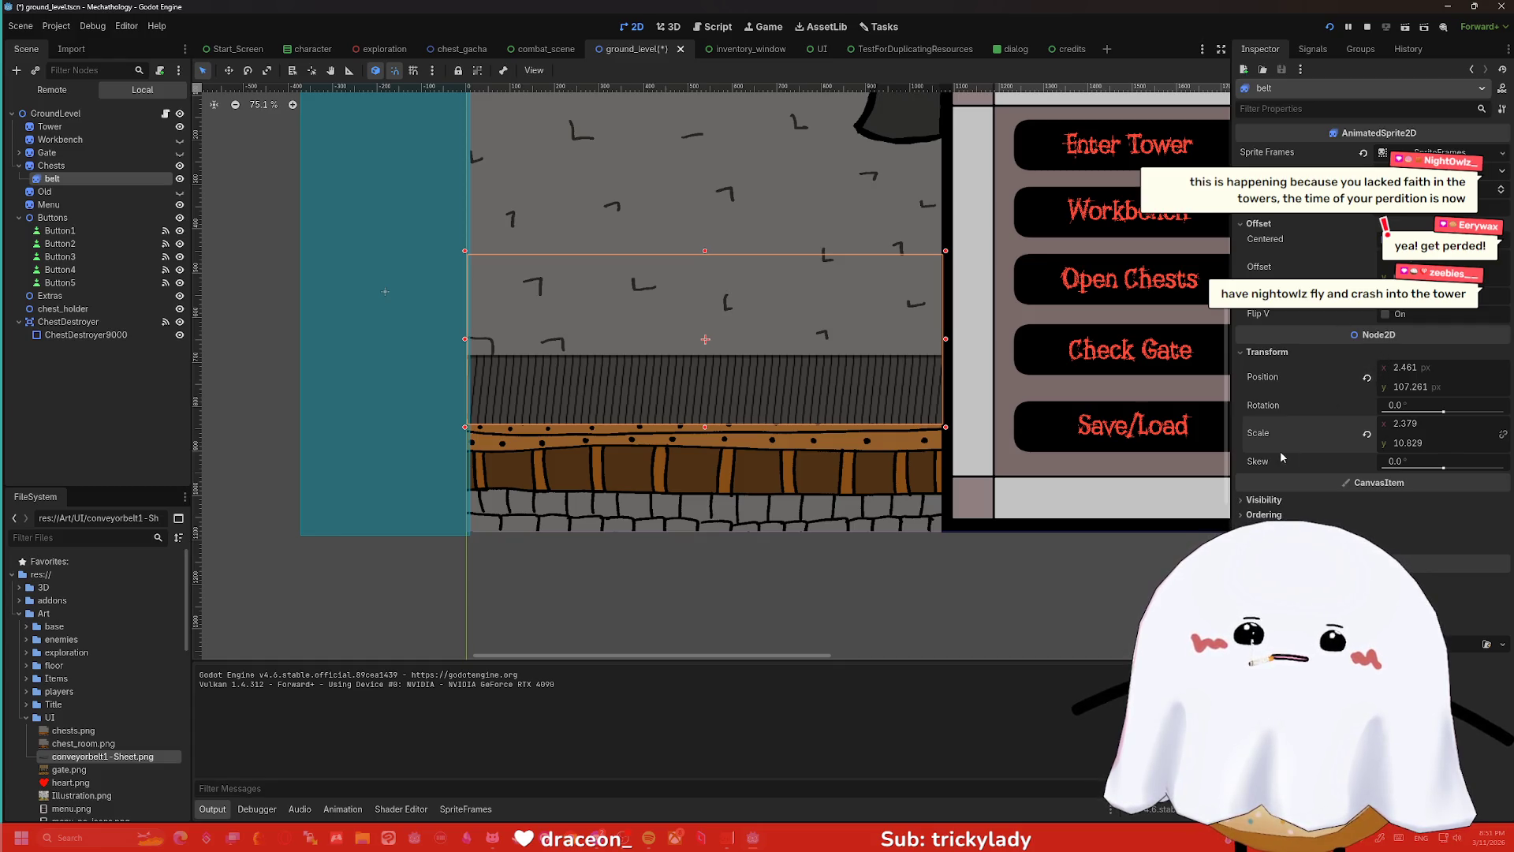
click(1265, 500)
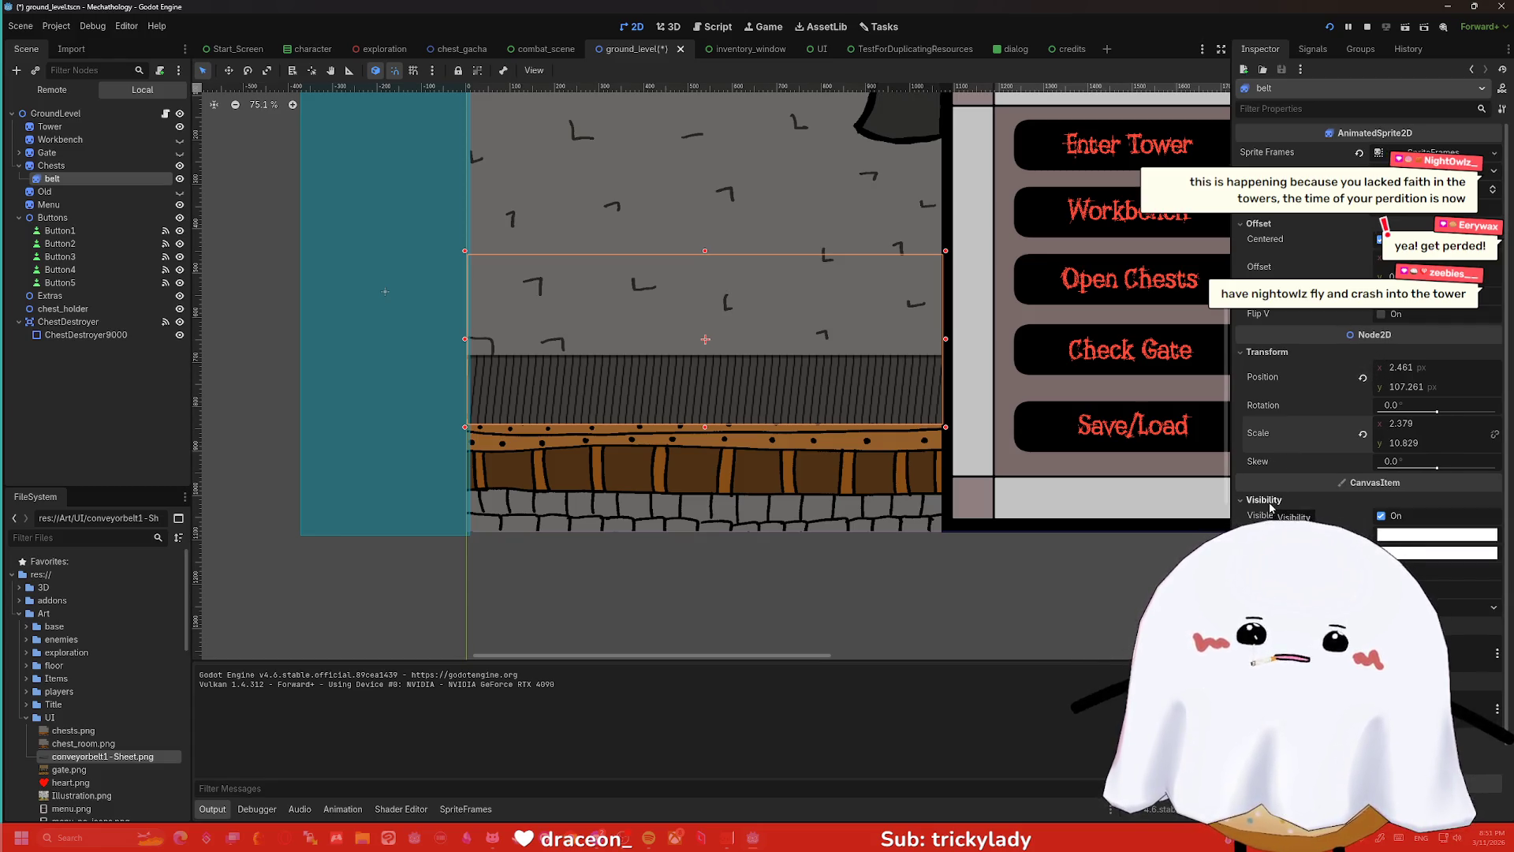
click(1265, 500)
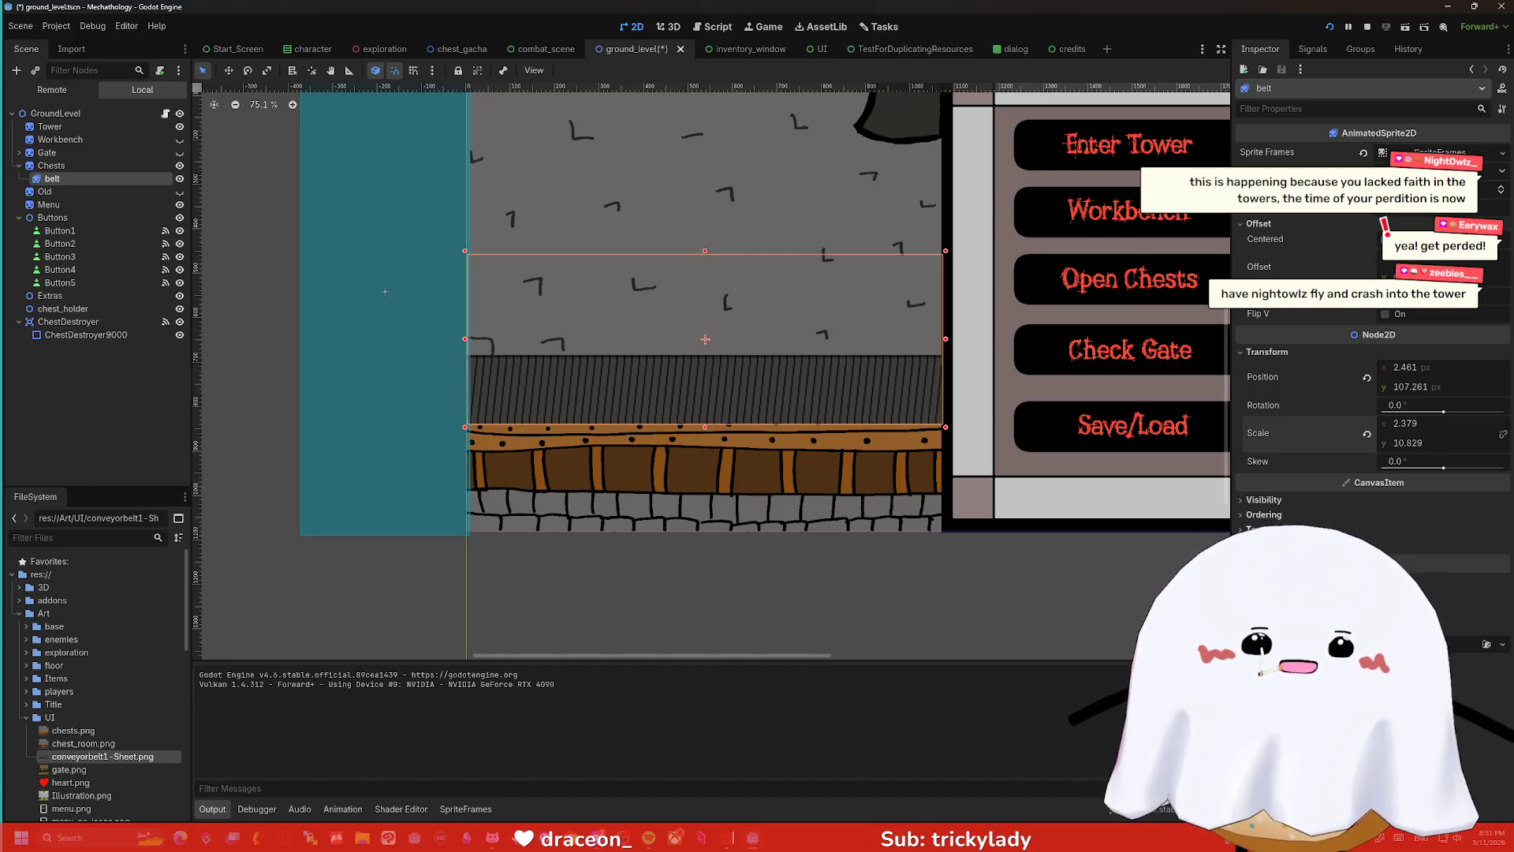
click(1261, 530)
click(1262, 529)
click(1262, 544)
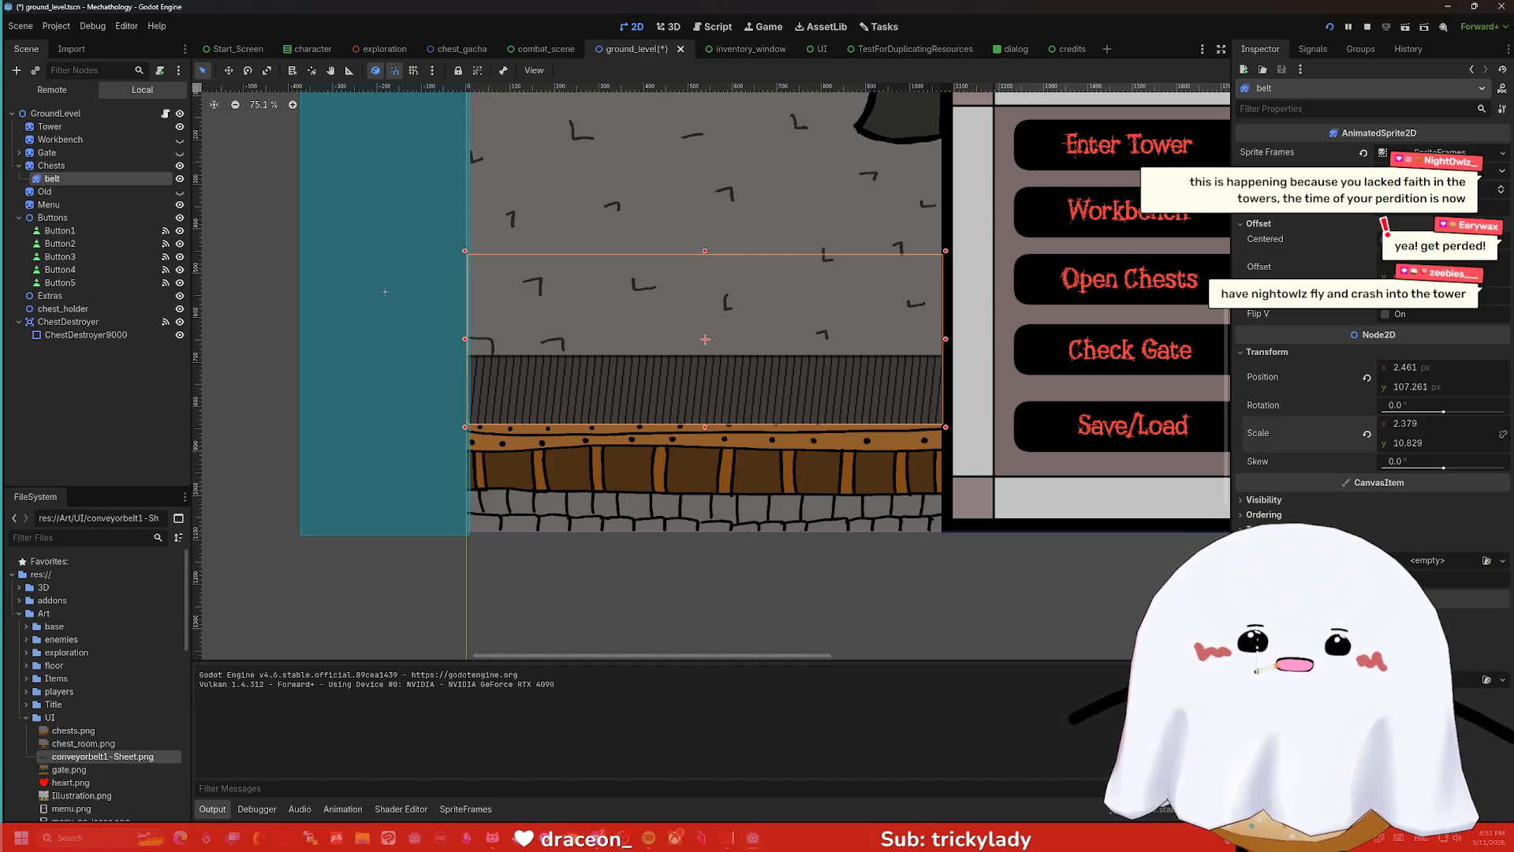
click(1262, 544)
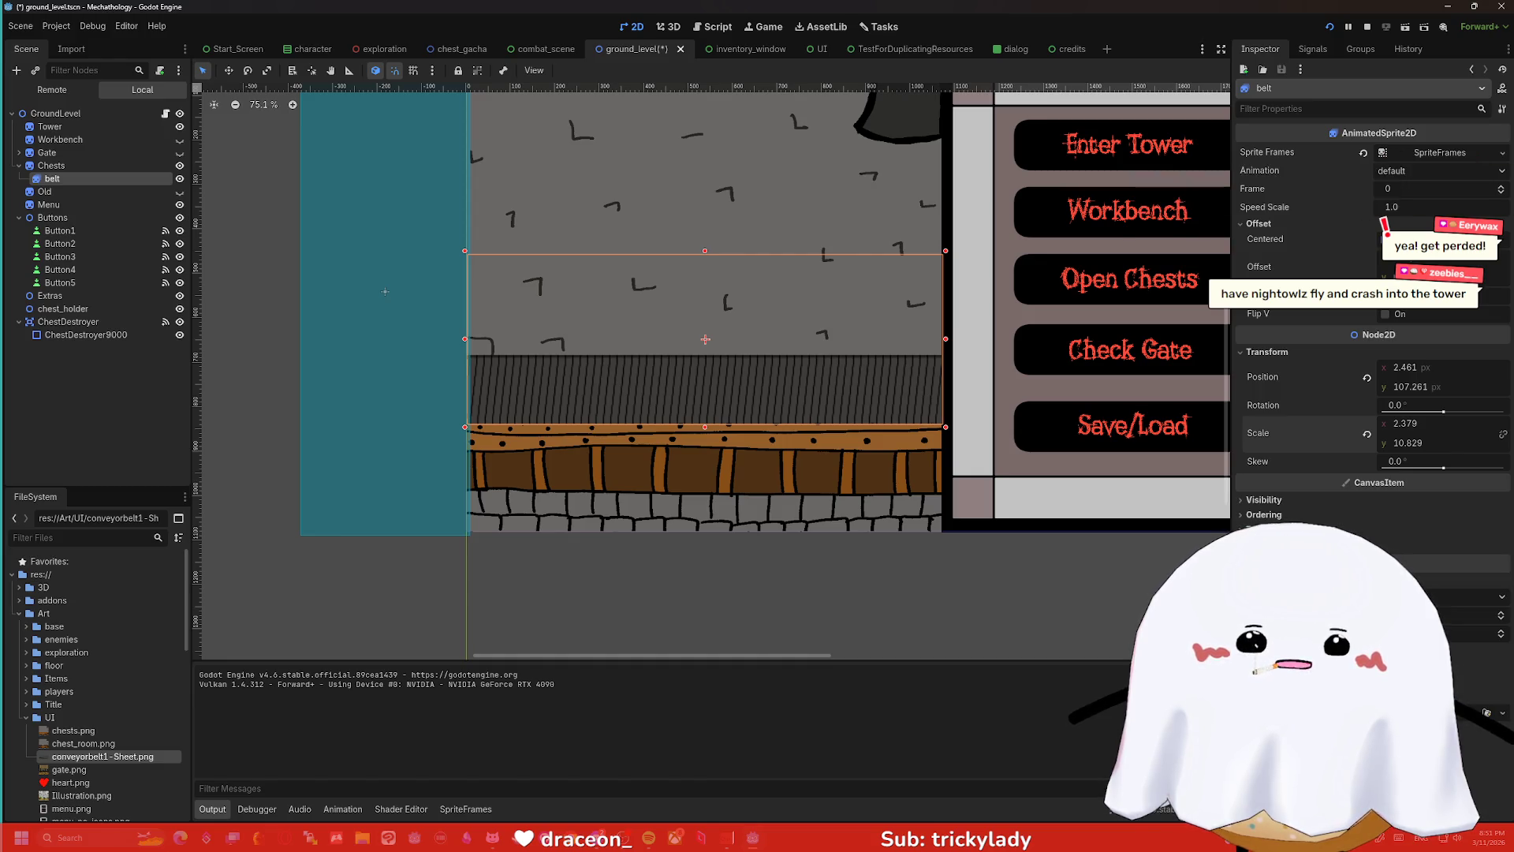
click(1262, 529)
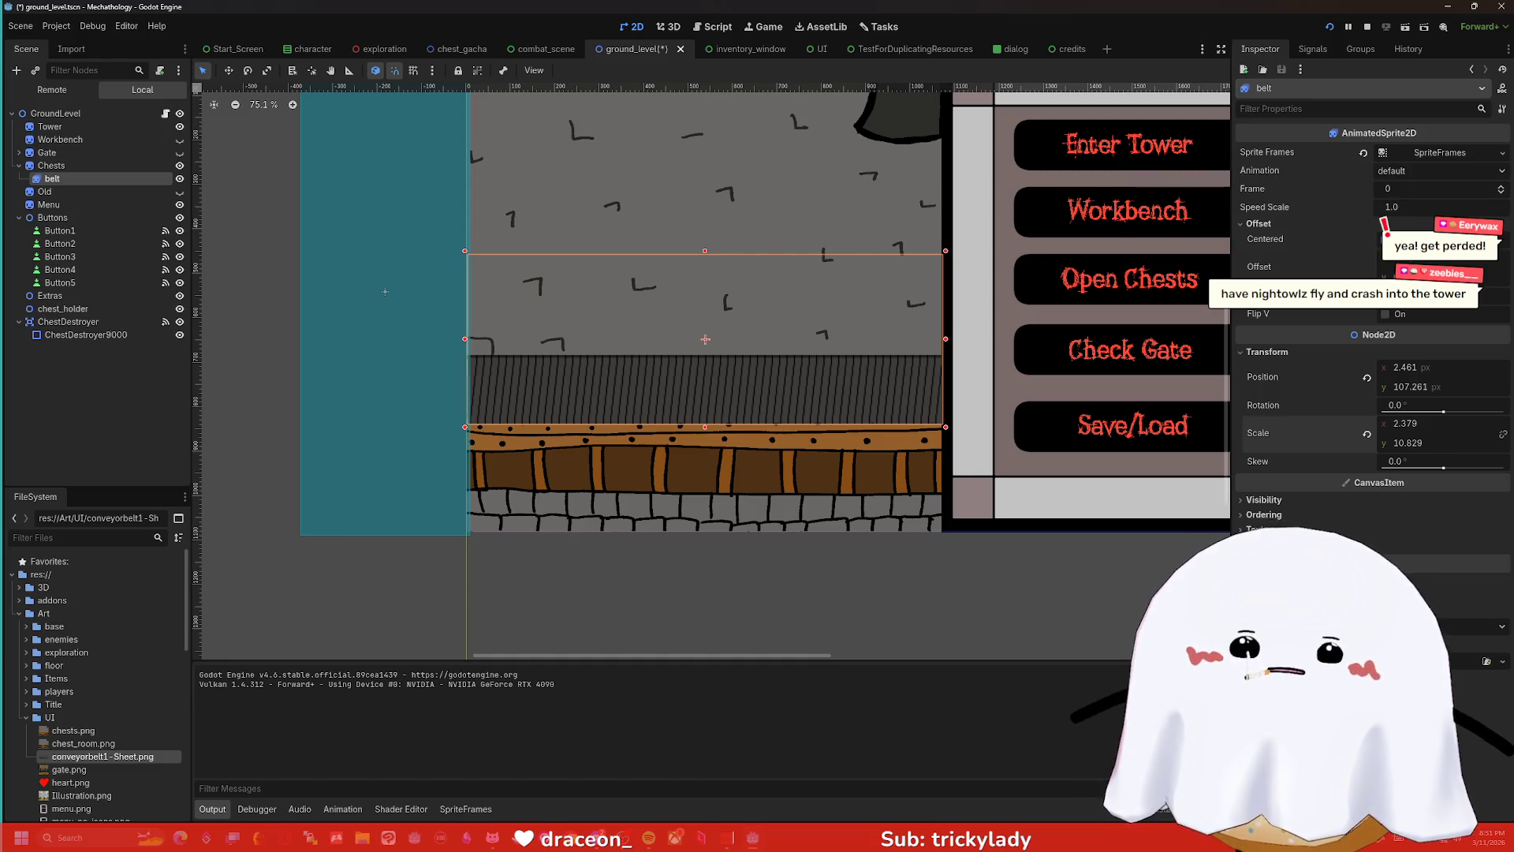
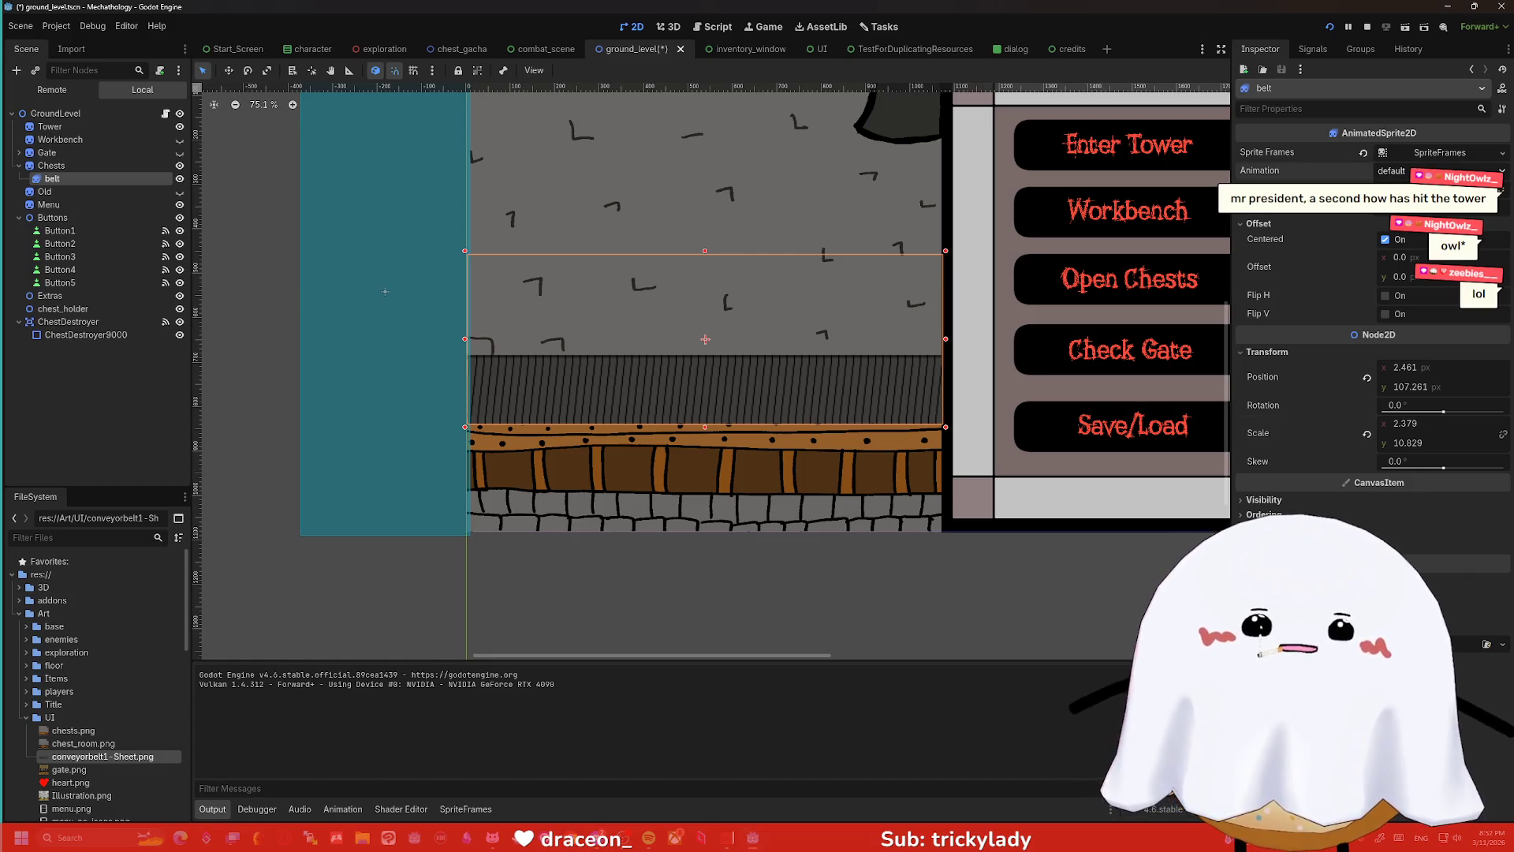
- Inspect the belt's sprite frames, Visibility and Ordering properties without changing anything
click(1420, 152)
click(1419, 153)
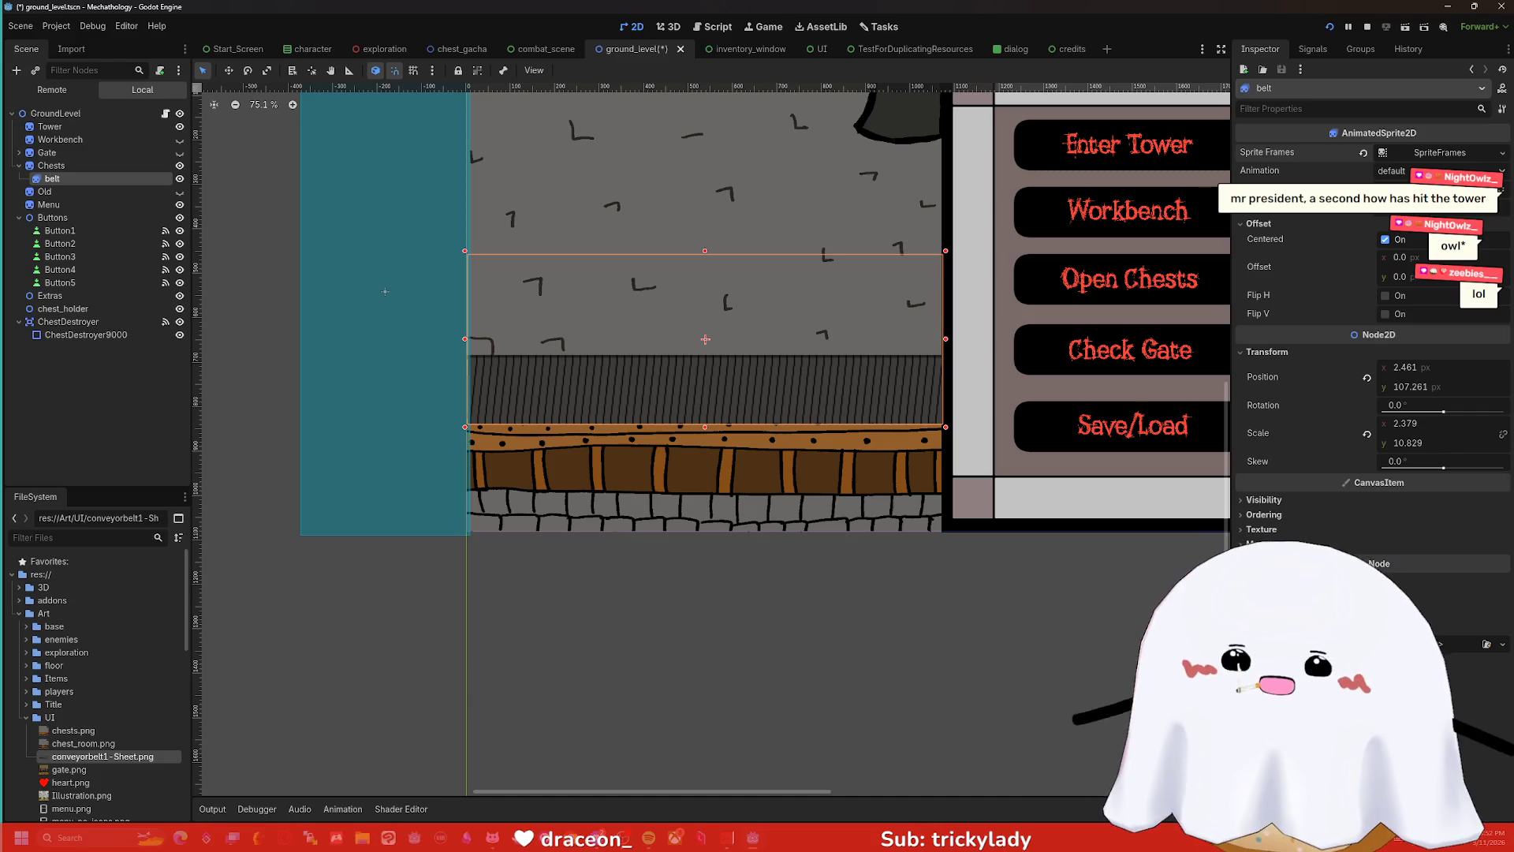
click(1285, 502)
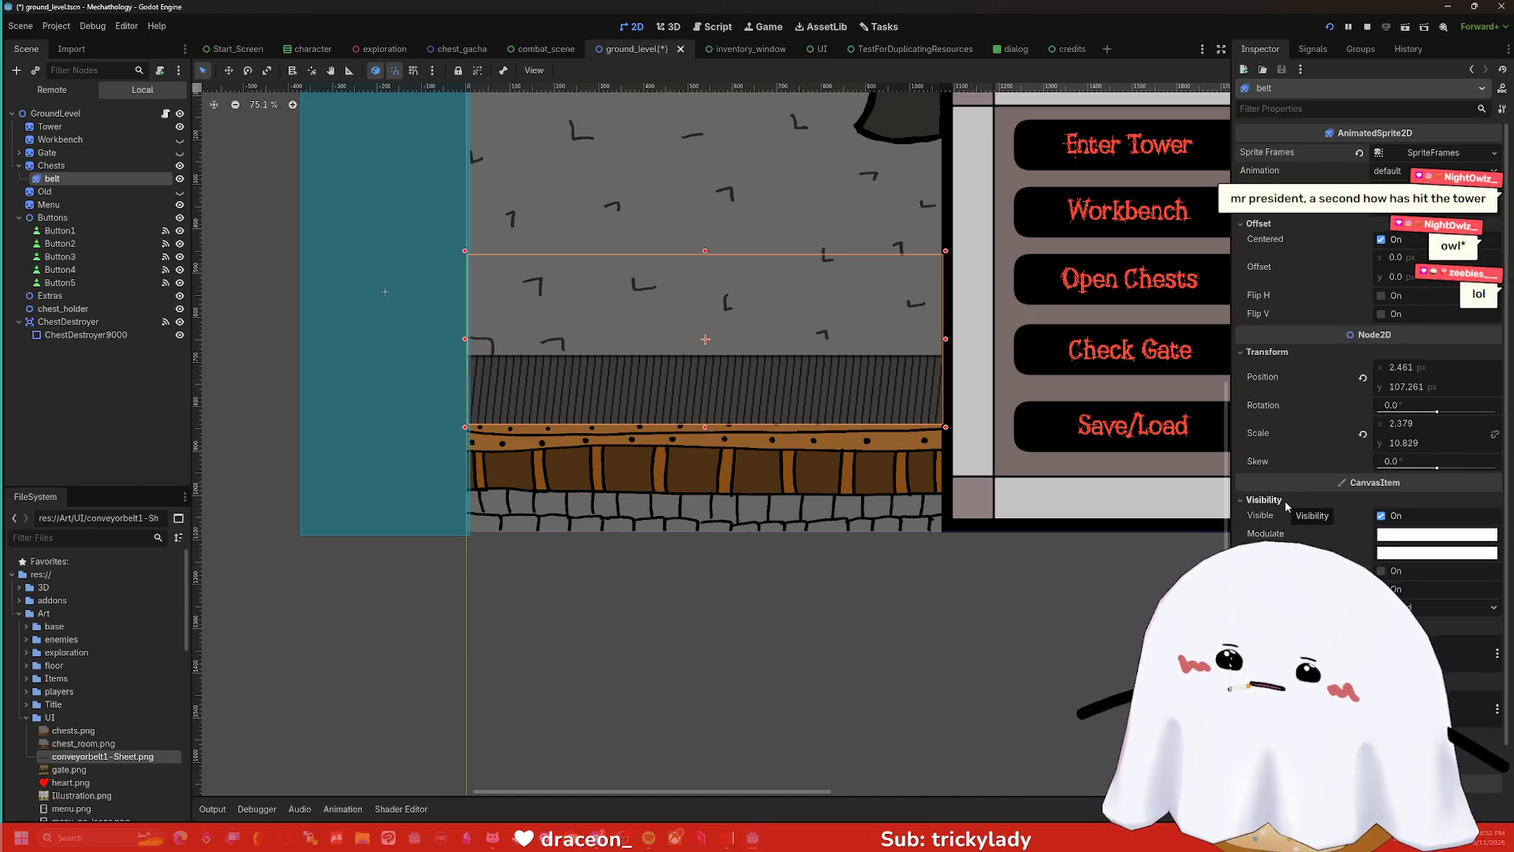
click(1286, 501)
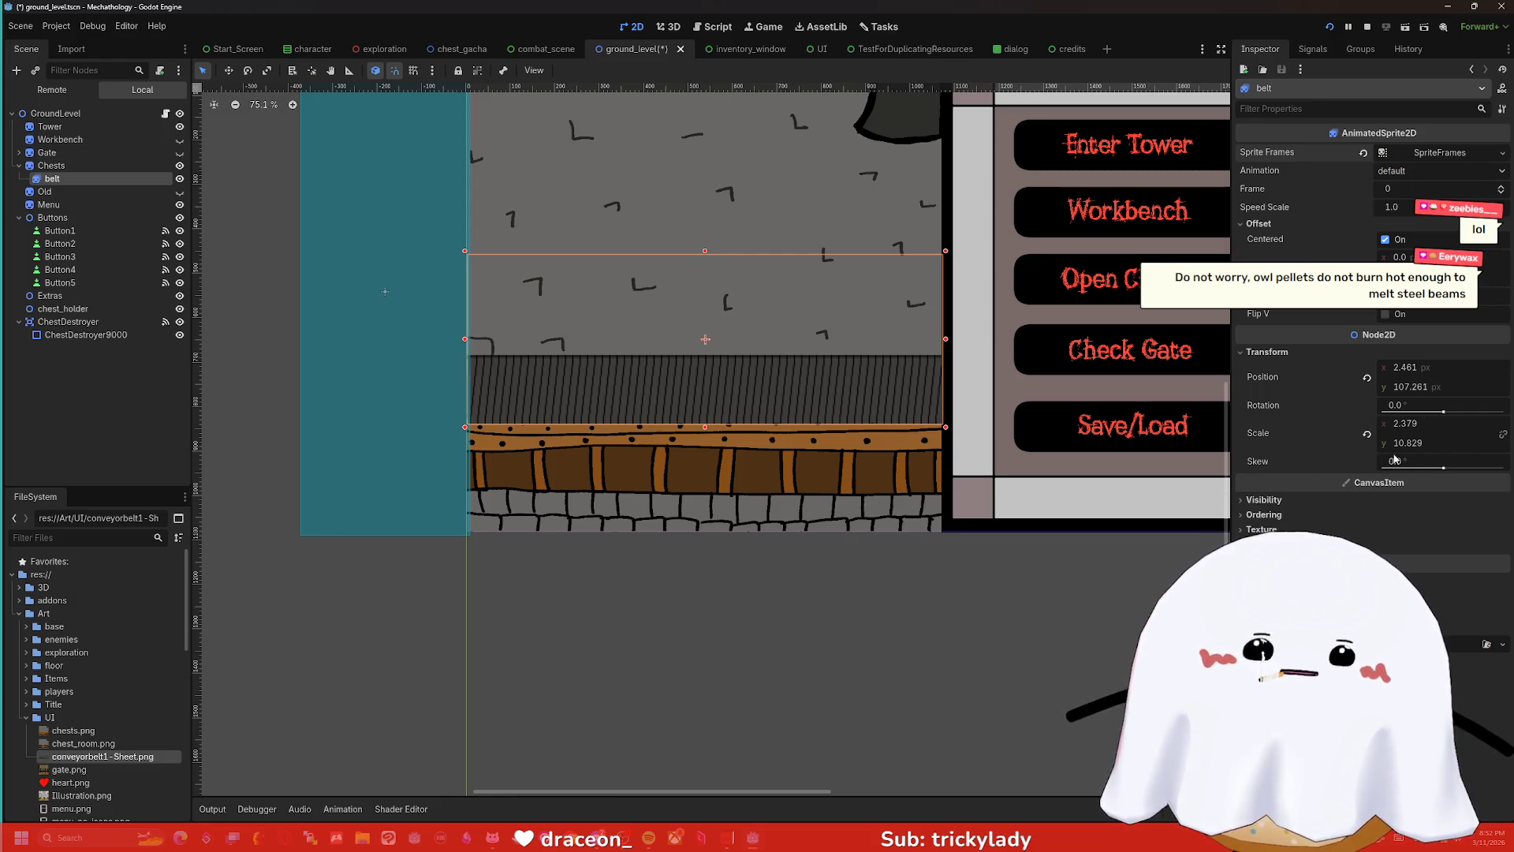
click(1264, 515)
click(1266, 516)
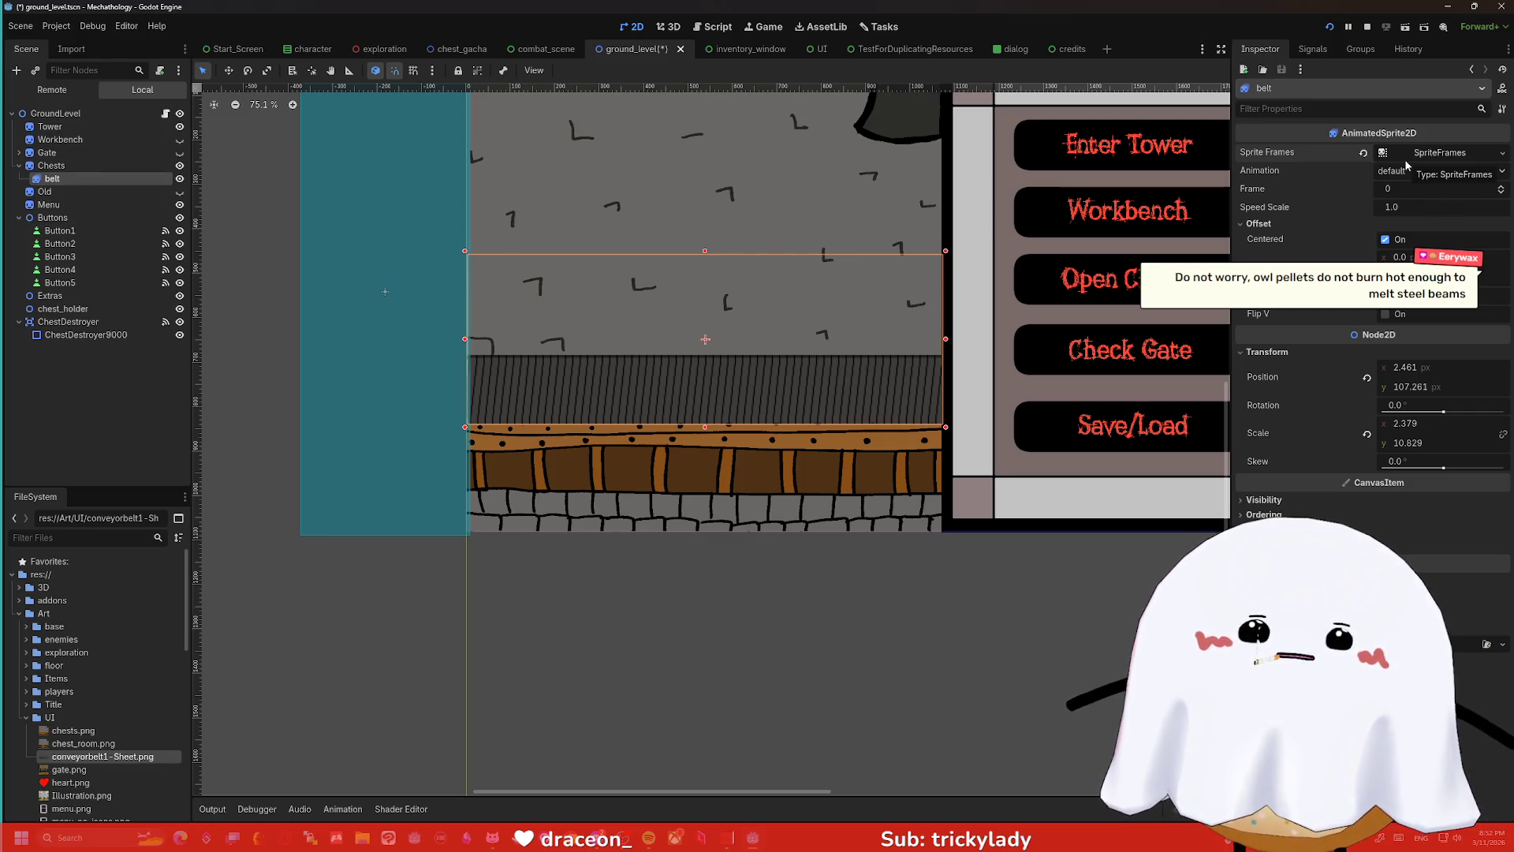
- Set the belt's default animation to 8 FPS, then save and run the game
click(85, 178)
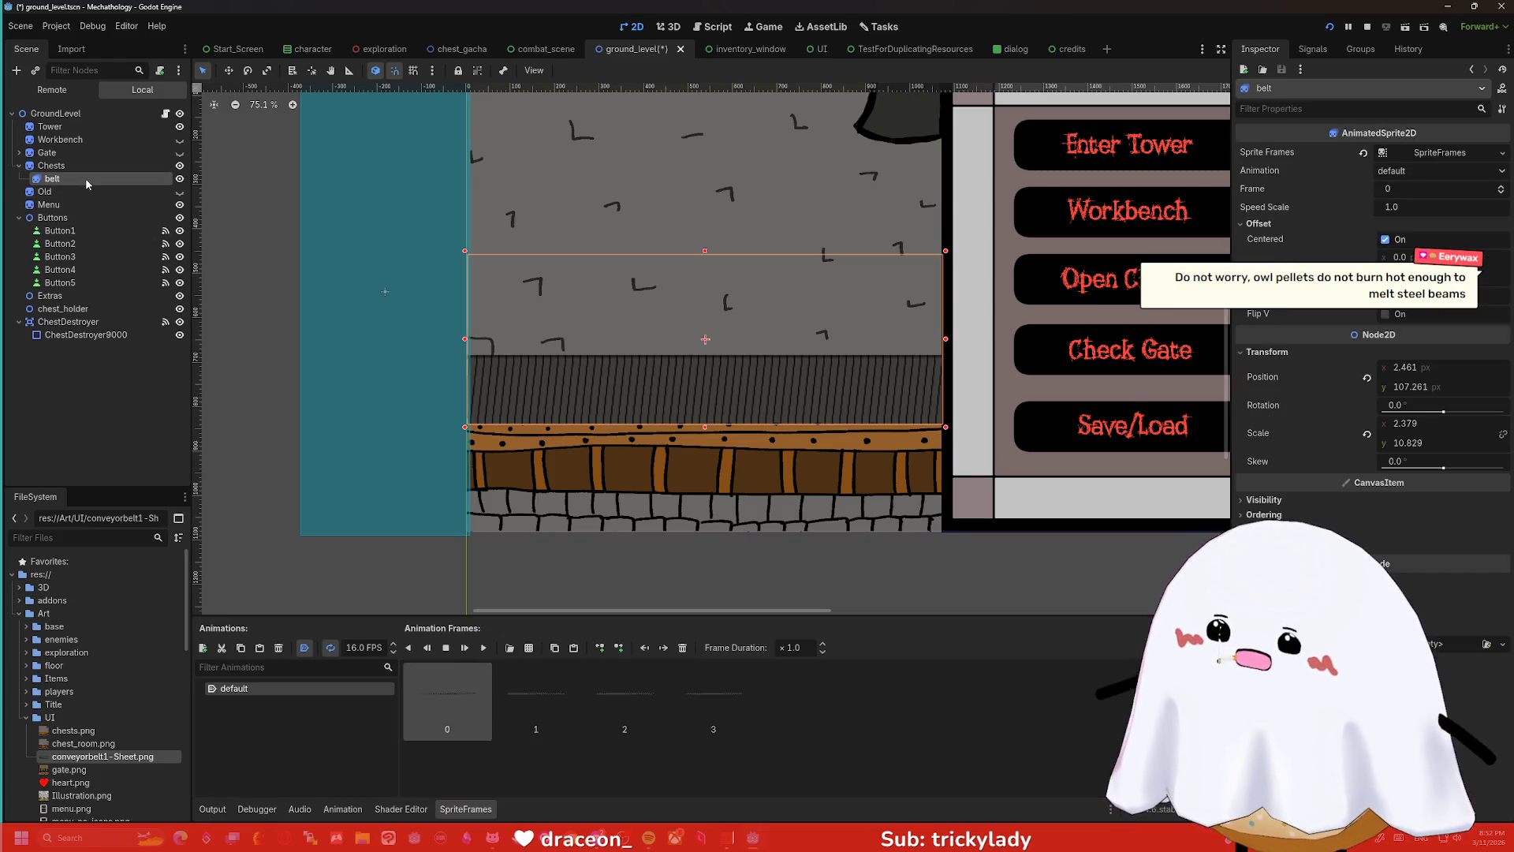
click(357, 646)
key(BackSpace)
key(BackSpace)
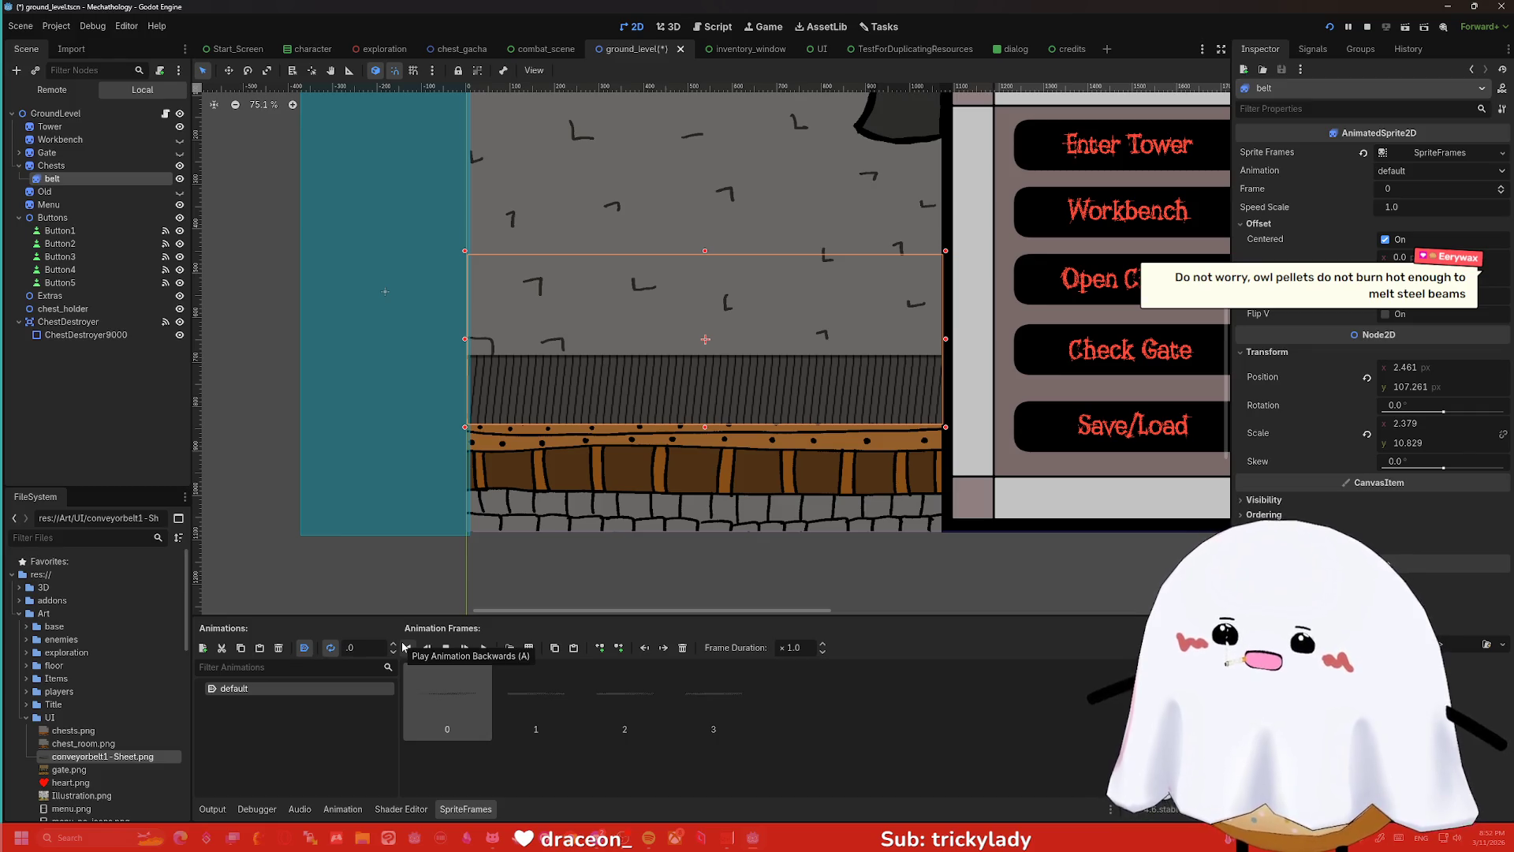
text(8)
key(Return)
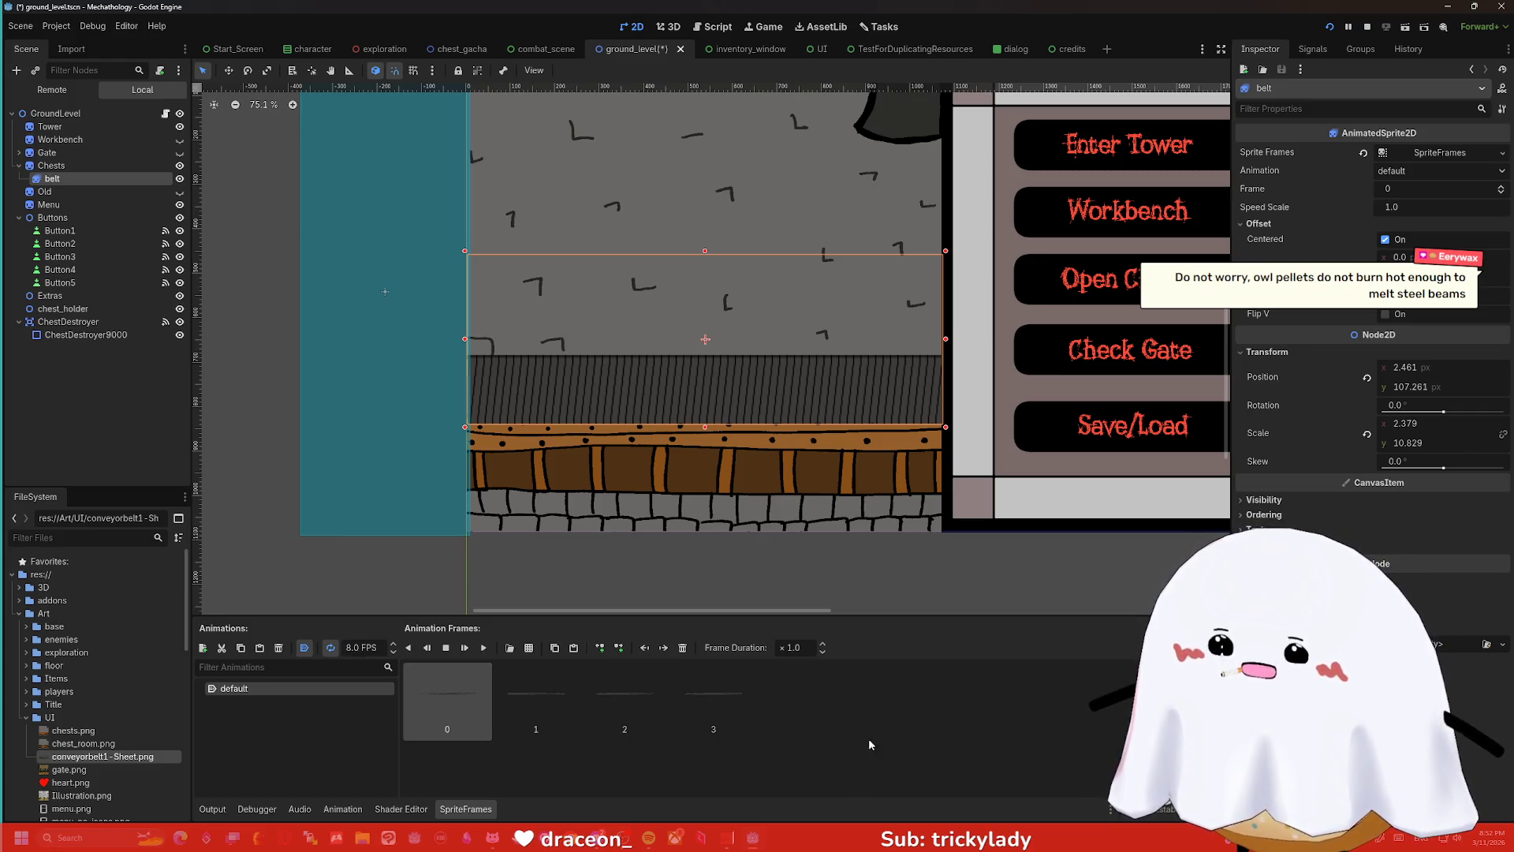
key(F5)
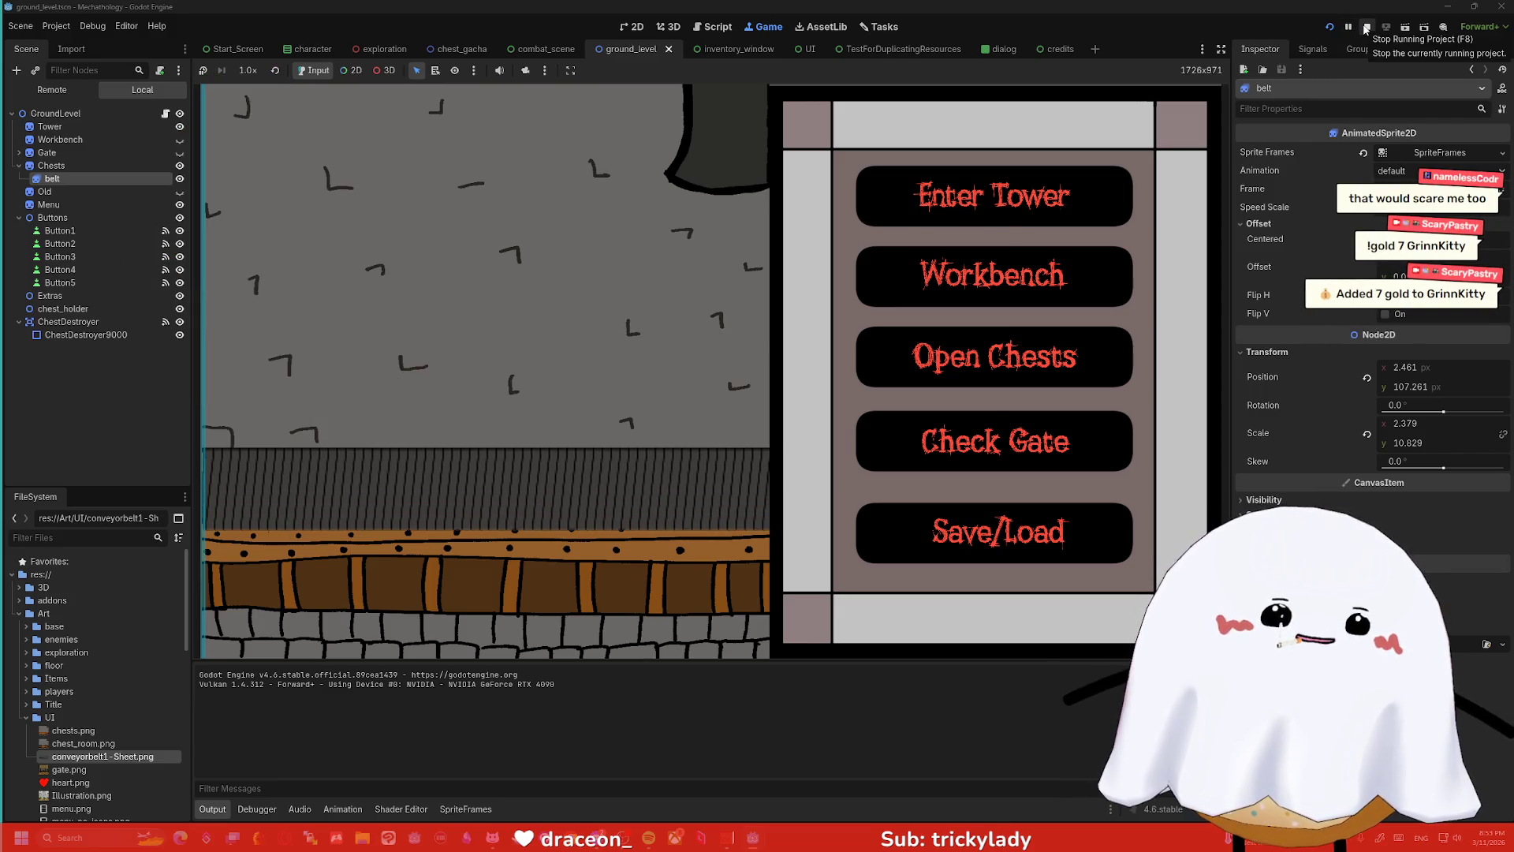
- Stop the running game and bring up the file actions for conveyorbelt1-Sheet.png
click(1367, 30)
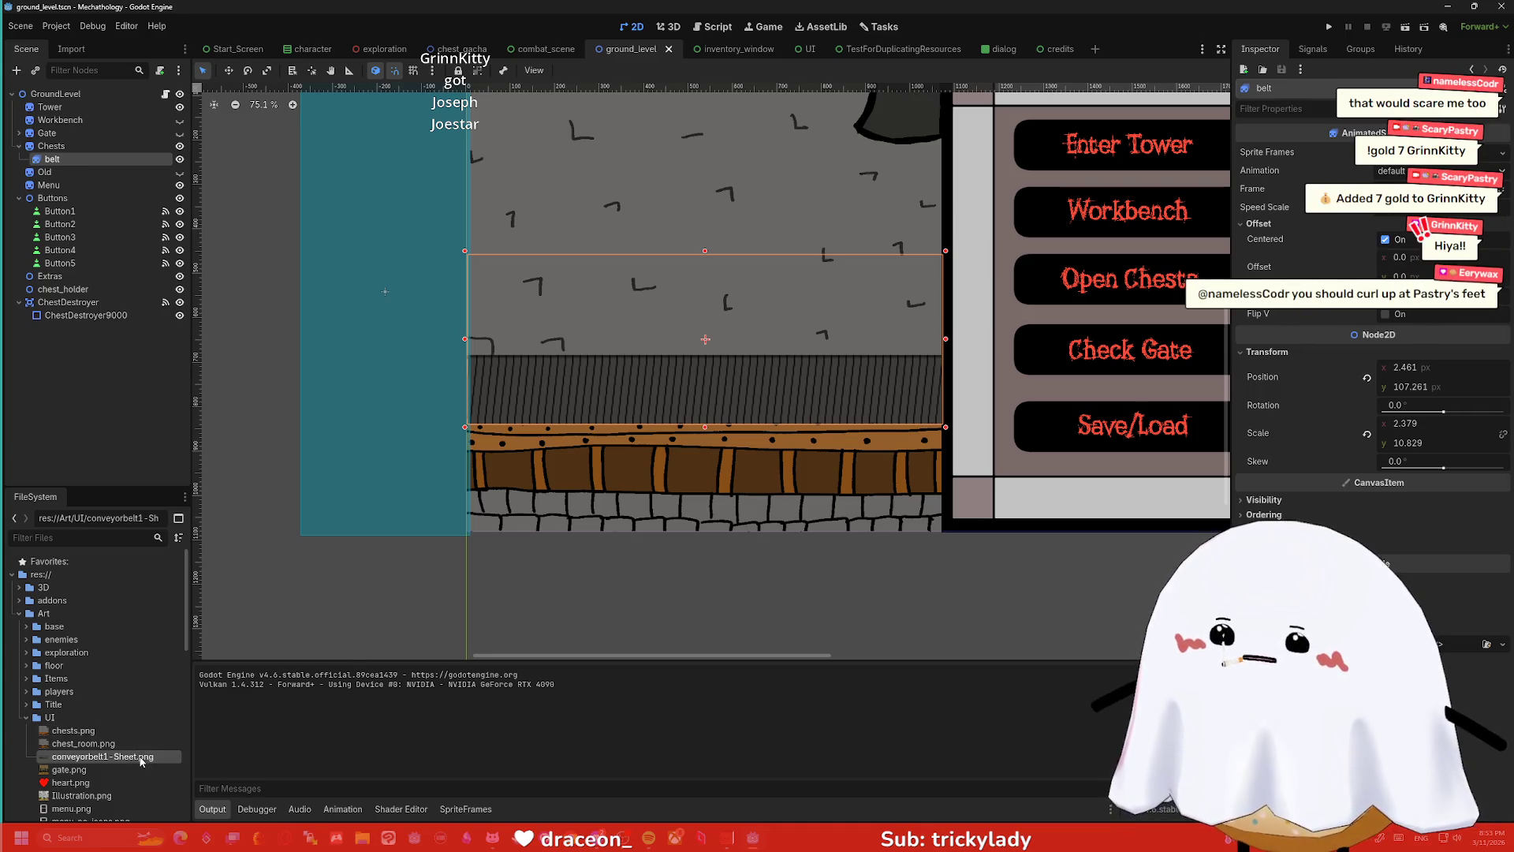
right_click(142, 759)
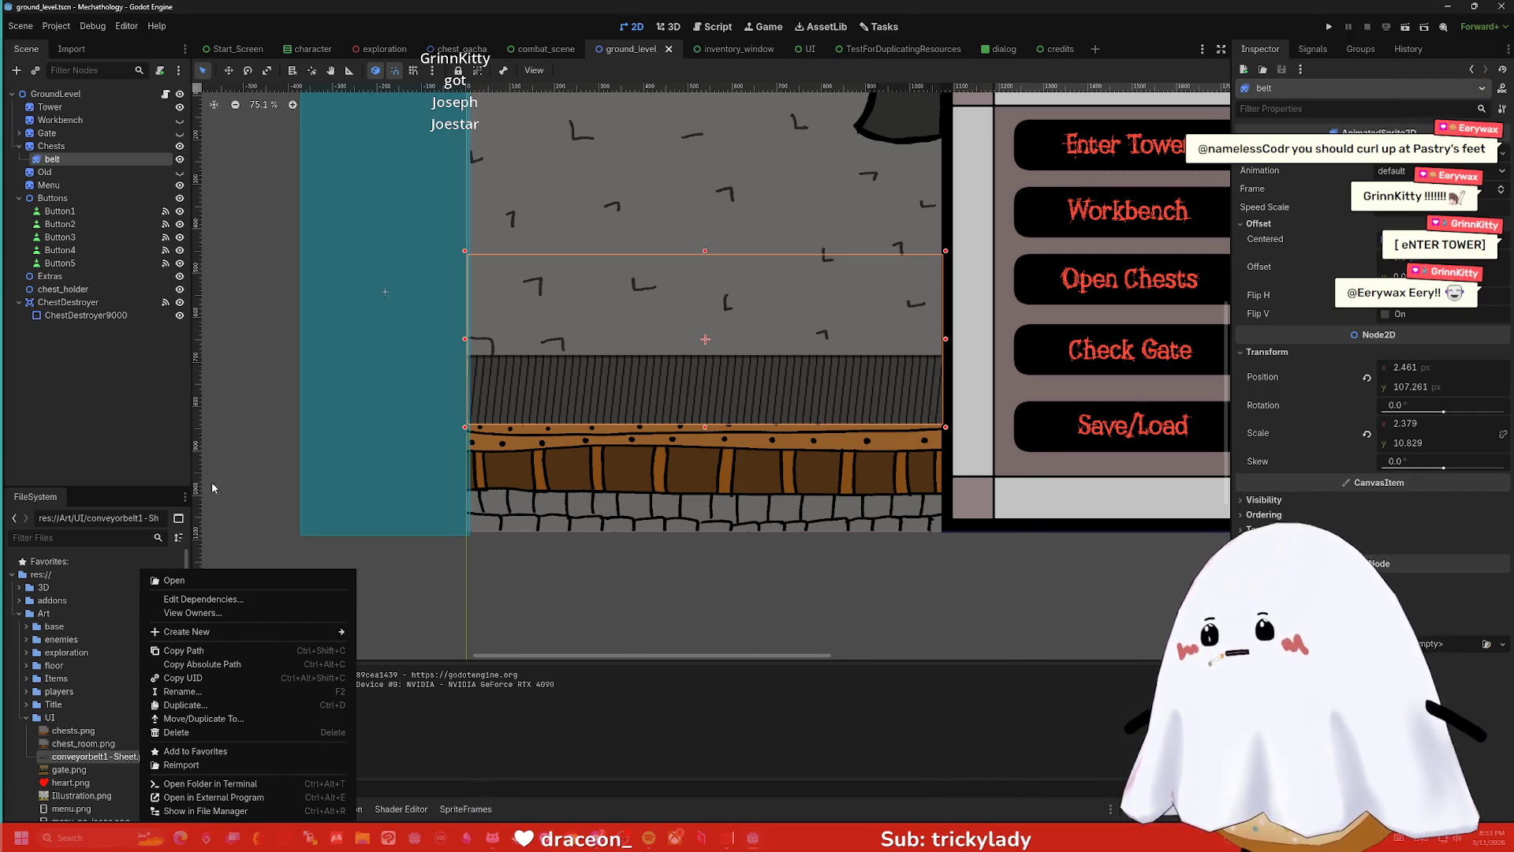
click(126, 474)
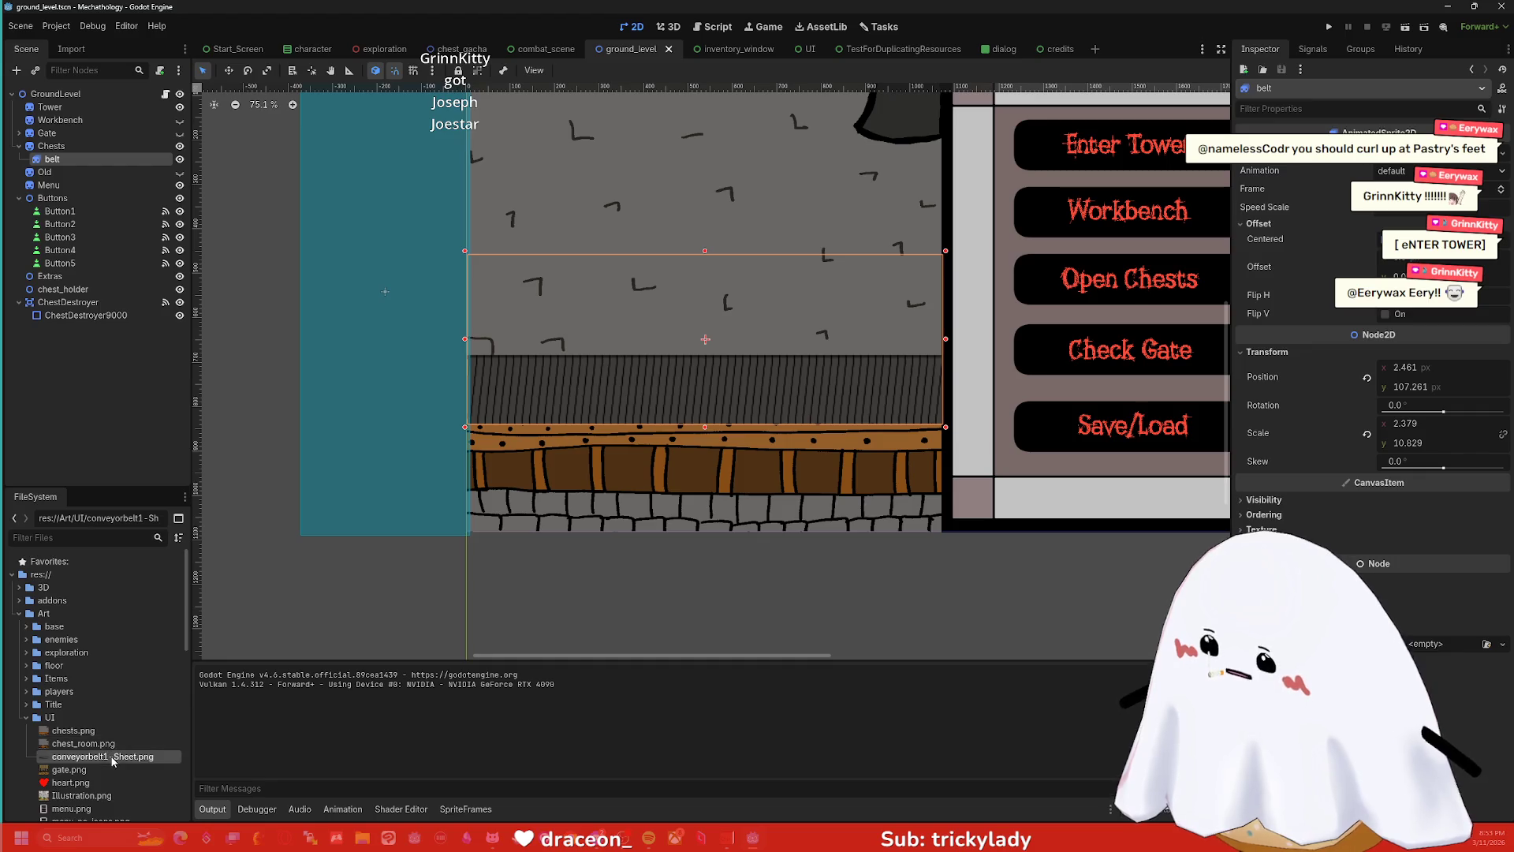
click(1329, 26)
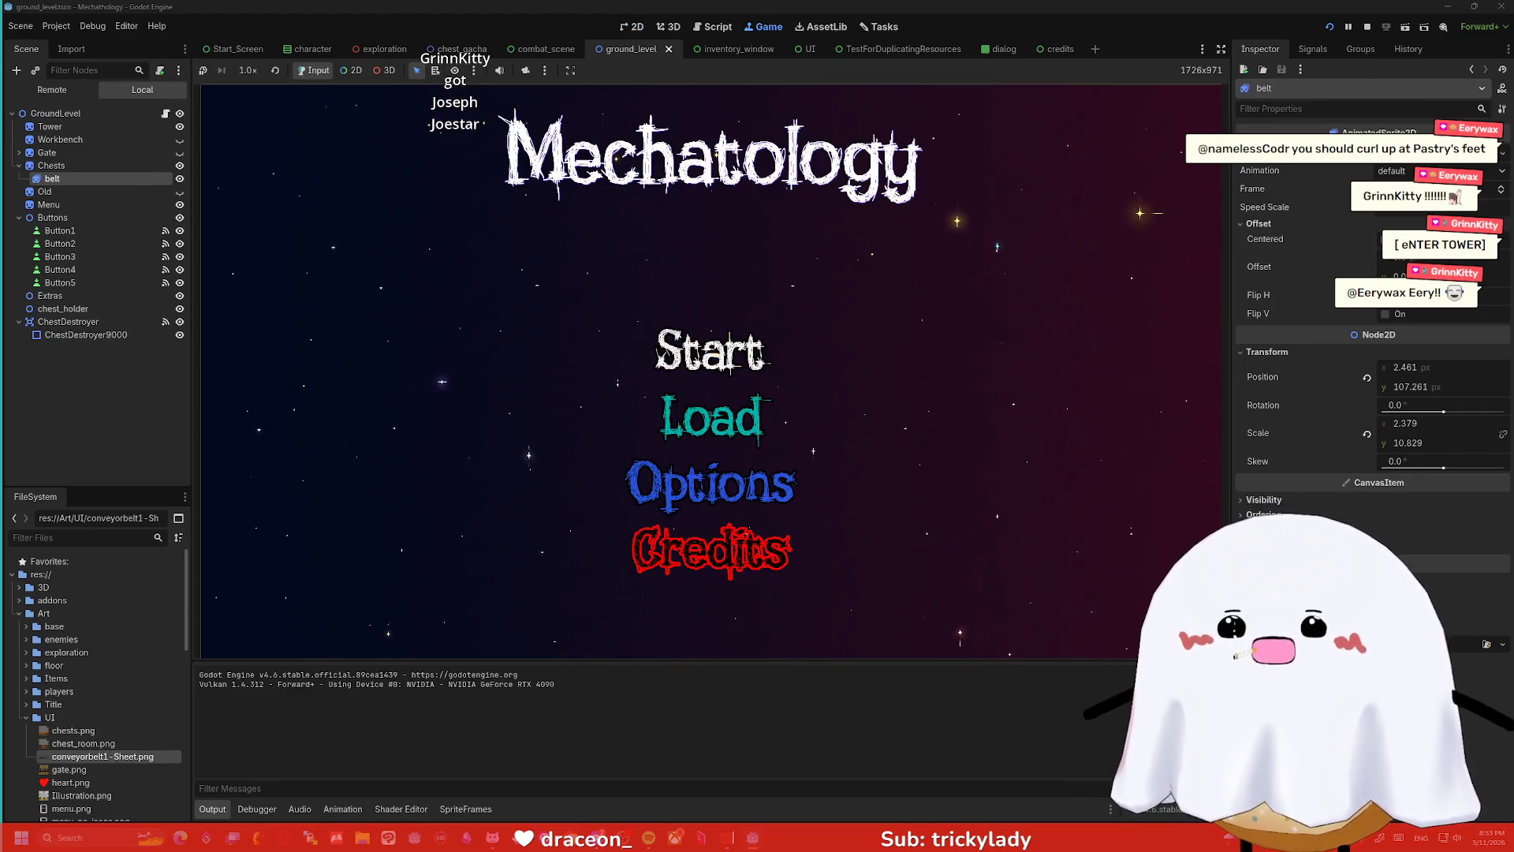
click(710, 351)
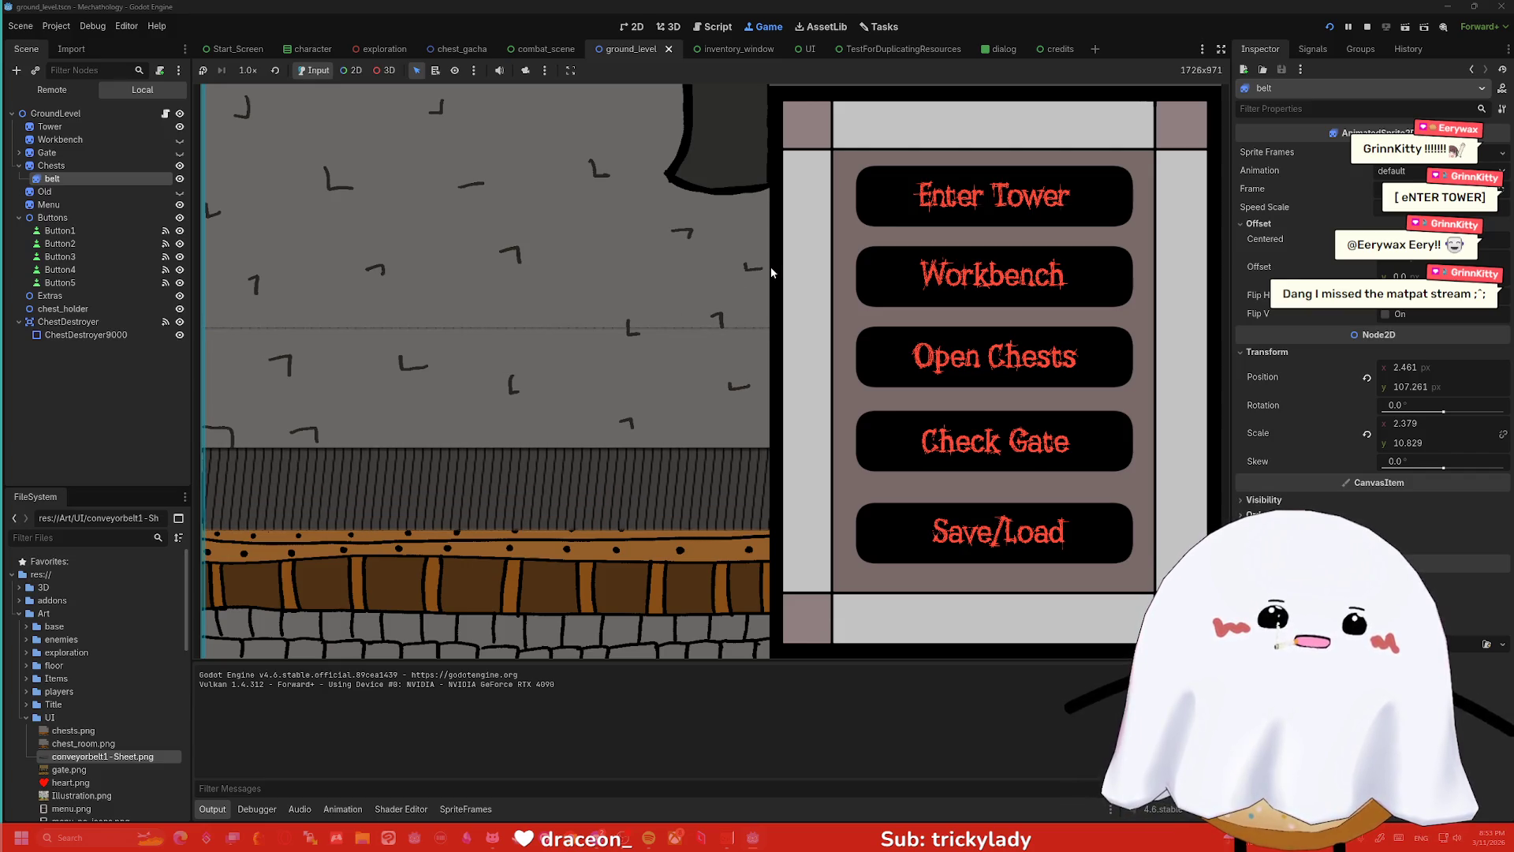
click(1368, 27)
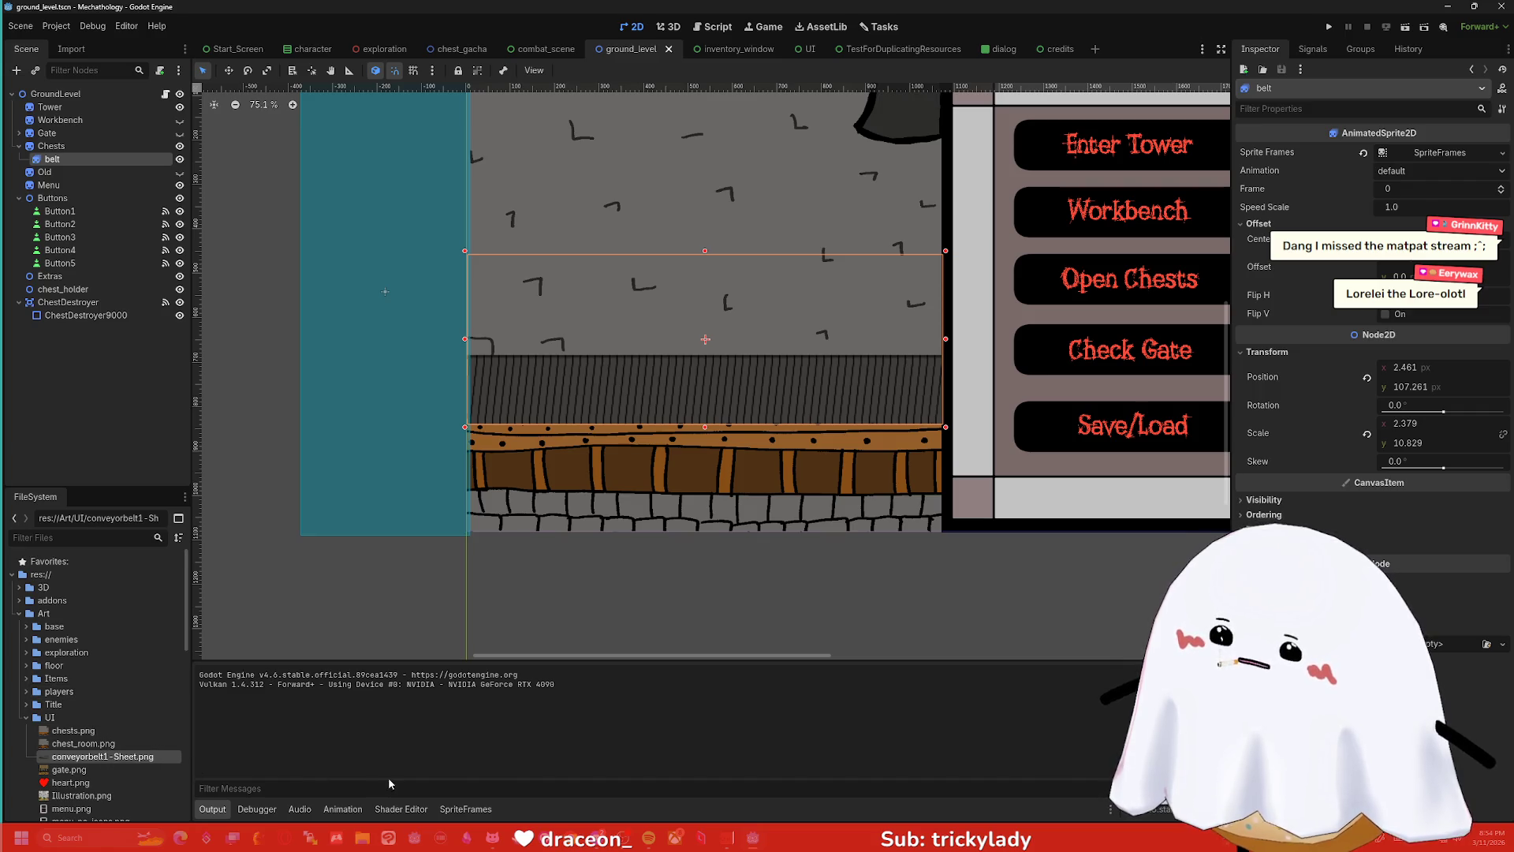
- Delete the belt's four existing animation frames and set the speed to 16 FPS
click(465, 808)
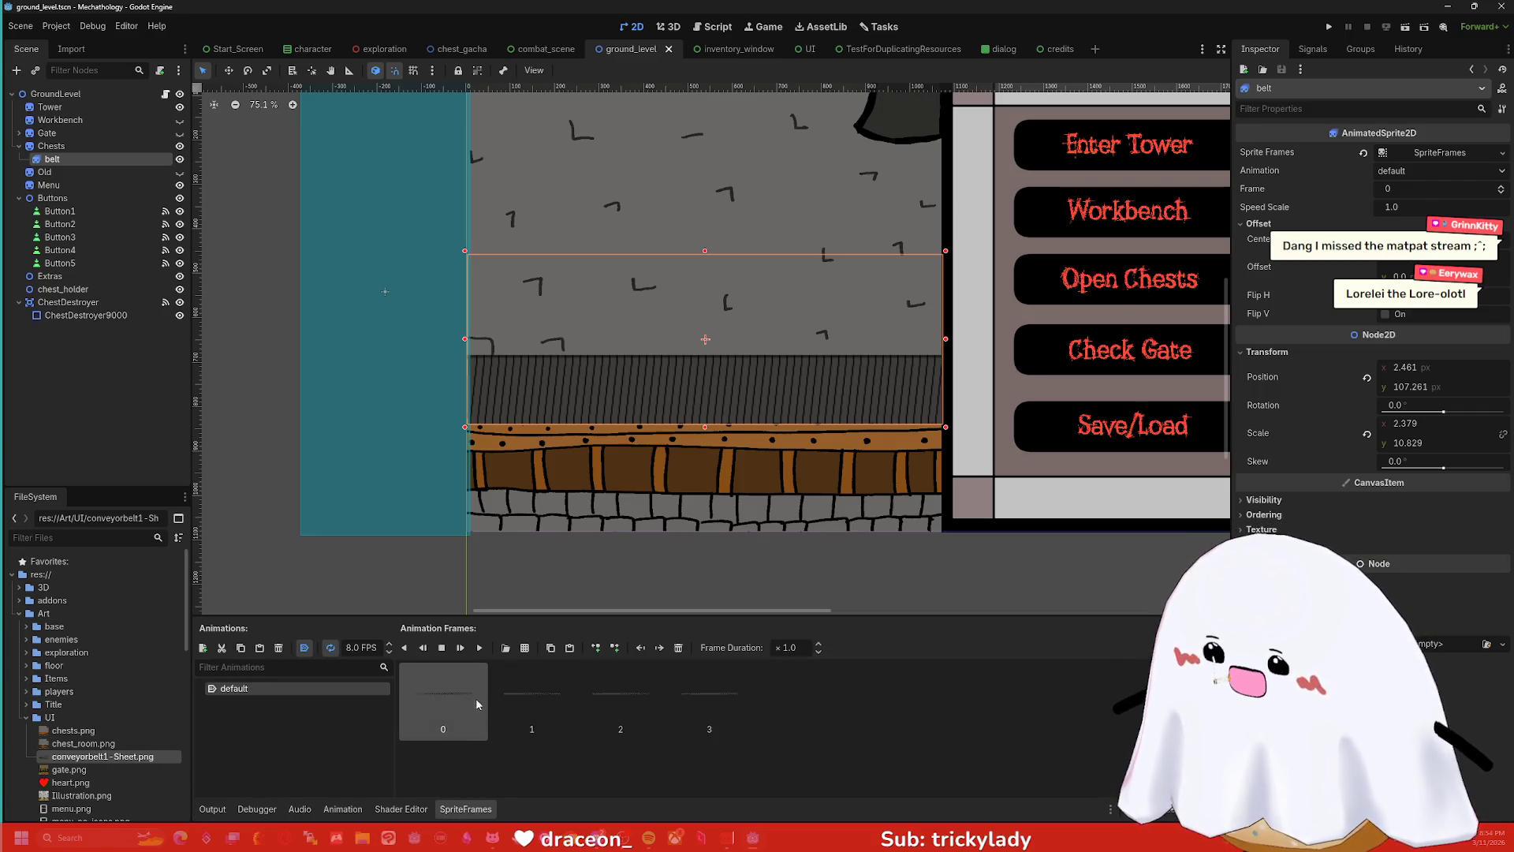
shift+click(727, 700)
key(Delete)
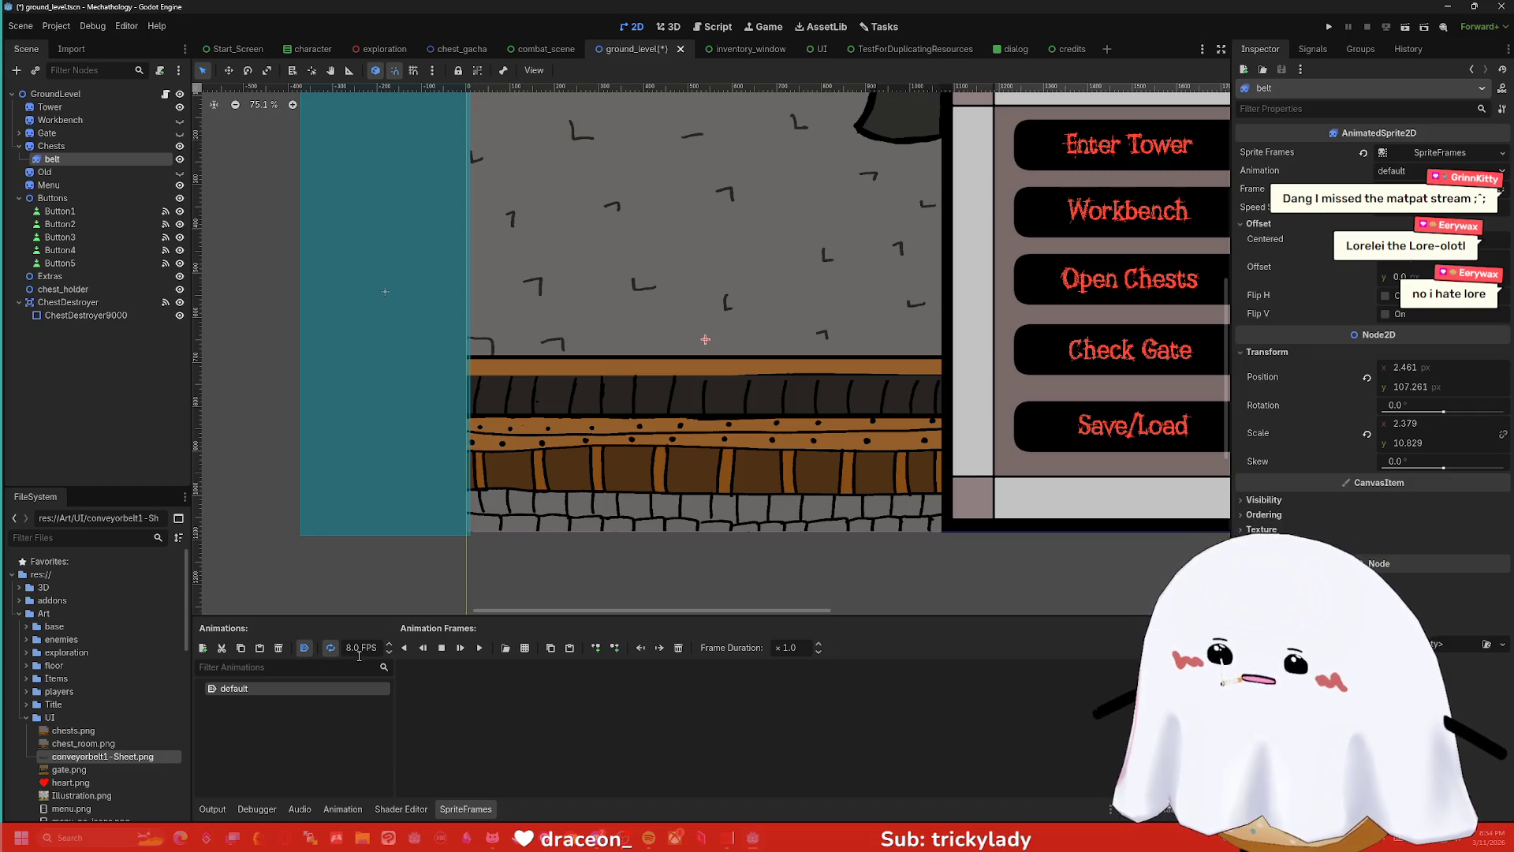
text(16)
key(Return)
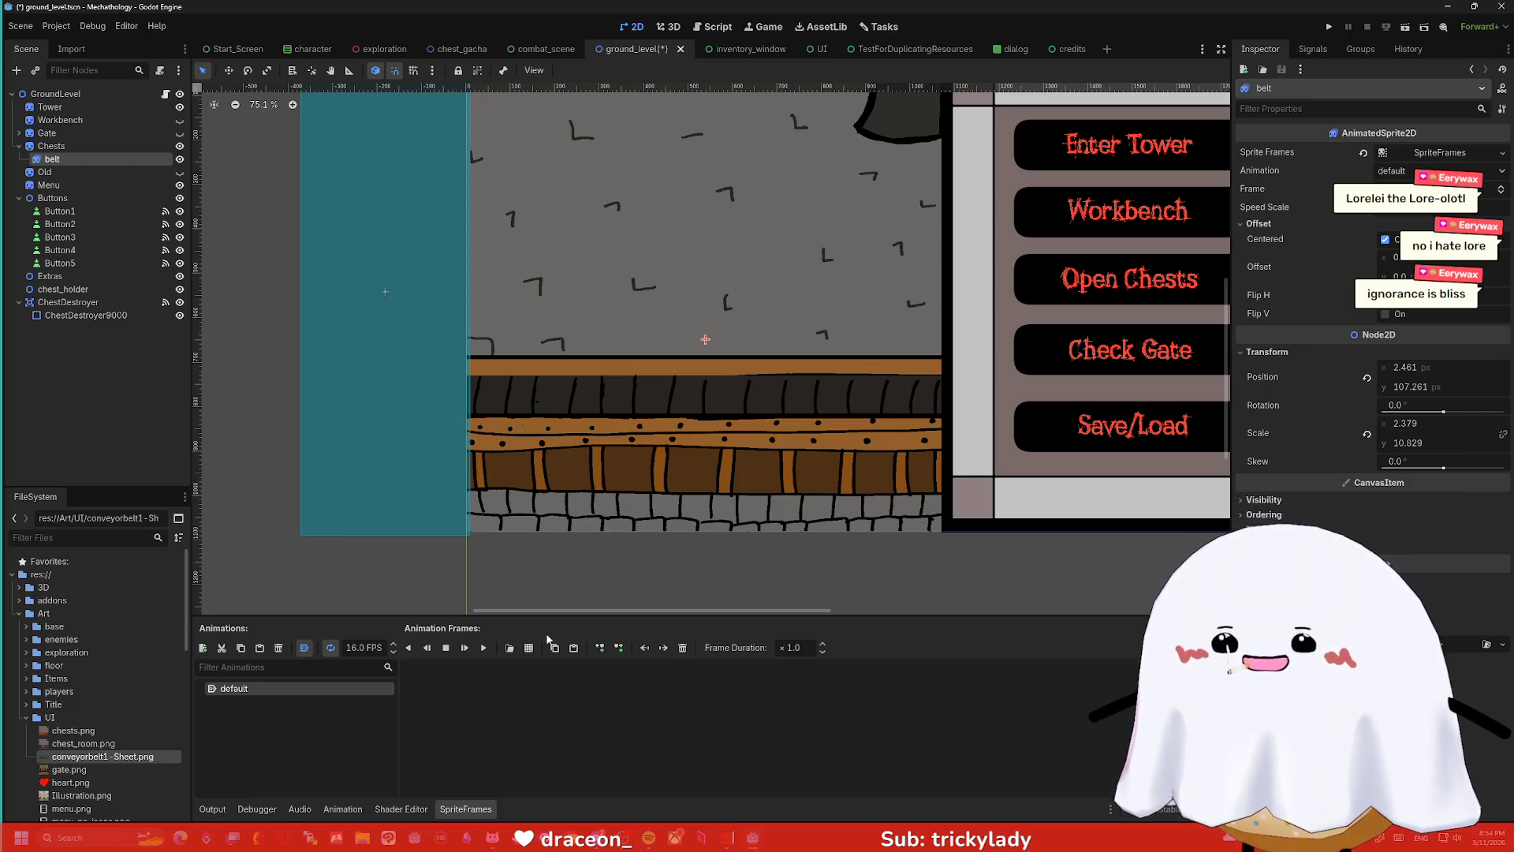
- Add three frames from conveyorbelt1-Sheet.png sliced at 36 px tall, then run the game
click(536, 654)
double_click(697, 298)
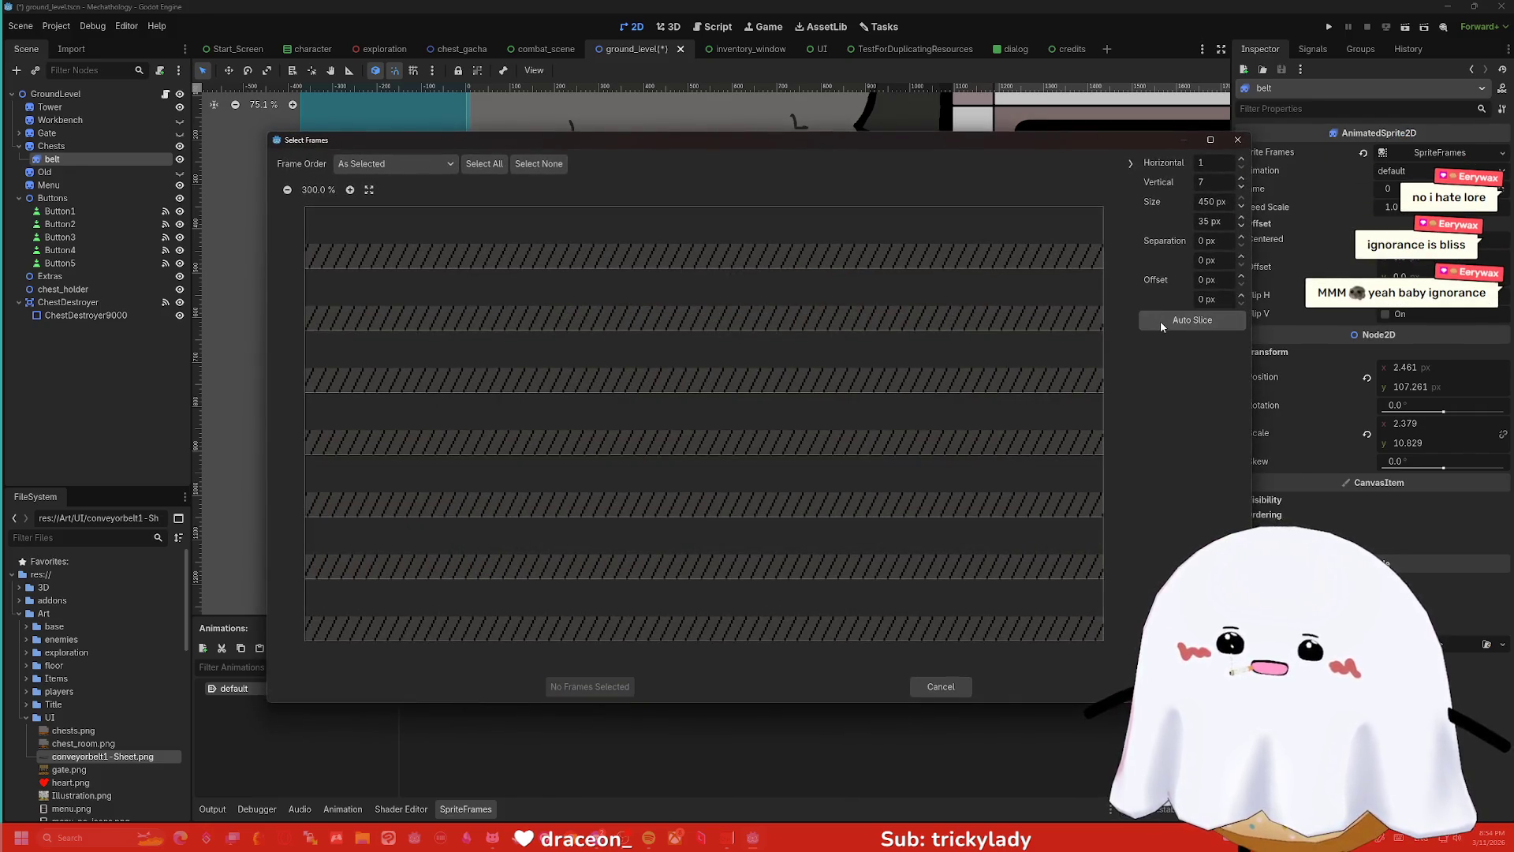
click(1243, 219)
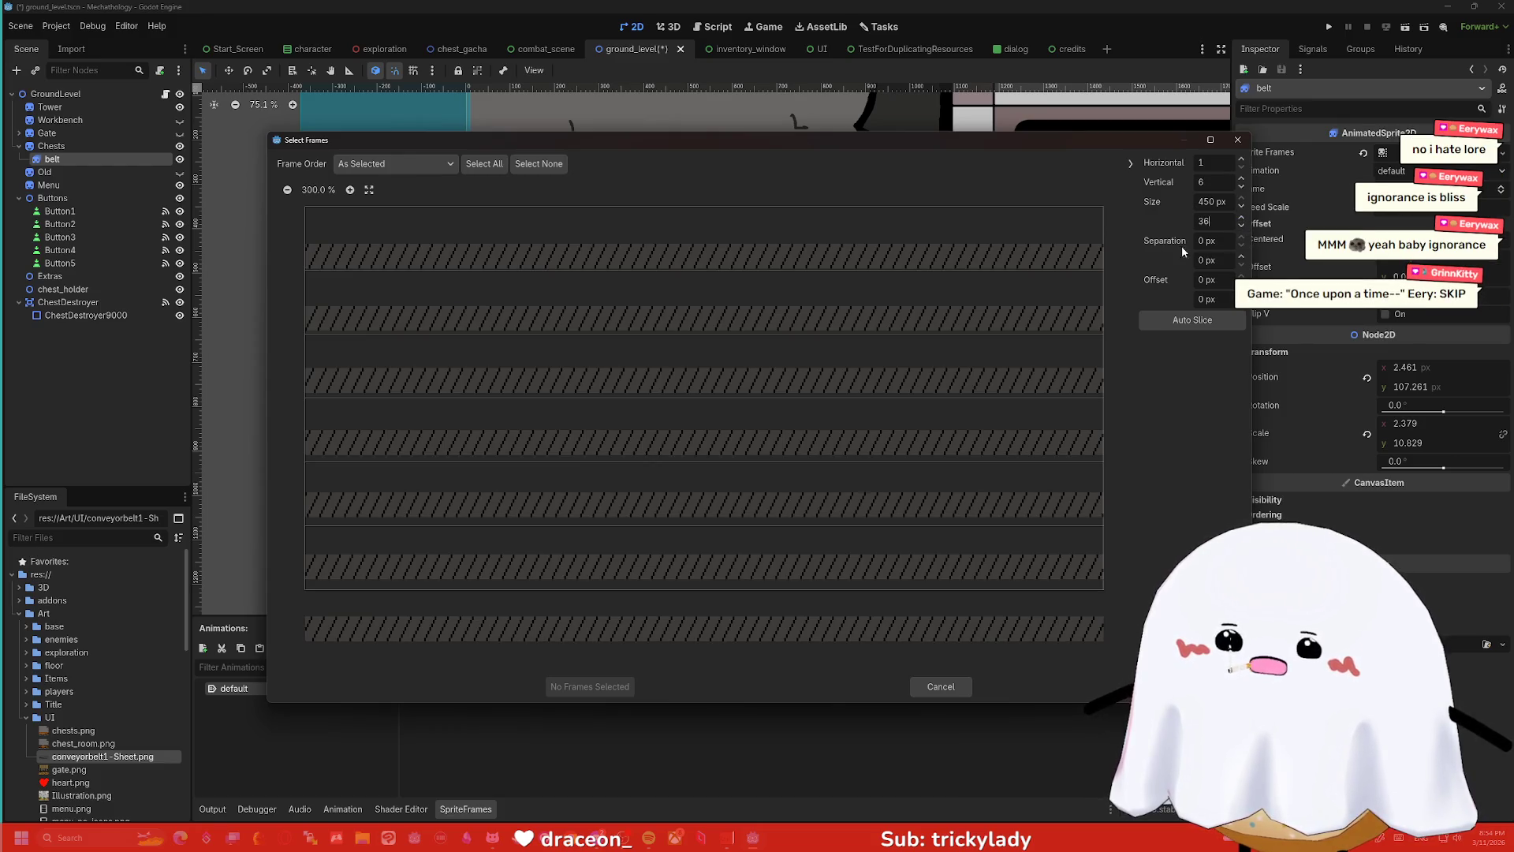
drag(1021, 245, 994, 378)
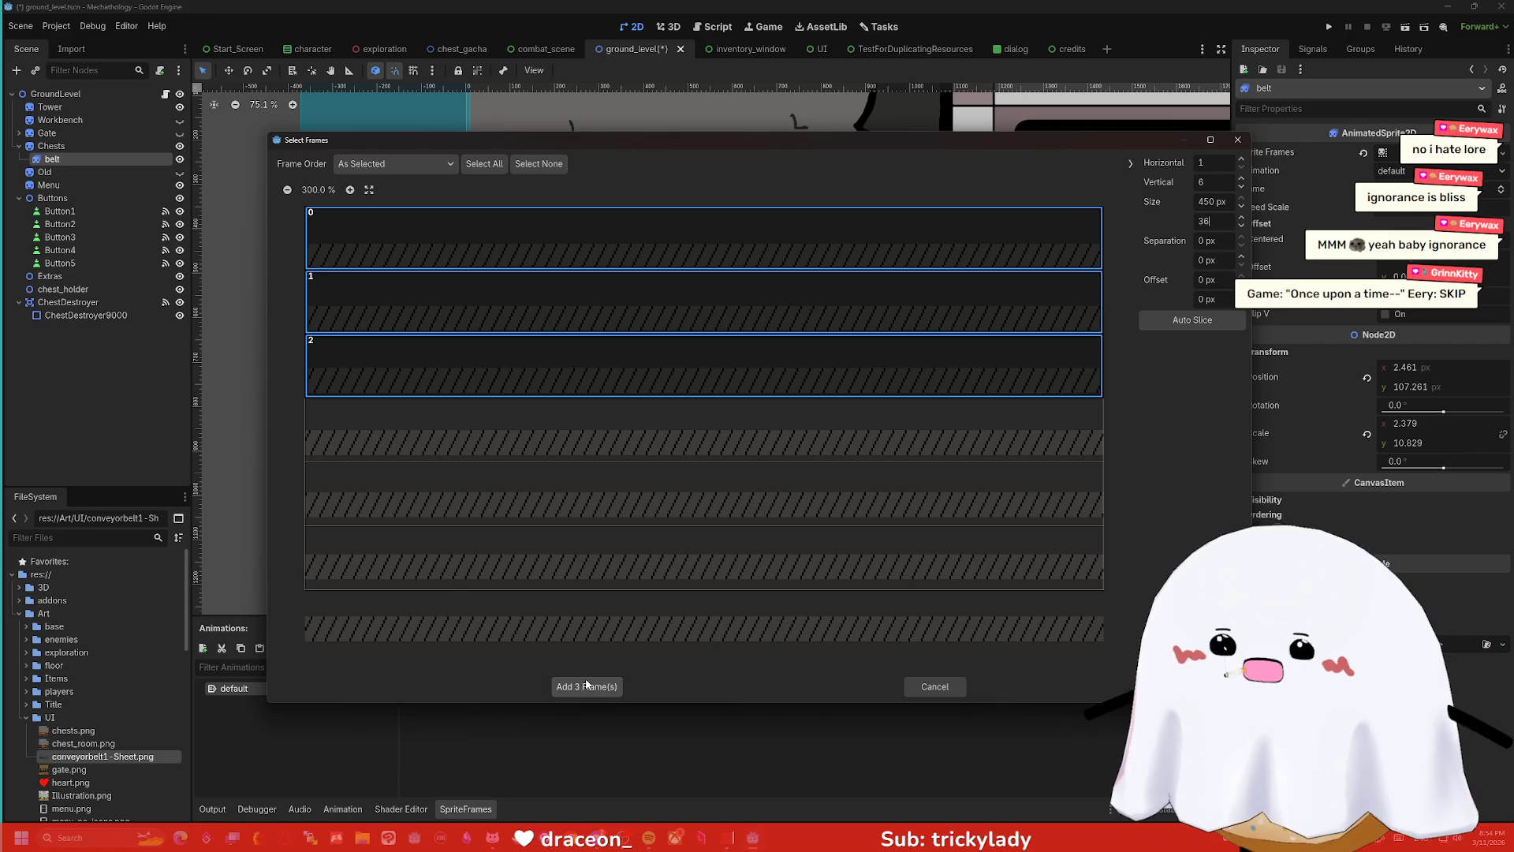
click(586, 684)
click(1333, 27)
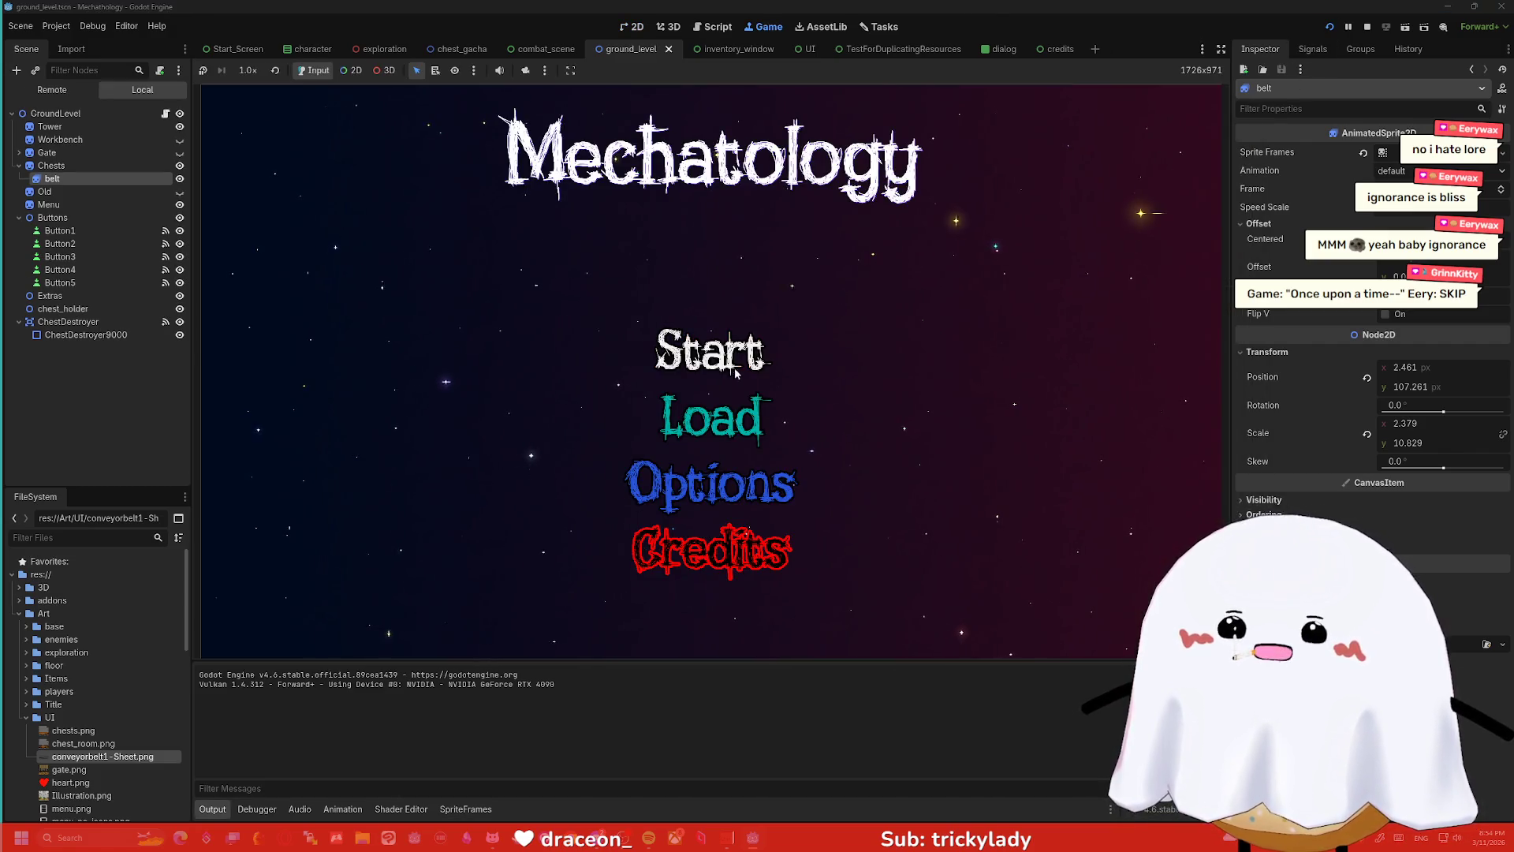
click(734, 369)
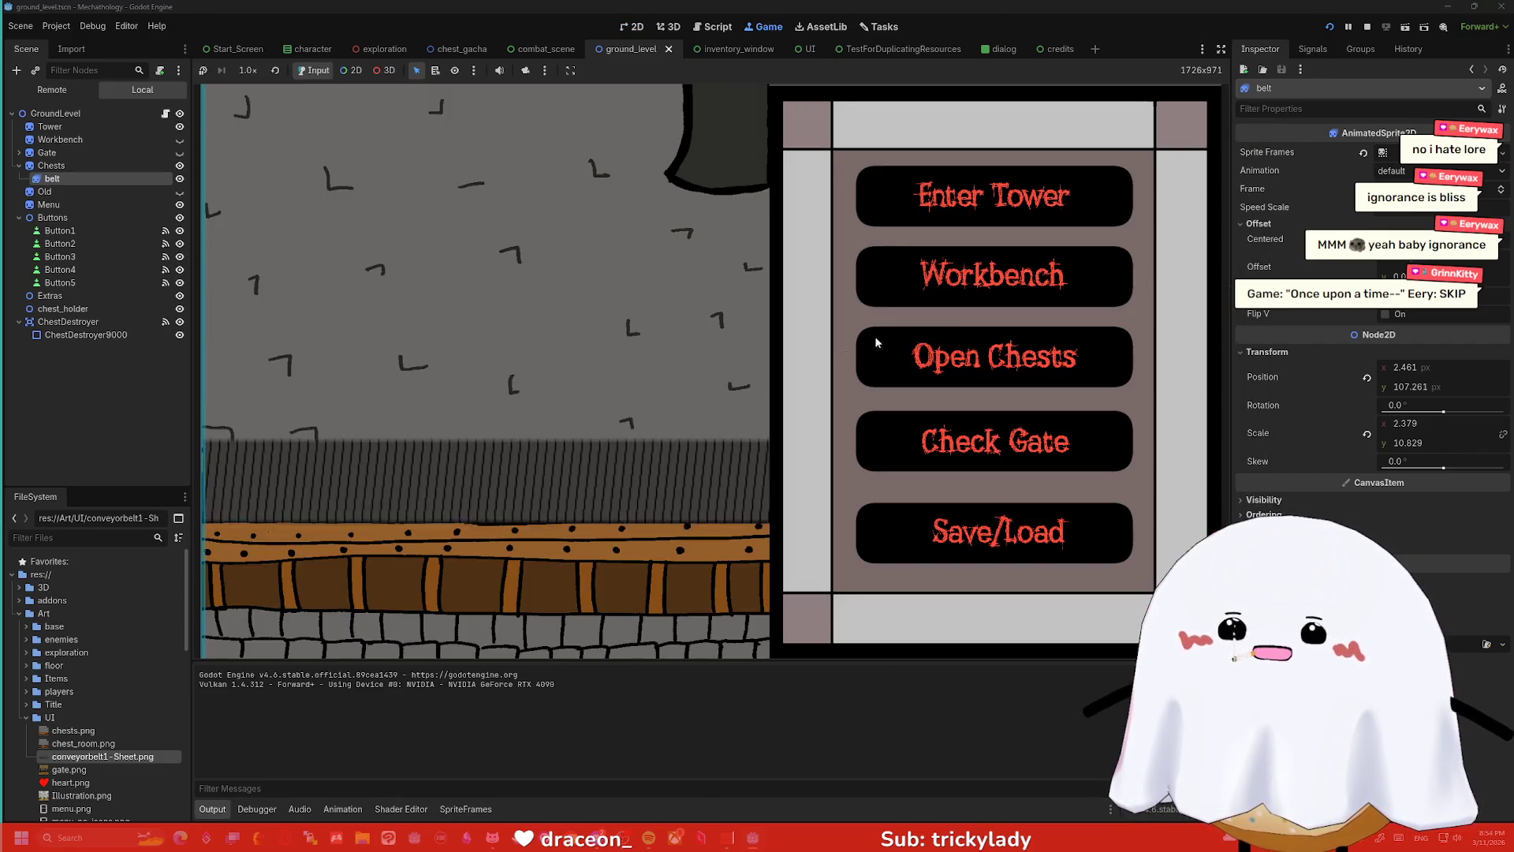
click(875, 347)
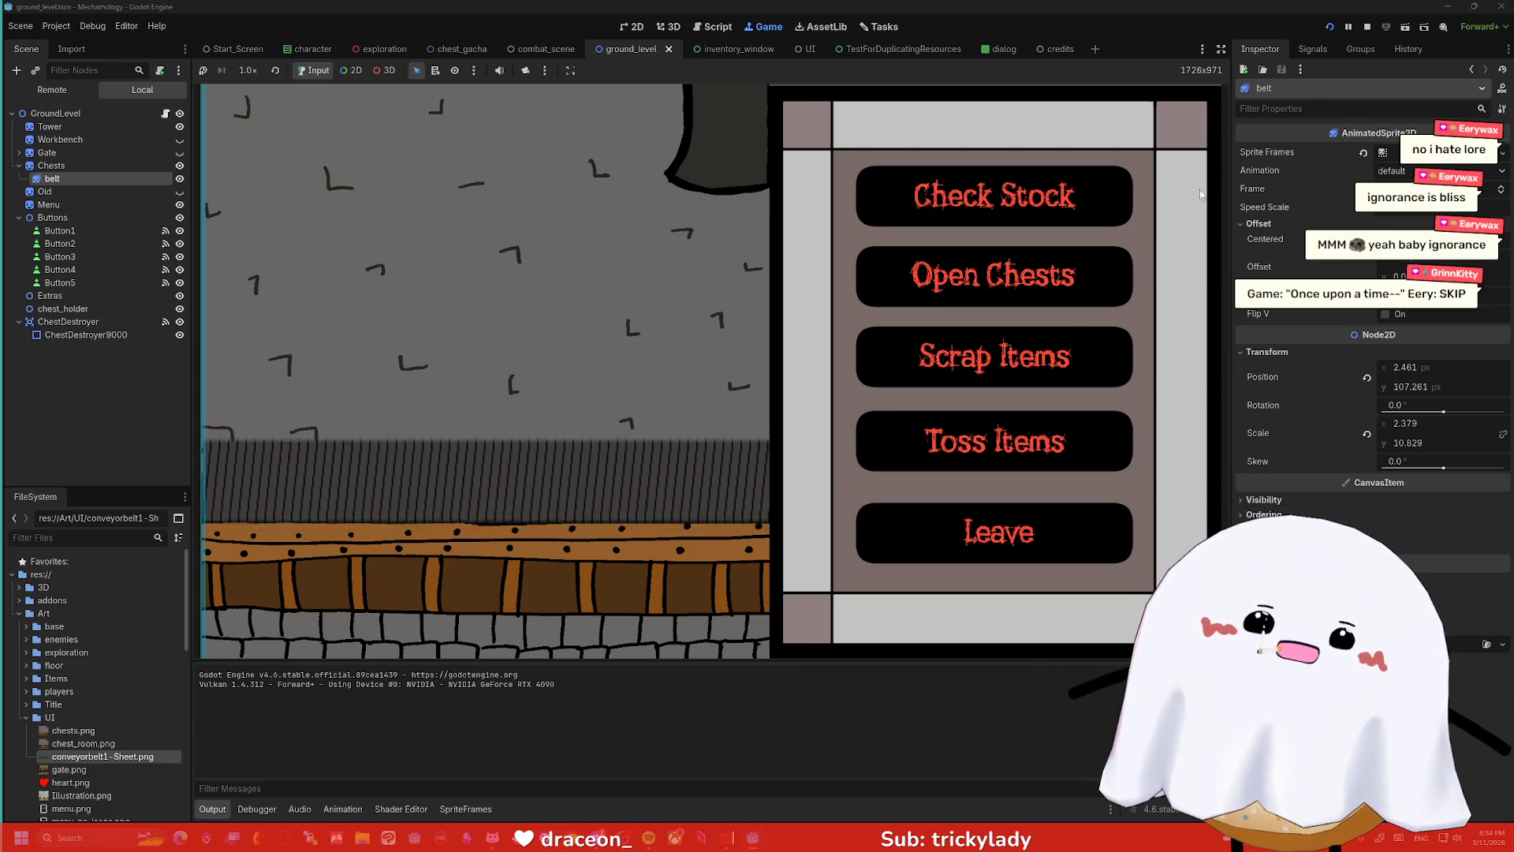
click(1370, 31)
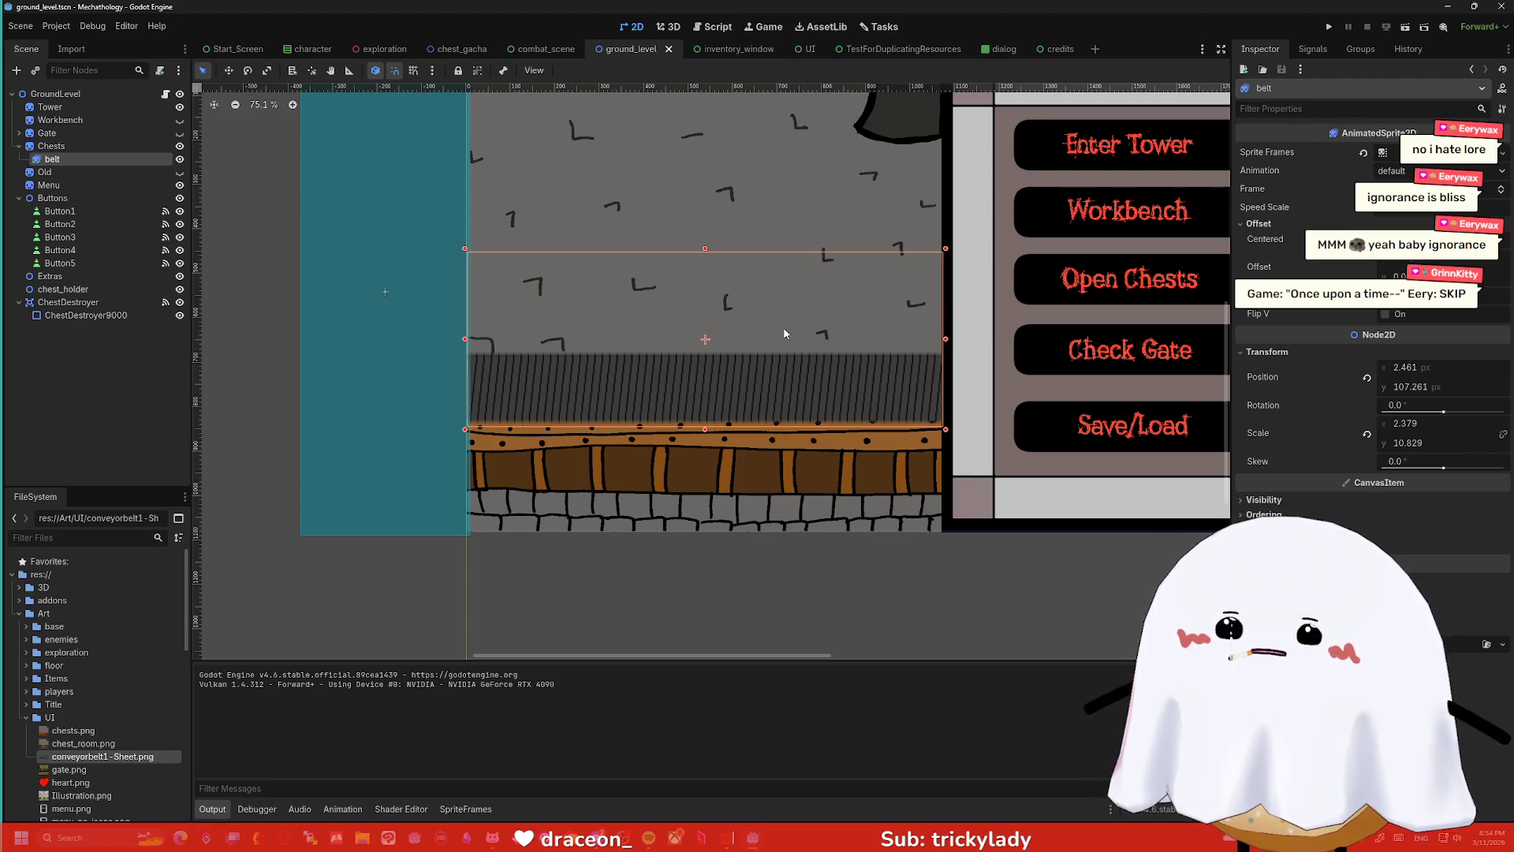
- Cancel the delete confirmation and reselect the belt node
key(Delete)
click(820, 450)
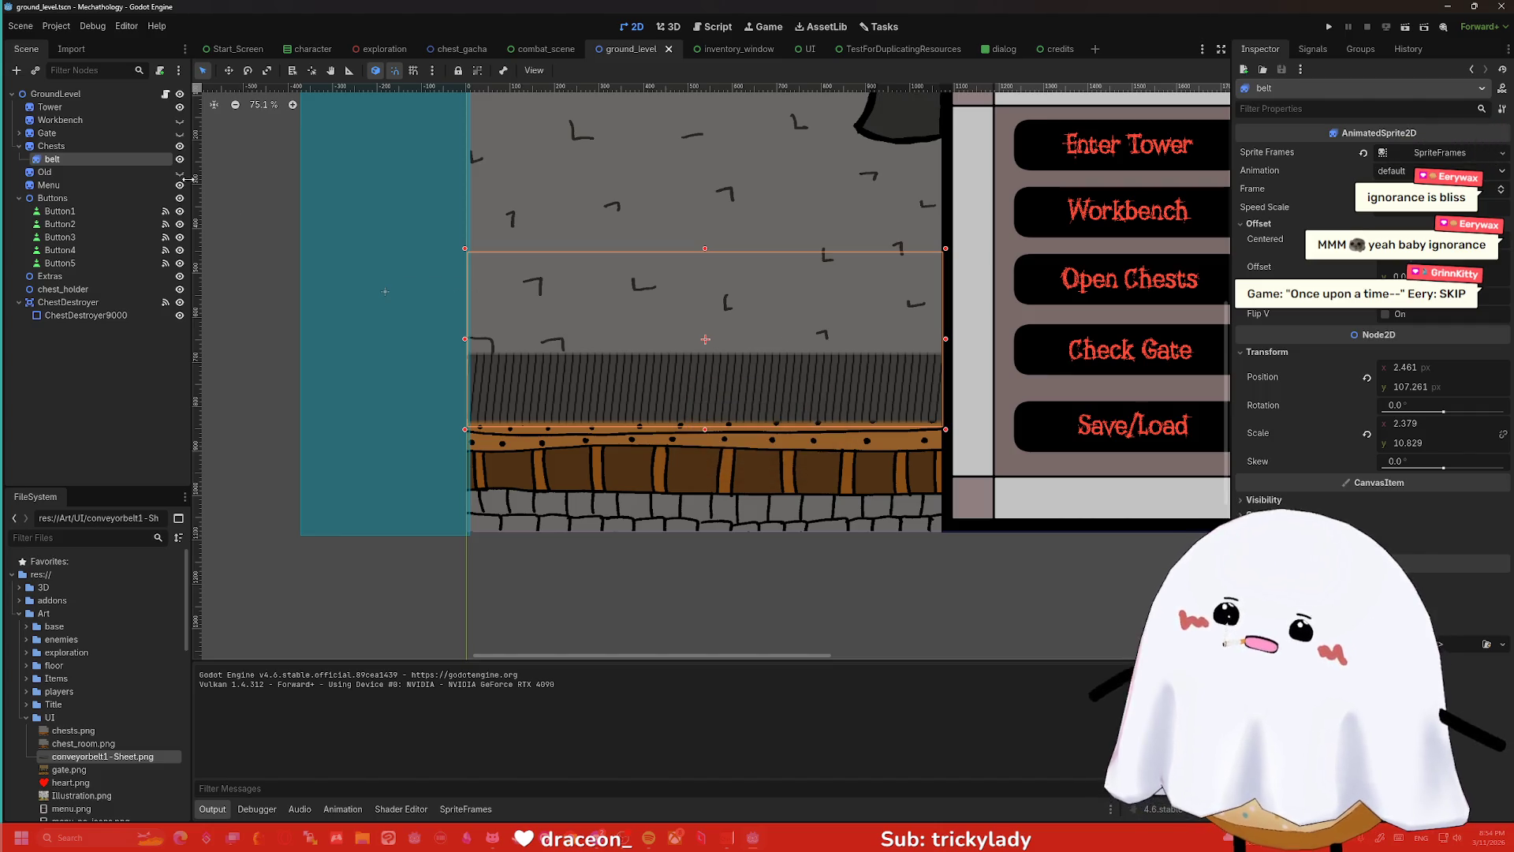
click(145, 170)
click(94, 159)
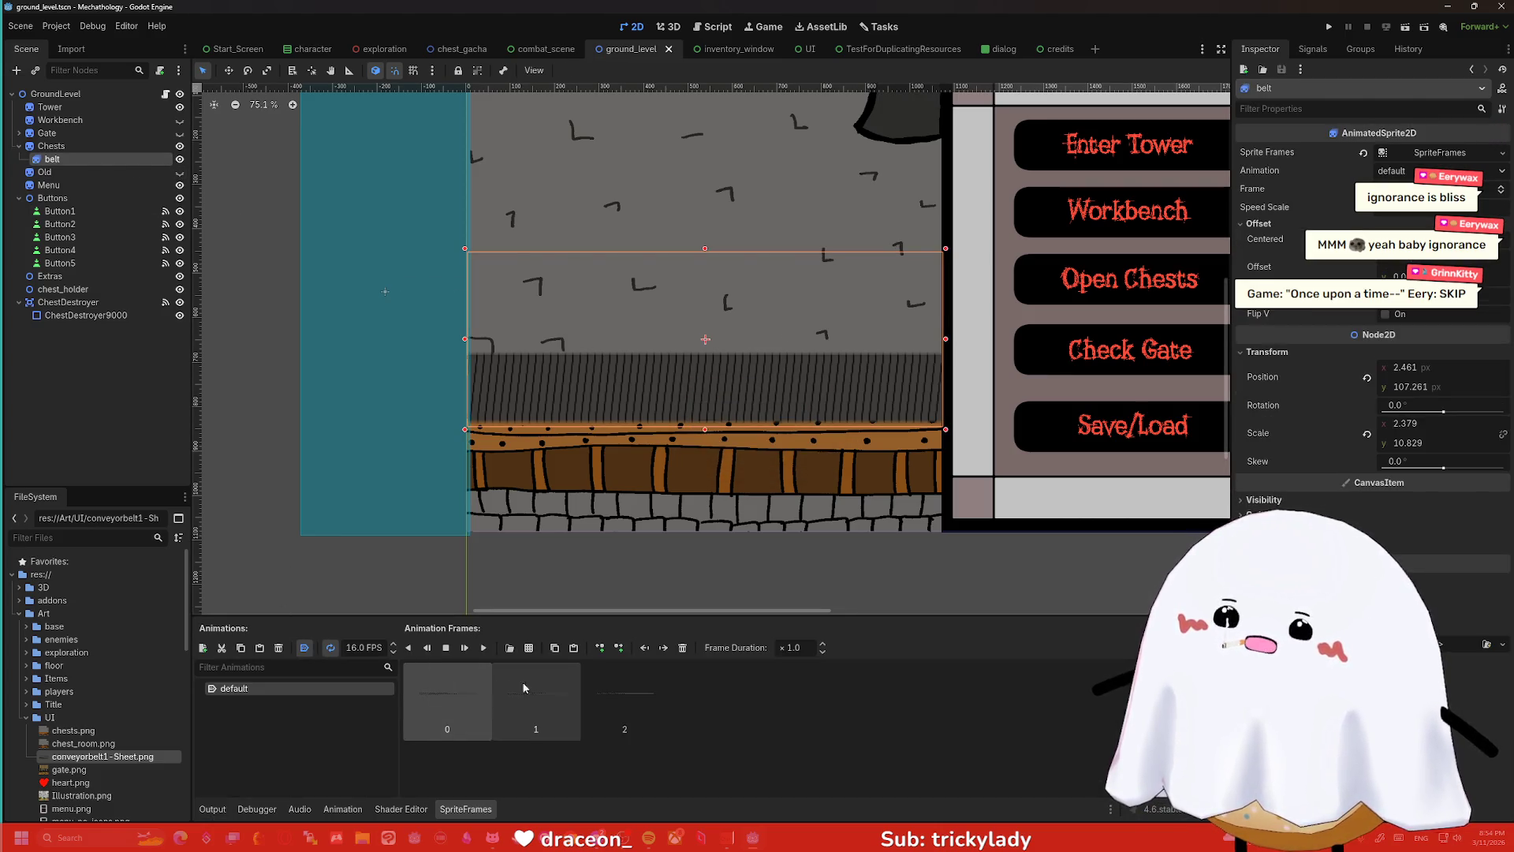
- Delete the belt's three frames and open conveyorbelt1-Sheet.png for slicing
right_click(581, 694)
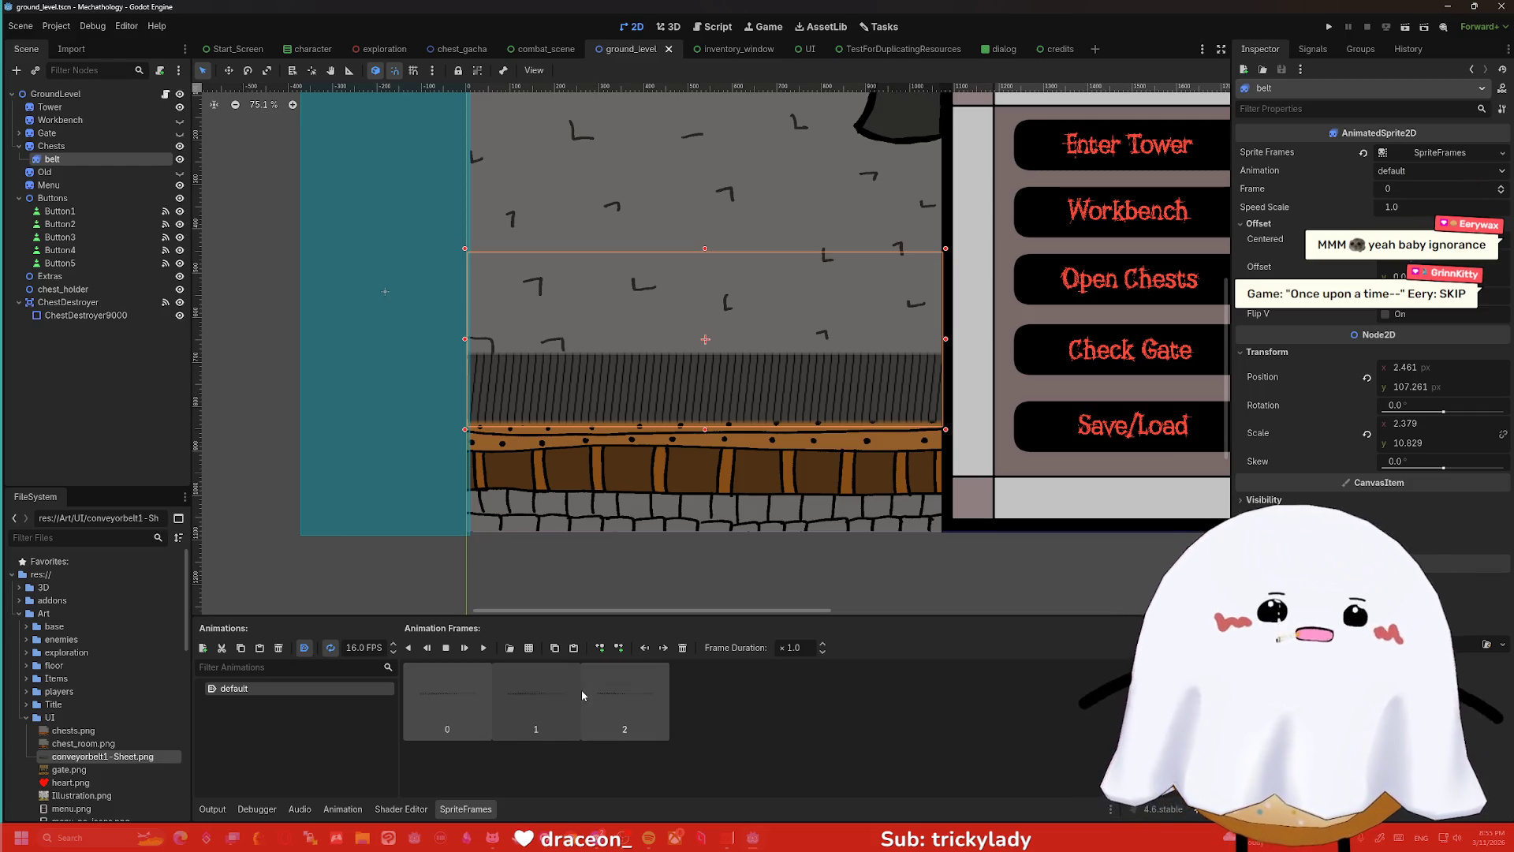
key(Escape)
key(Delete)
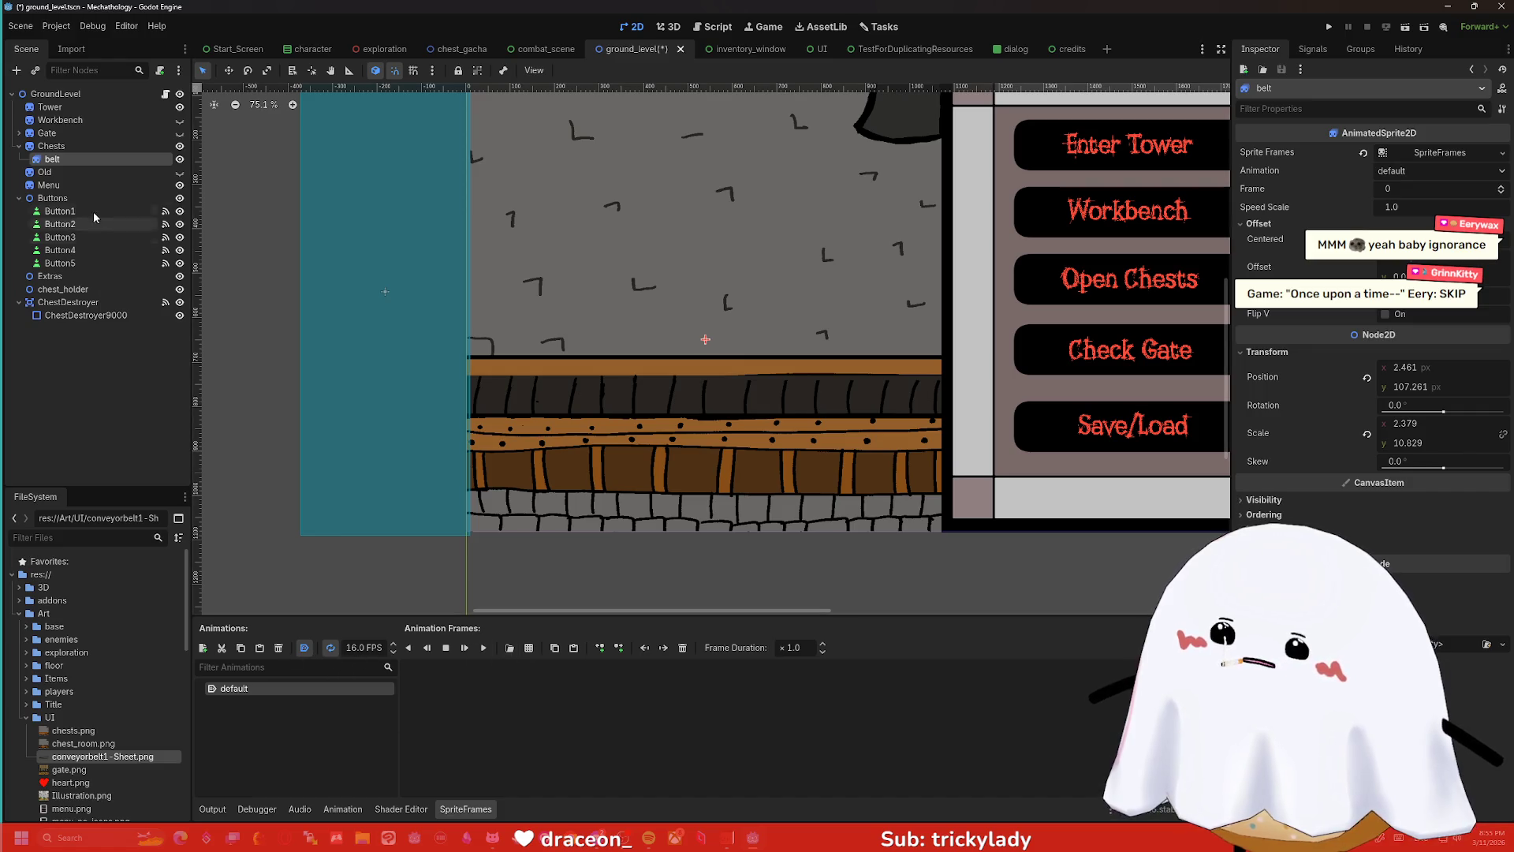
click(528, 648)
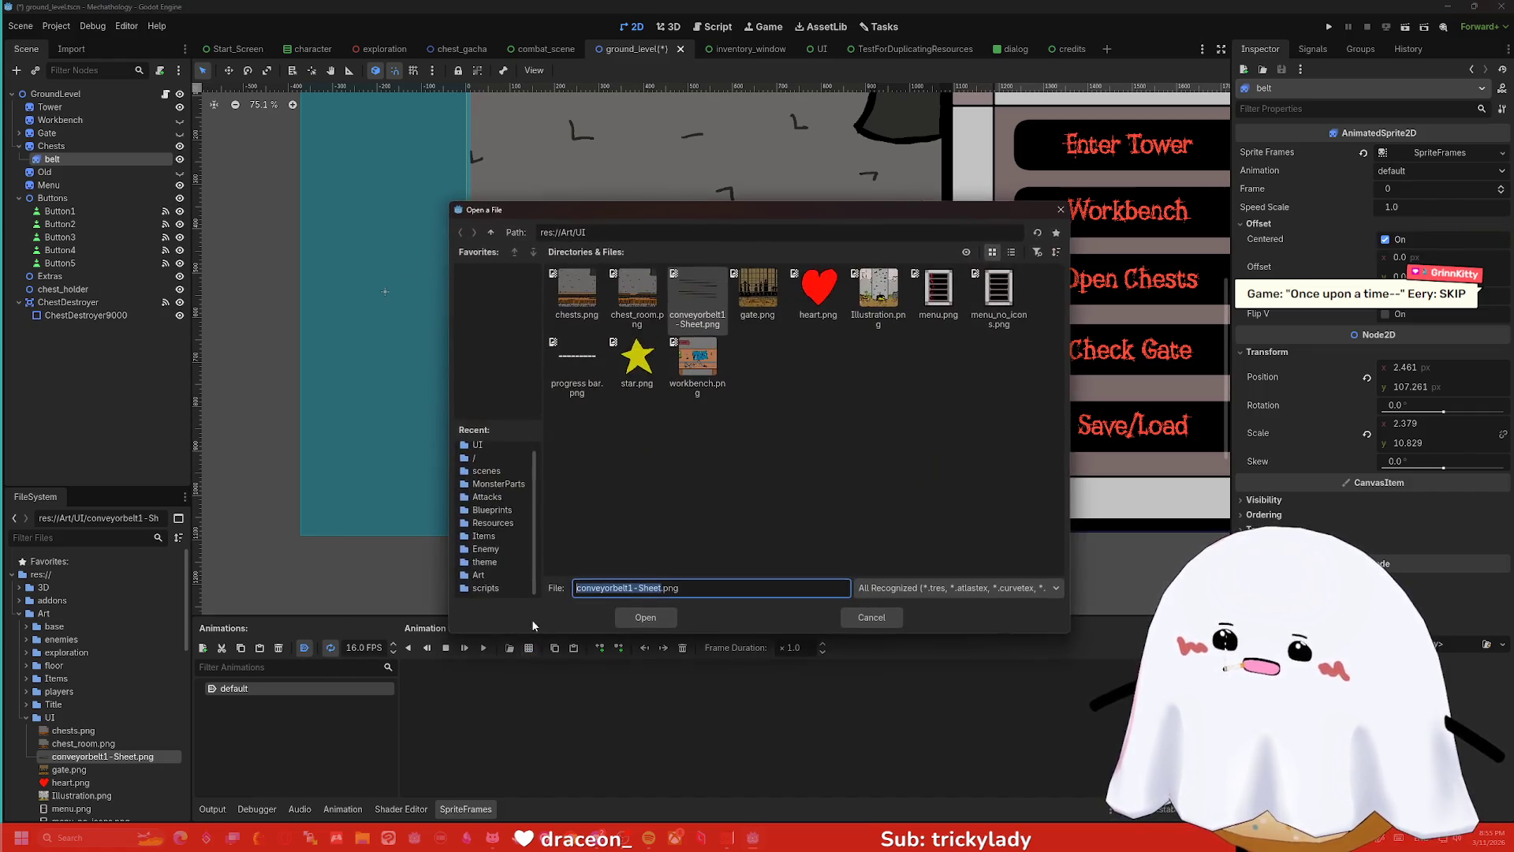
double_click(694, 308)
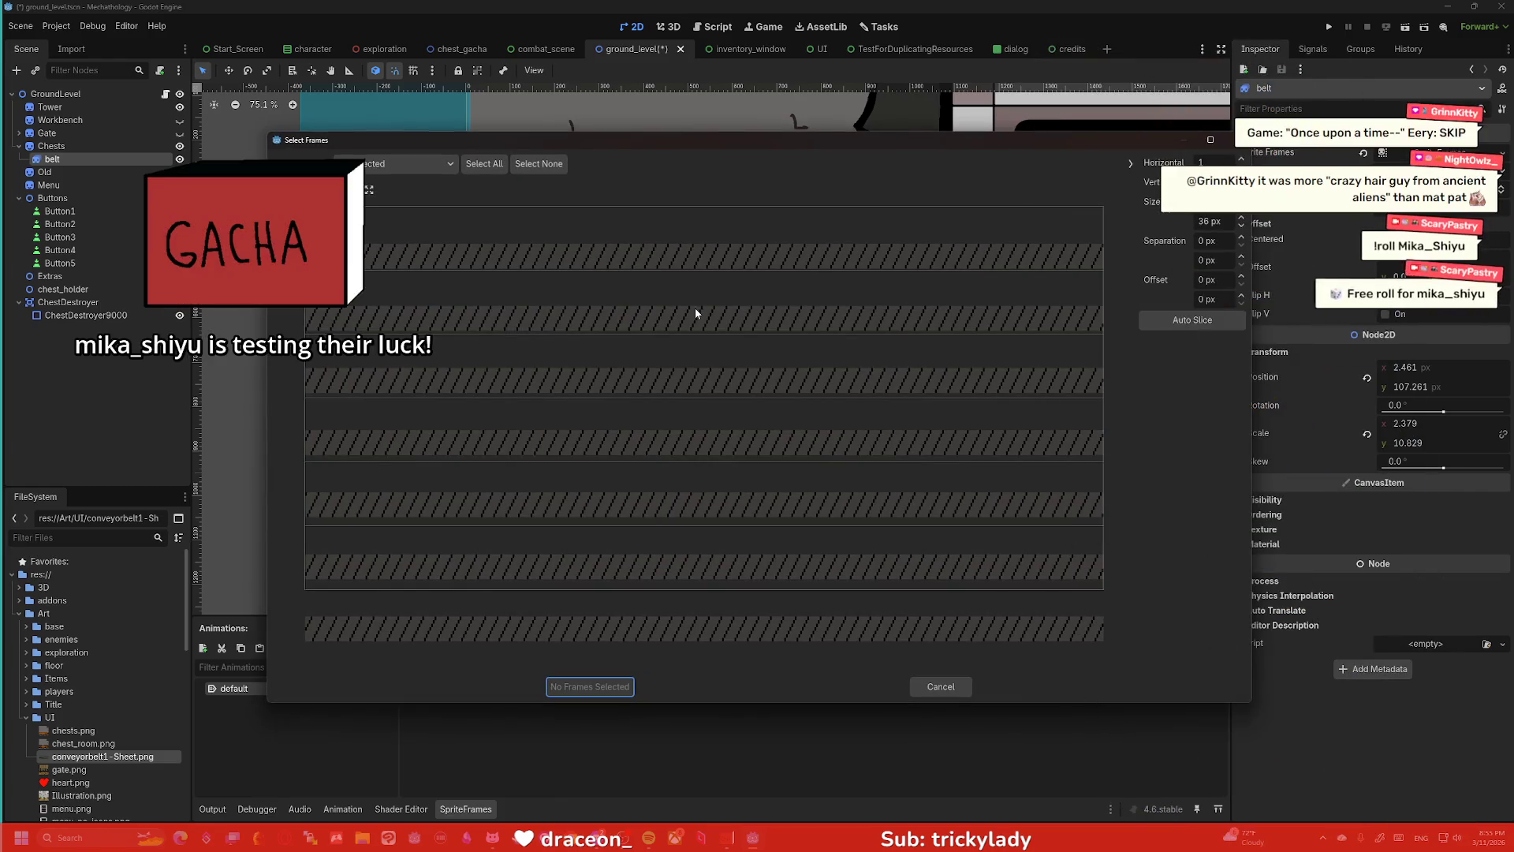